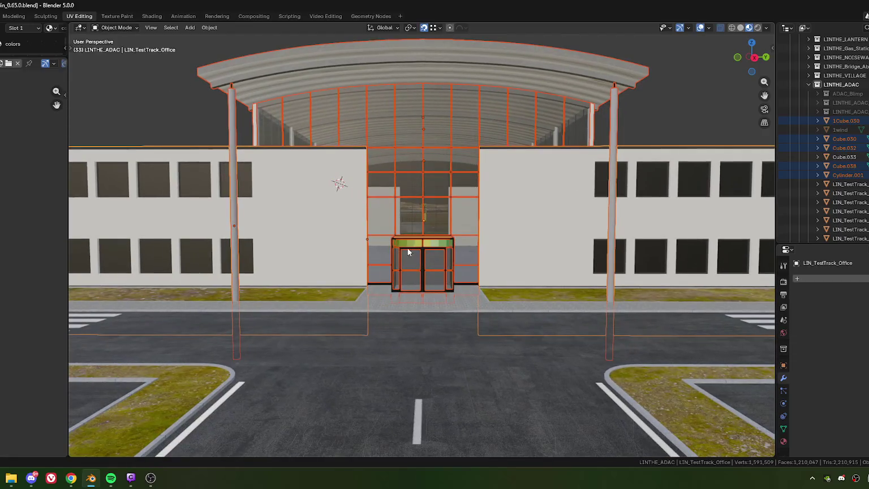
Select Cube.033 and the LIN_TestTrack_Office building, then join them with Ctrl+J
click(423, 276)
scroll(416, 279, down, 3)
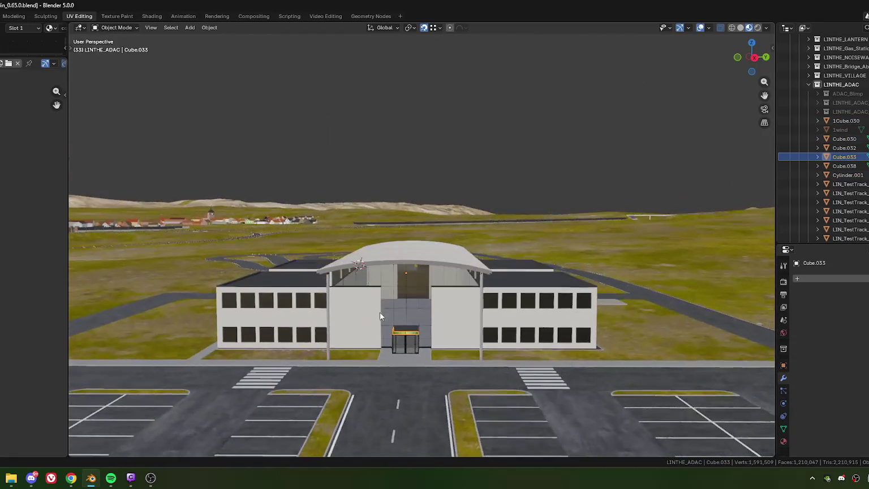
middle_drag(416, 278, 373, 306)
scroll(374, 307, up, 3)
scroll(206, 246, up, 3)
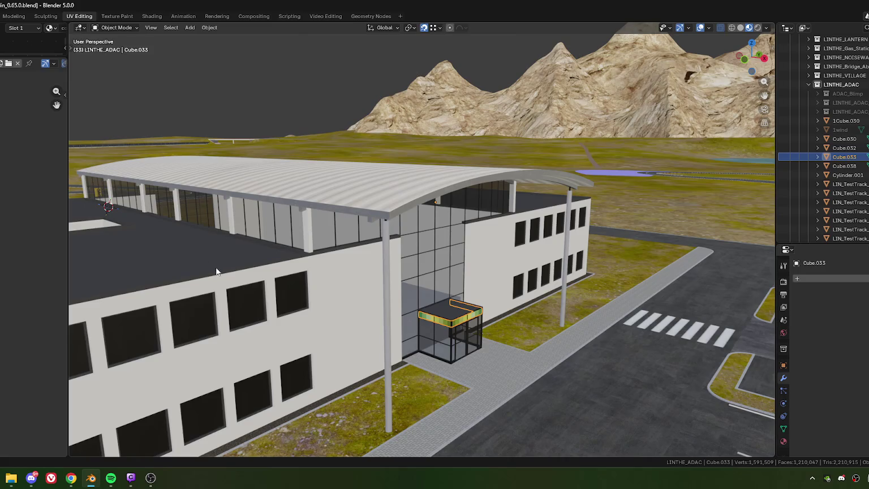
shift+click(226, 251)
right_click(226, 252)
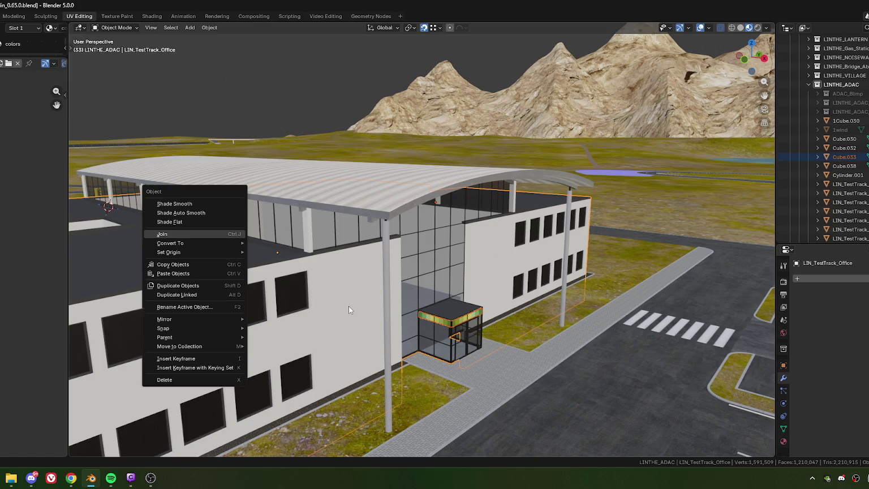
key(ctrl+j)
Orbit around the building and place the 3D cursor on its wall
scroll(350, 306, down, 4)
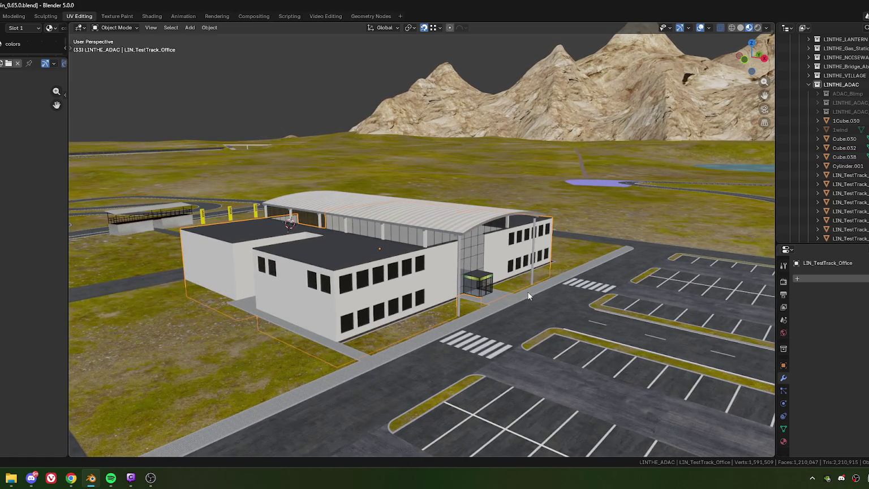
mouse_move(505, 311)
middle_down()
mouse_move(232, 297)
mouse_move(317, 275)
mouse_move(326, 279)
mouse_move(227, 283)
mouse_move(389, 277)
mouse_move(396, 251)
mouse_move(394, 268)
mouse_move(343, 269)
mouse_move(436, 278)
mouse_move(481, 249)
mouse_move(432, 234)
mouse_move(369, 247)
mouse_move(380, 253)
middle_up()
scroll(395, 251, up, 3)
scroll(369, 247, up, 3)
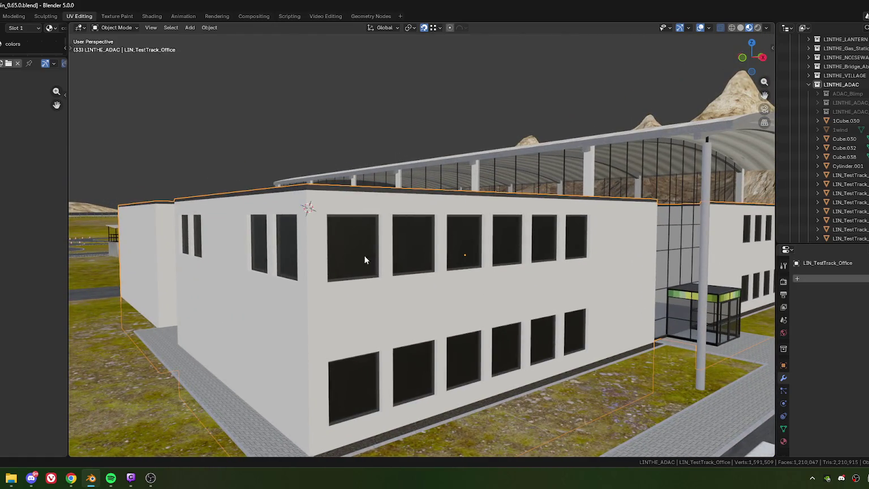
shift+right_click(361, 300)
Add a new mesh cube at the 3D cursor on the office wall
click(189, 27)
mouse_move(203, 38)
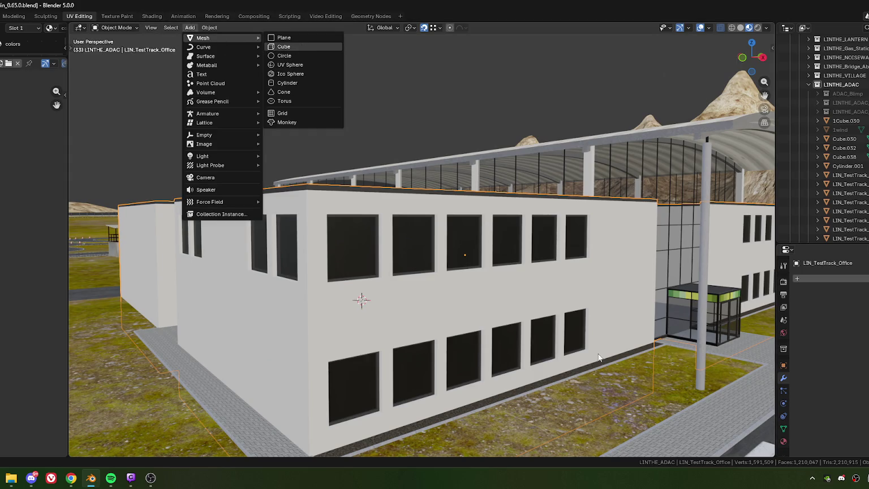
key(Return)
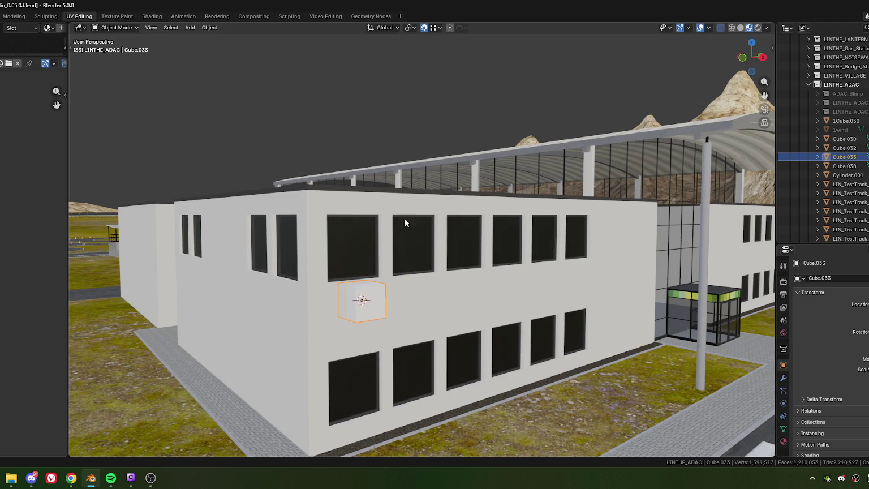
mouse_move(427, 287)
middle_down()
mouse_move(330, 311)
mouse_move(375, 281)
middle_up()
scroll(376, 280, up, 3)
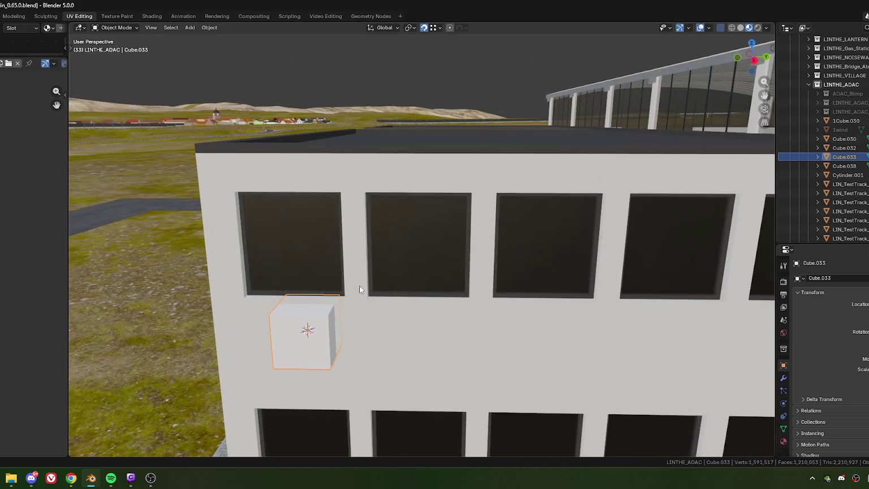
shift+middle_drag(305, 249, 327, 262)
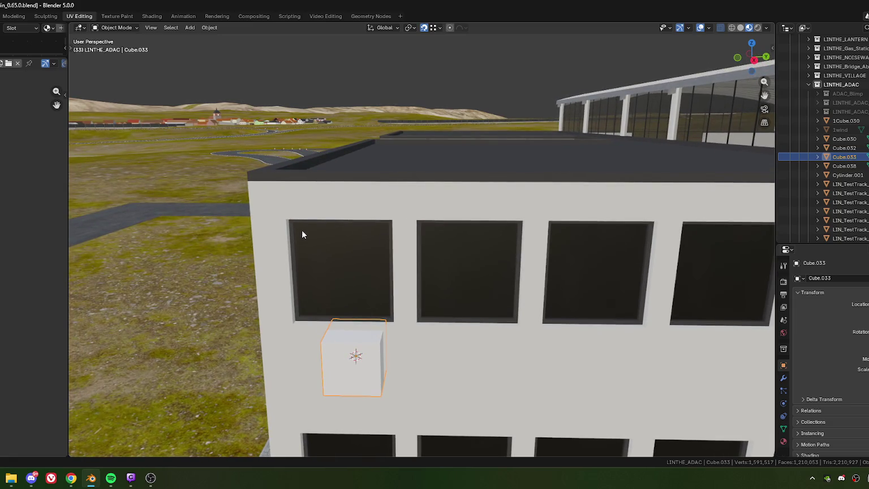
Move the cube up along Z into the first upper-floor window
key(g)
key(z)
click(315, 238)
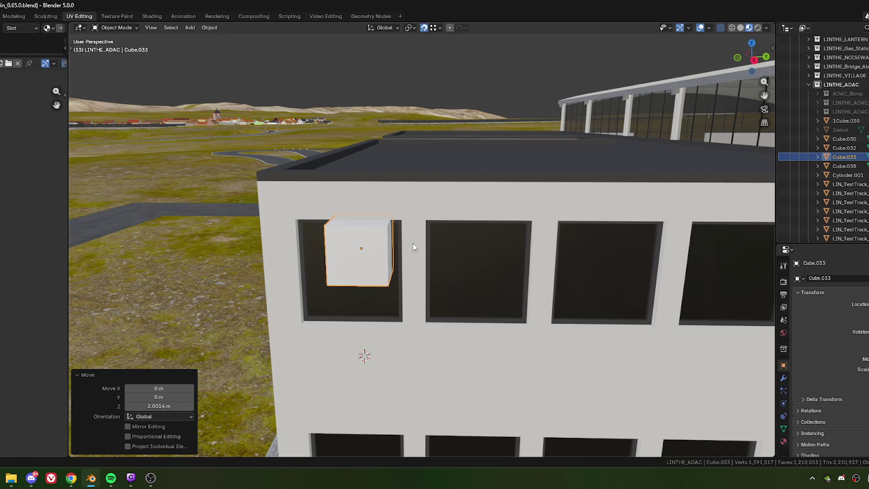
key(g)
key(z)
key(Escape)
scroll(405, 270, up, 3)
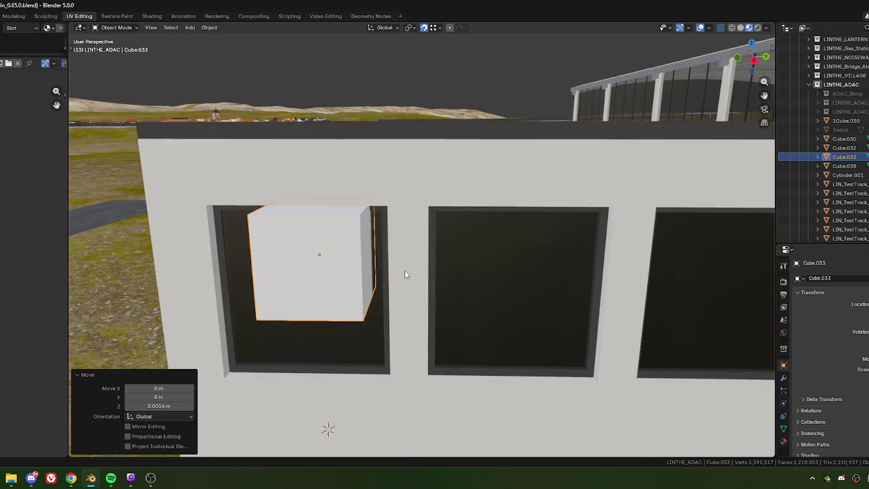
mouse_move(404, 270)
middle_down()
mouse_move(339, 260)
mouse_move(370, 259)
mouse_move(357, 262)
middle_up()
scroll(334, 255, up, 4)
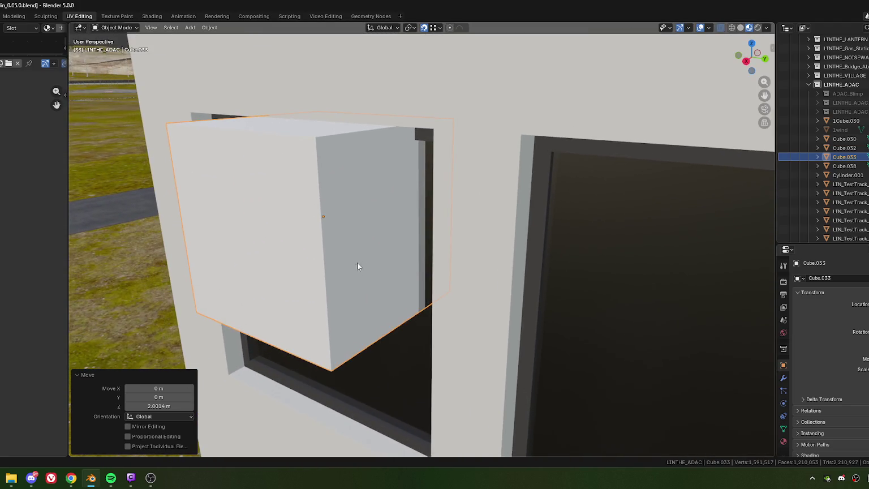
key(g)
key(z)
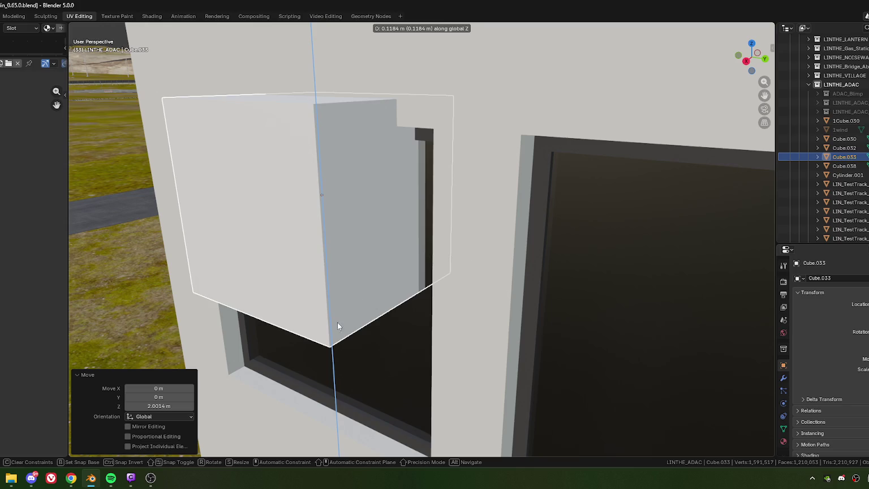
click(339, 326)
Set the redo panel's Move Z offset to exactly 0.14 m
click(148, 405)
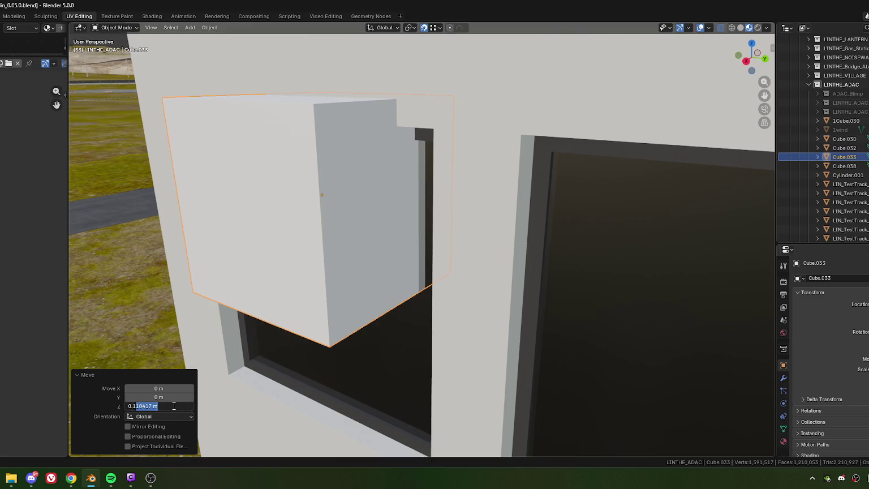
text(0.14)
key(Return)
scroll(385, 286, down, 3)
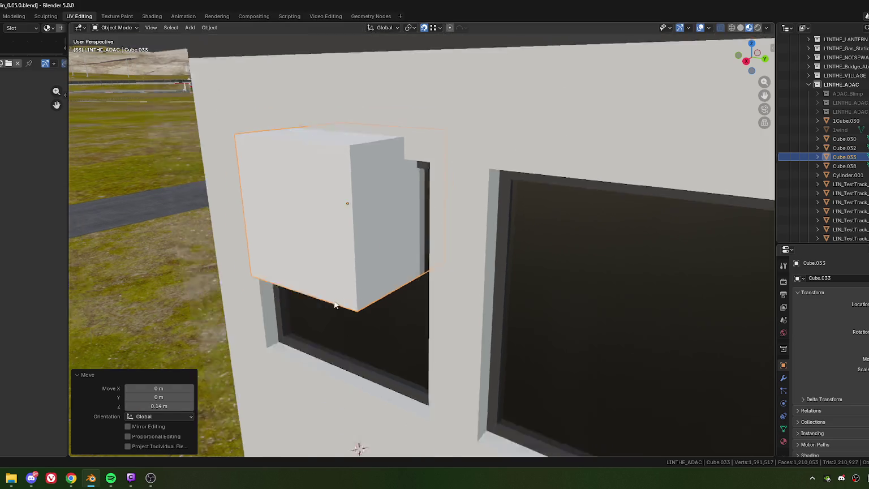
scroll(391, 287, down, 5)
scroll(357, 253, down, 1)
scroll(357, 253, up, 2)
scroll(388, 233, up, 2)
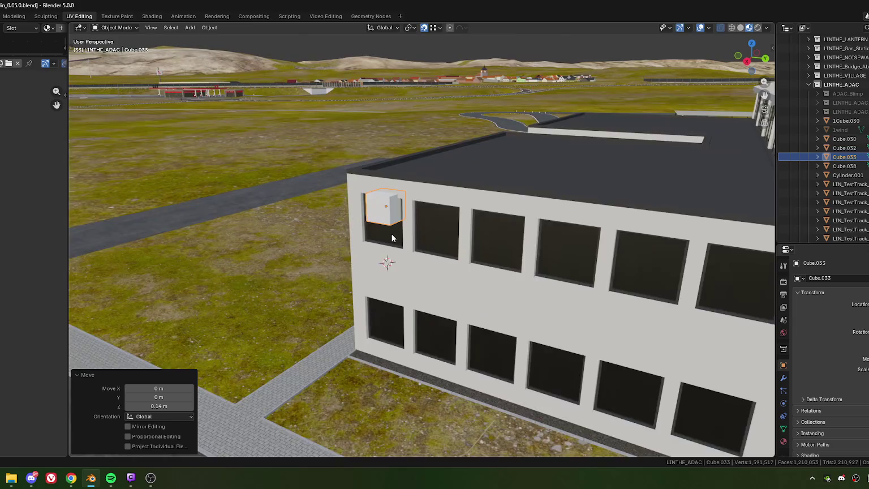
scroll(391, 235, up, 2)
Scale the cube flat along Z into a thin slab, undoing the over-wide X scaling
key(Tab)
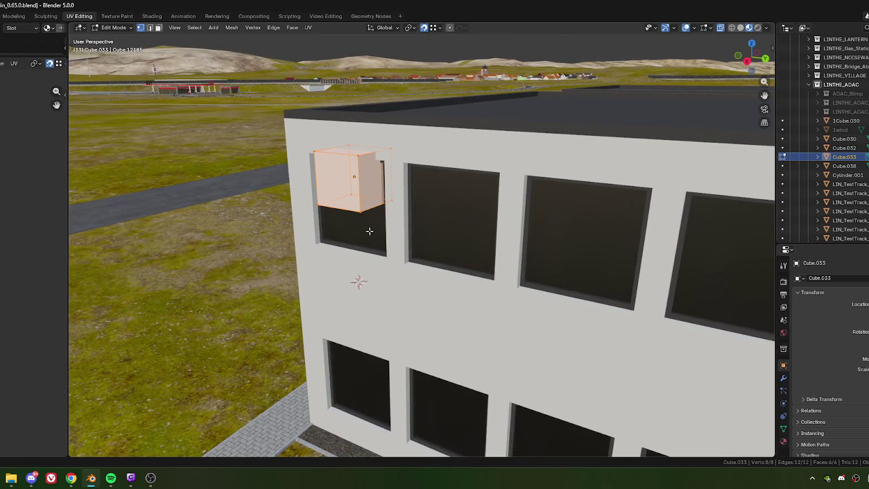
key(Tab)
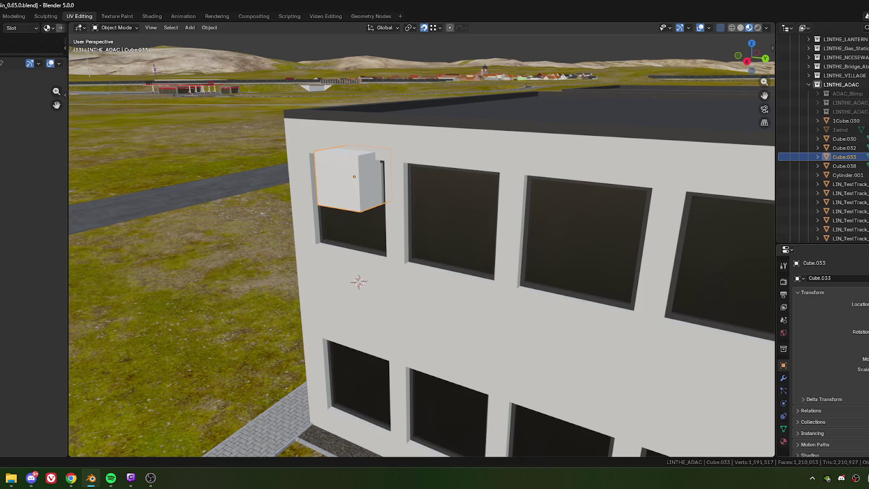
key(Return)
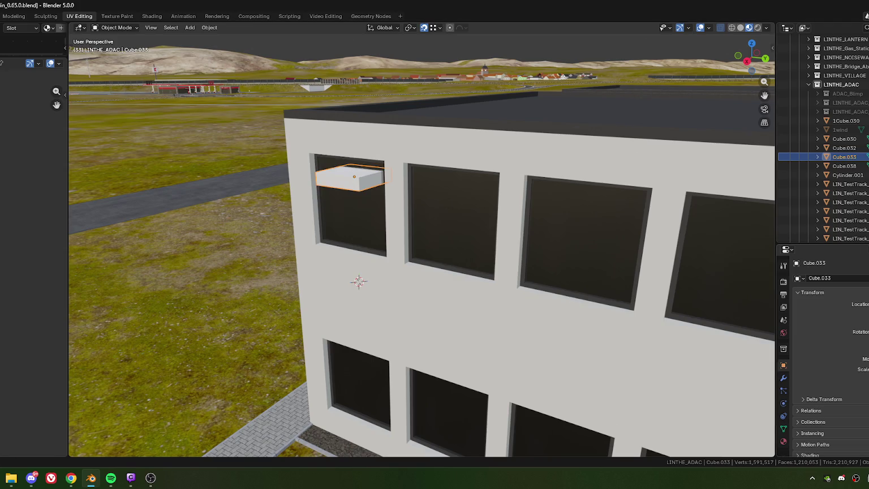
click(582, 295)
key(Return)
middle_drag(391, 215, 410, 242)
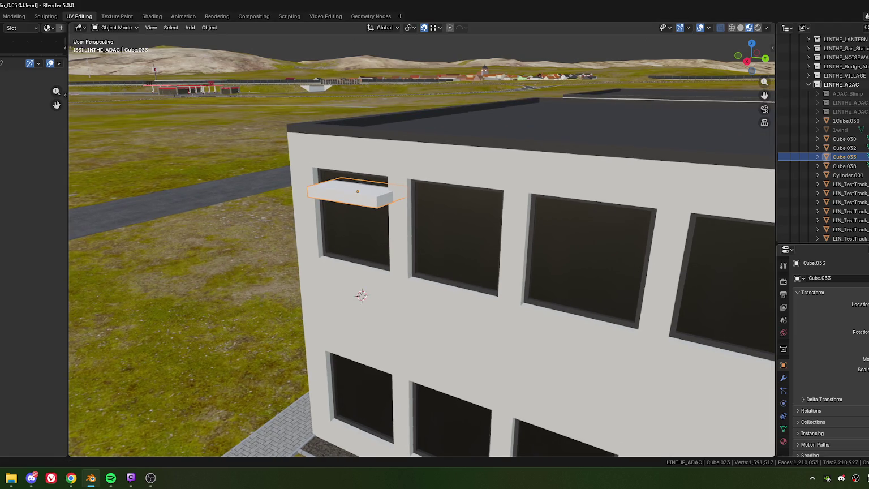
key(ctrl+z)
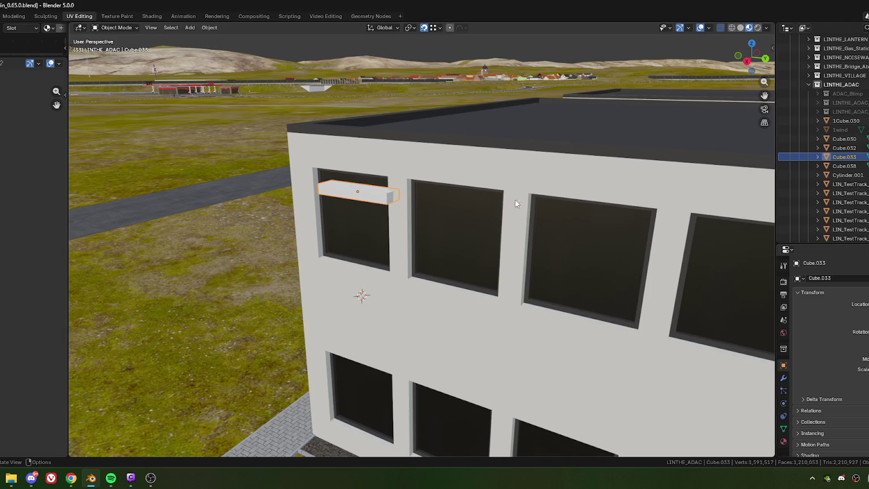
Slide the slab along local X and Y to the window's top edge
mouse_move(376, 204)
middle_down()
mouse_move(417, 242)
mouse_move(292, 244)
middle_up()
scroll(384, 245, up, 3)
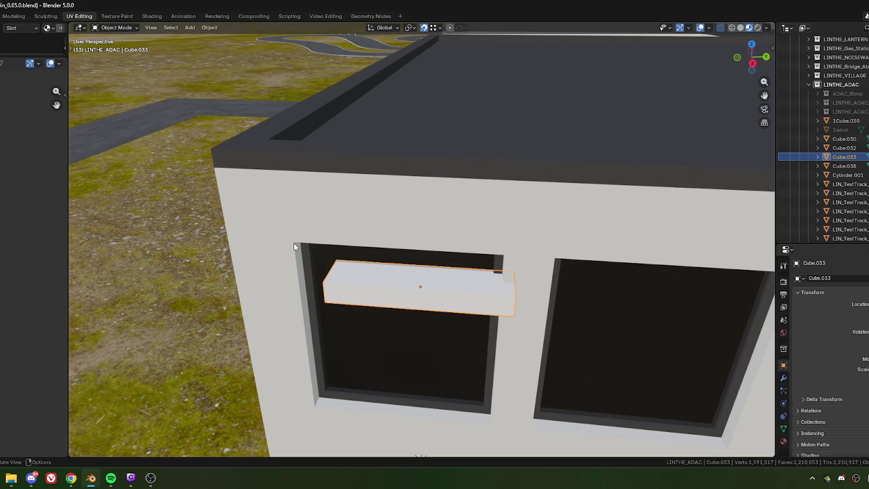
key(g)
key(x)
key(x)
click(342, 291)
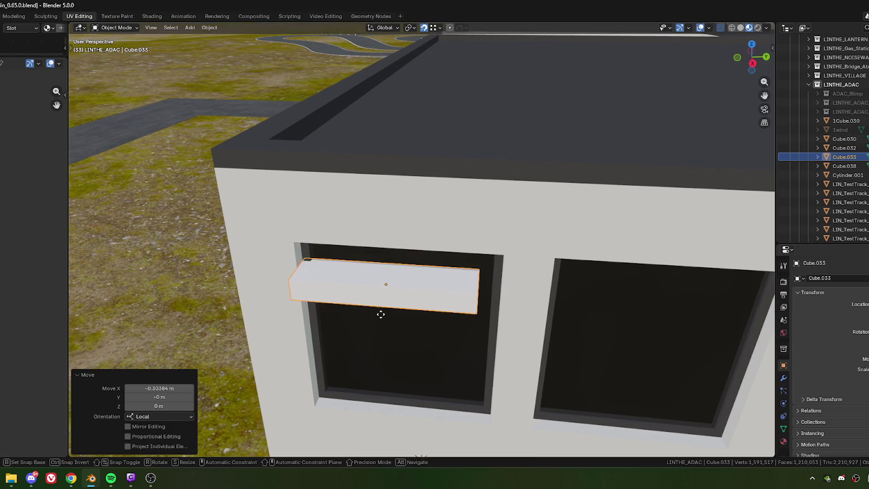
key(g)
key(y)
key(y)
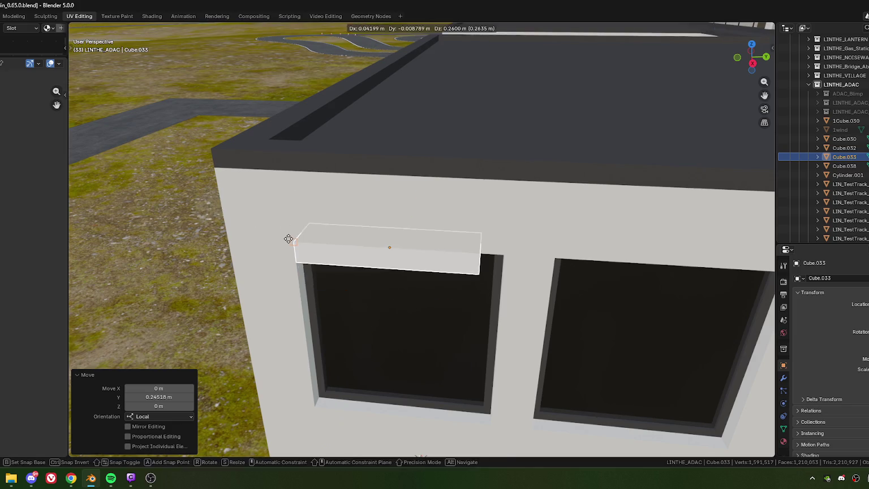
click(292, 242)
middle_drag(291, 242, 400, 278)
Adjust the slab vertically along Z to sit at the window top
scroll(362, 275, up, 4)
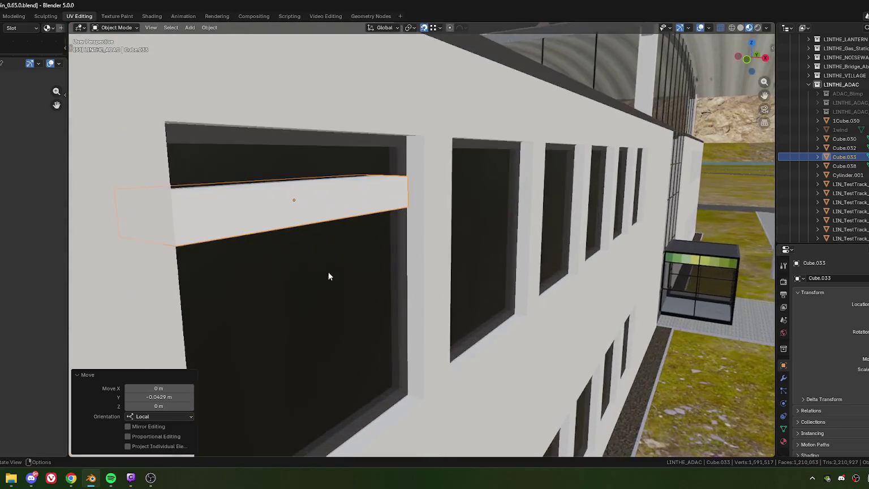
mouse_move(329, 271)
middle_down()
mouse_move(392, 267)
mouse_move(413, 254)
mouse_move(411, 239)
mouse_move(414, 248)
middle_up()
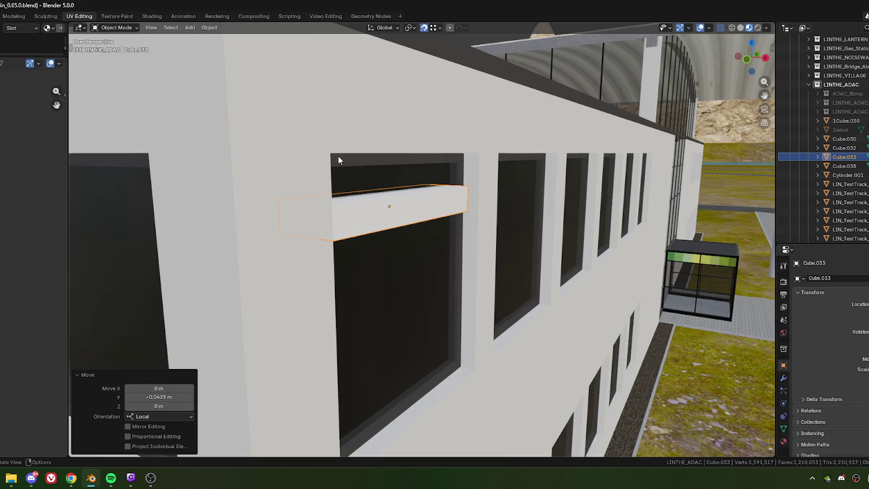
key(g)
key(z)
click(332, 152)
mouse_move(332, 151)
middle_down()
mouse_move(353, 191)
mouse_move(339, 199)
middle_up()
key(g)
key(z)
click(405, 242)
mouse_move(405, 242)
middle_down()
mouse_move(322, 240)
mouse_move(397, 262)
mouse_move(346, 257)
mouse_move(338, 264)
middle_up()
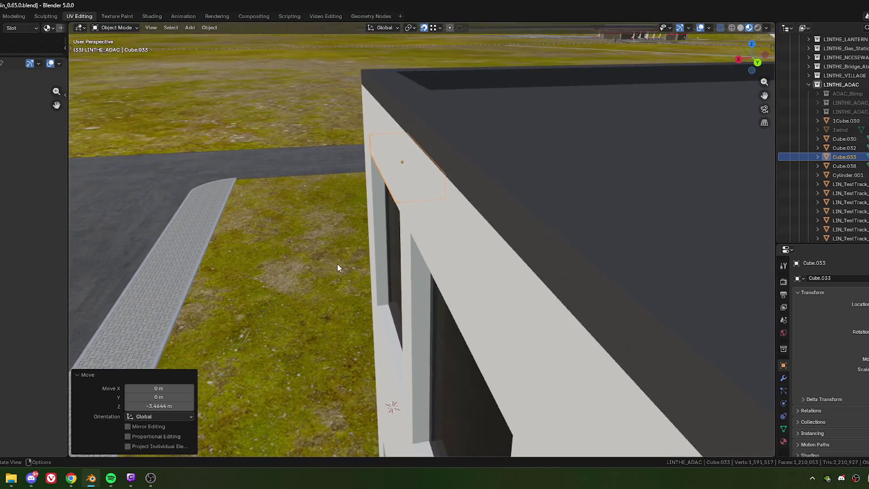
Push the slab −0.10546 m along its local Y depth
key(g)
key(y)
key(y)
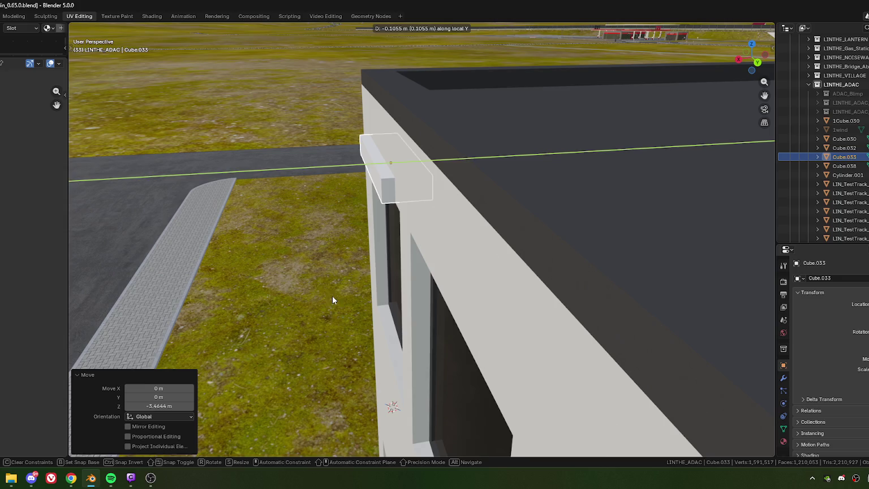
click(332, 296)
mouse_move(347, 258)
middle_down()
mouse_move(430, 232)
mouse_move(476, 235)
mouse_move(334, 237)
mouse_move(392, 205)
middle_up()
scroll(392, 206, down, 1)
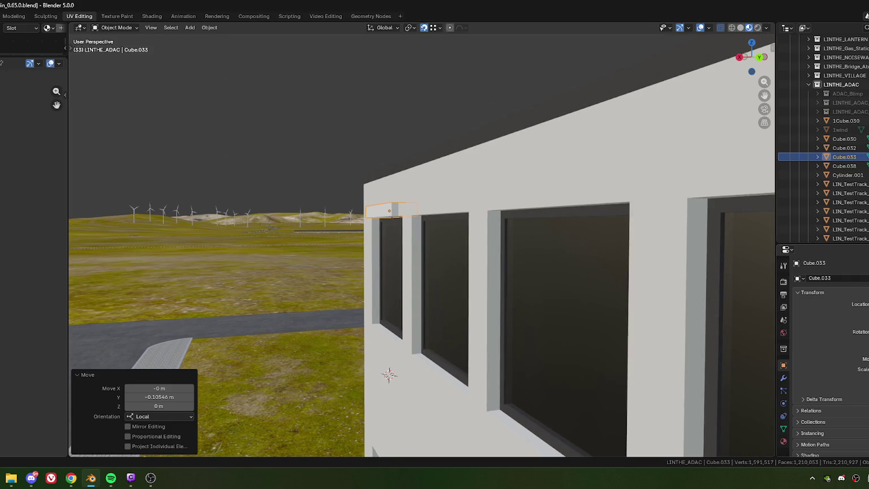
mouse_move(330, 232)
middle_down()
mouse_move(463, 248)
mouse_move(459, 260)
middle_up()
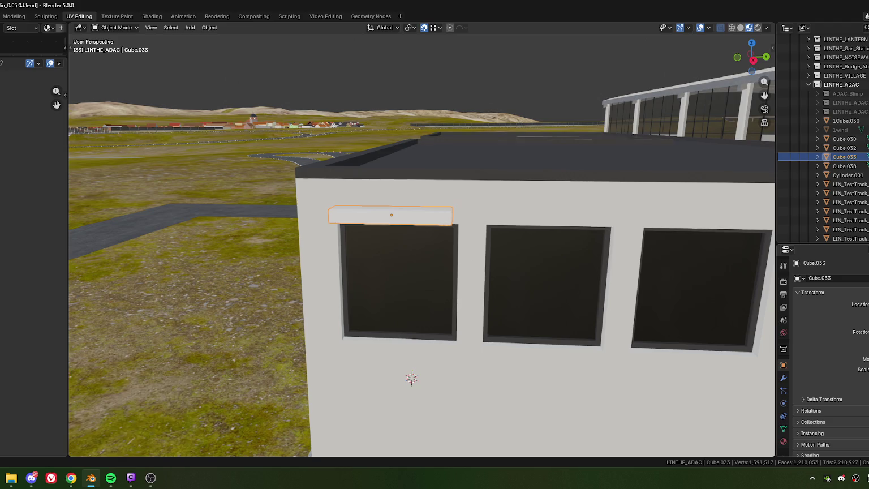
Shift the beam along its length axis, about 0.14595 m on X, above the window
key(g)
key(x)
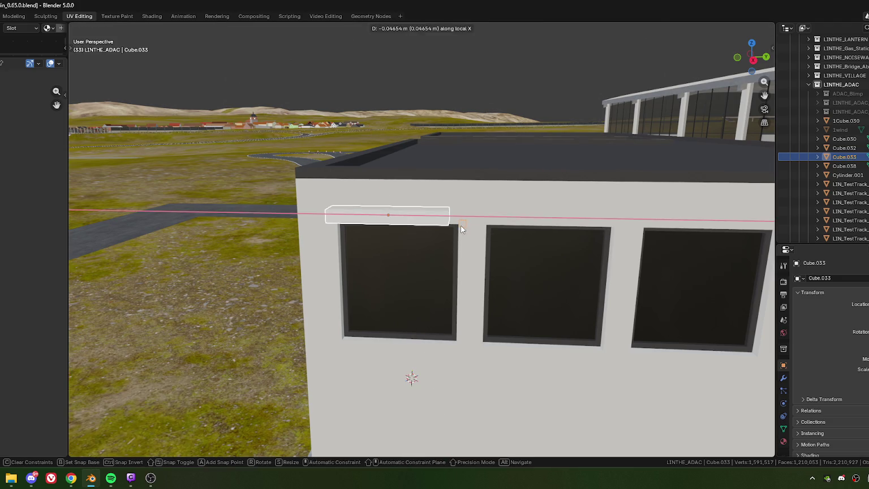
click(463, 226)
mouse_move(463, 226)
middle_down()
mouse_move(461, 239)
mouse_move(353, 253)
middle_up()
key(g)
key(x)
click(462, 239)
key(g)
key(x)
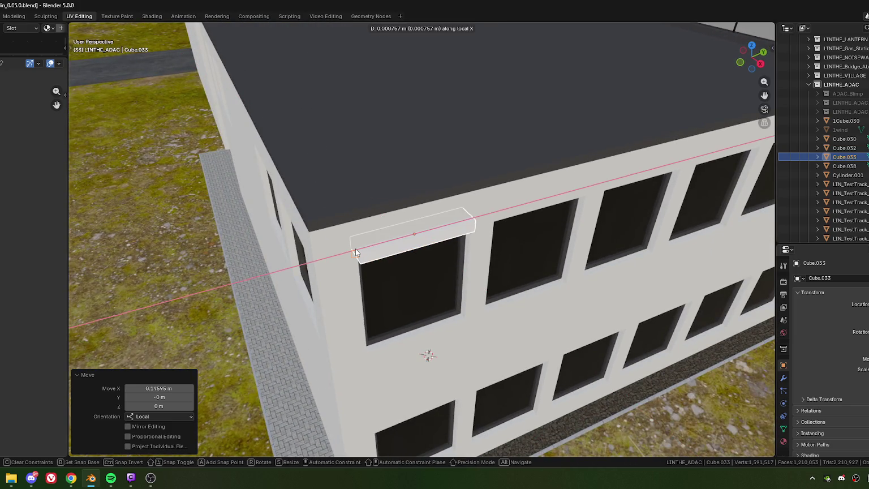
click(355, 249)
middle_drag(415, 296, 382, 285)
click(175, 392)
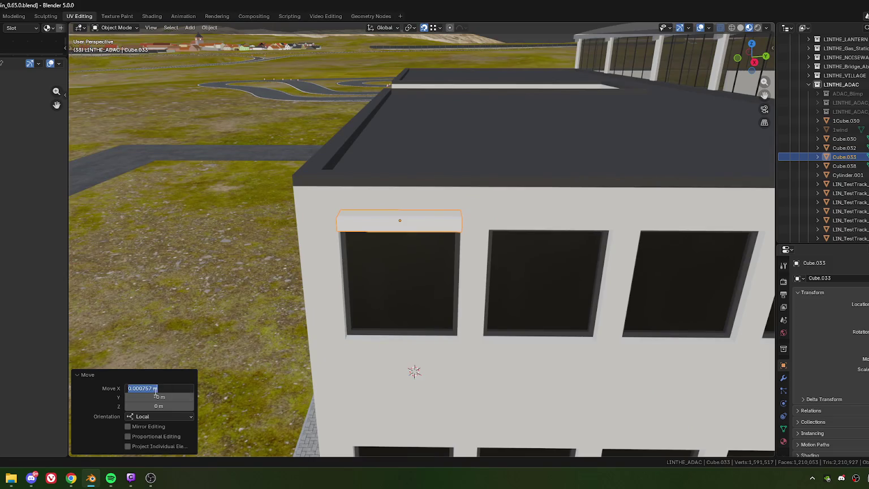
Append /2 to the Move X value, reducing the shift to 0.000378 m, then zoom in on the beam
click(186, 390)
key(BackSpace)
text(/2)
key(Return)
mouse_move(460, 328)
middle_down()
mouse_move(486, 323)
mouse_move(418, 267)
mouse_move(428, 263)
mouse_move(422, 270)
middle_up()
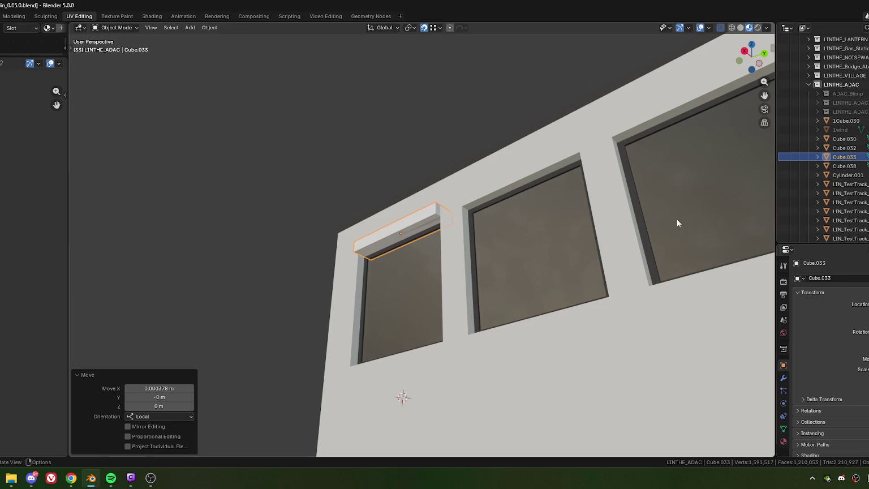
mouse_move(170, 309)
middle_down()
mouse_move(361, 299)
mouse_move(399, 259)
mouse_move(427, 258)
middle_up()
scroll(405, 301, up, 4)
In face select mode, stretch the beam's end face −0.29523 m along local Y
key(Tab)
key(3)
key(alt+a)
click(448, 238)
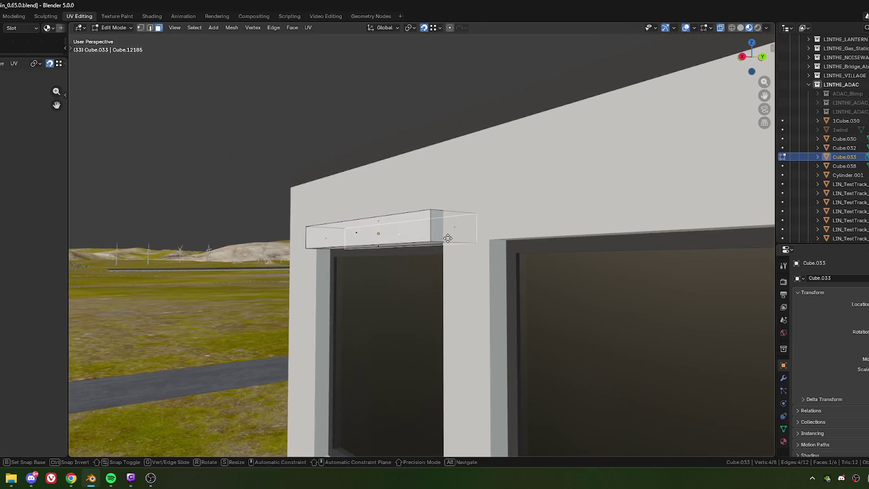
key(g)
key(y)
key(y)
click(448, 238)
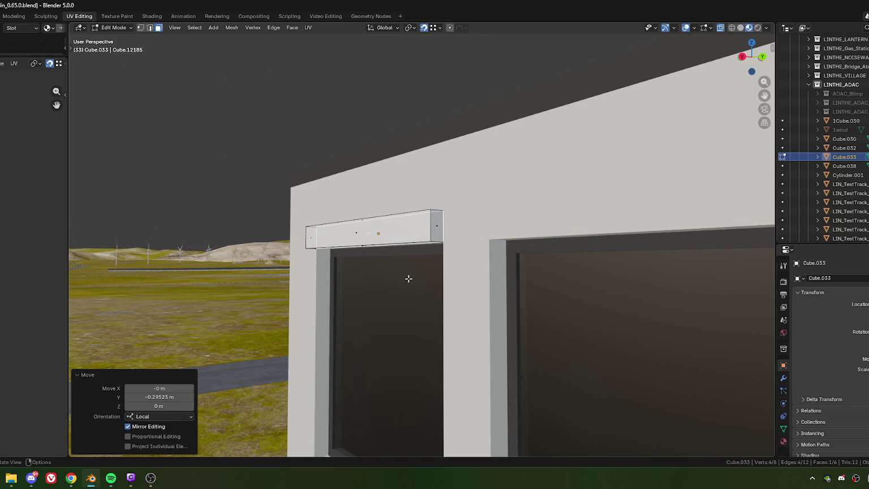
Delete that end face, leaving five faces, and select the remaining linked geometry
key(x)
click(370, 319)
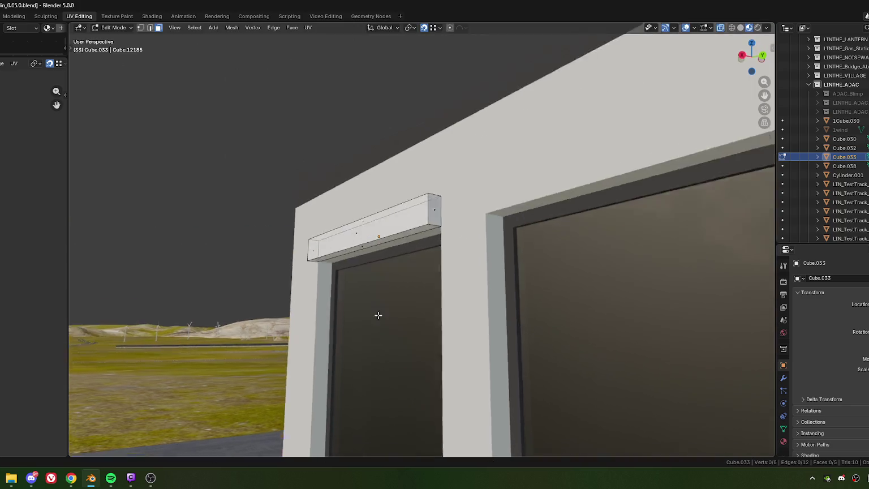
mouse_move(378, 315)
middle_down()
mouse_move(381, 291)
mouse_move(382, 307)
middle_up()
scroll(382, 306, down, 3)
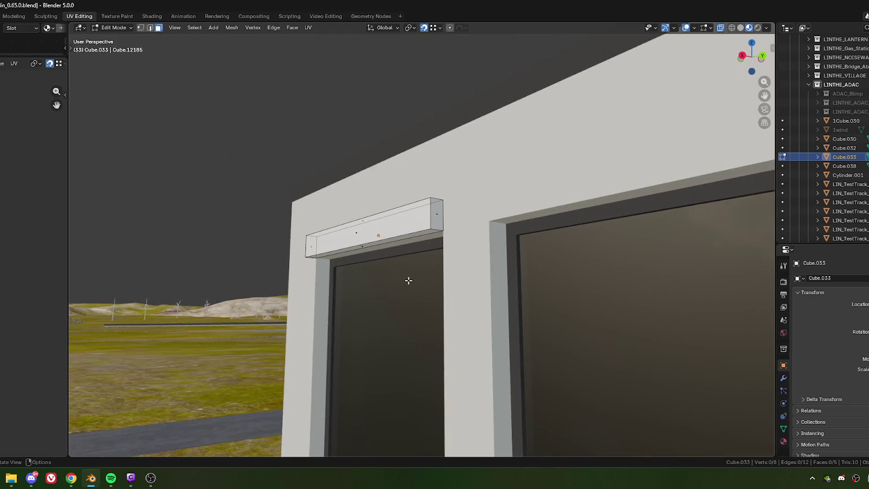
scroll(409, 282, down, 4)
scroll(406, 277, down, 2)
key(l)
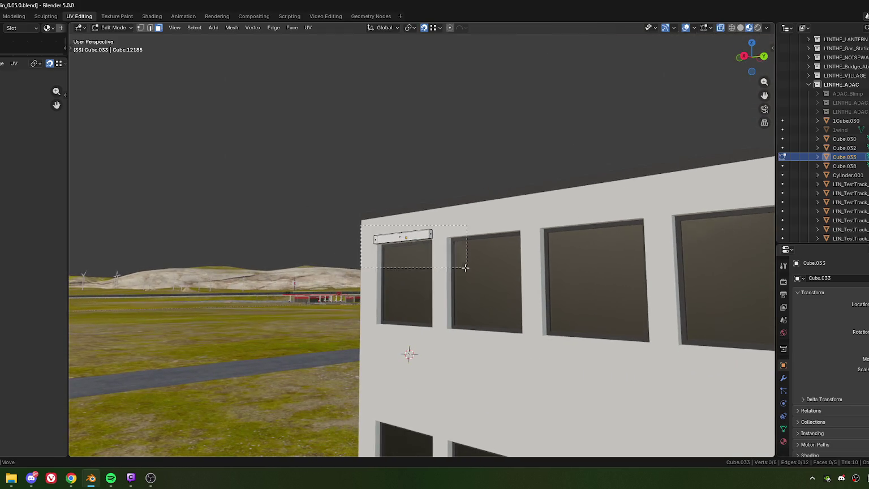
middle_drag(460, 249, 502, 274)
scroll(437, 291, up, 3)
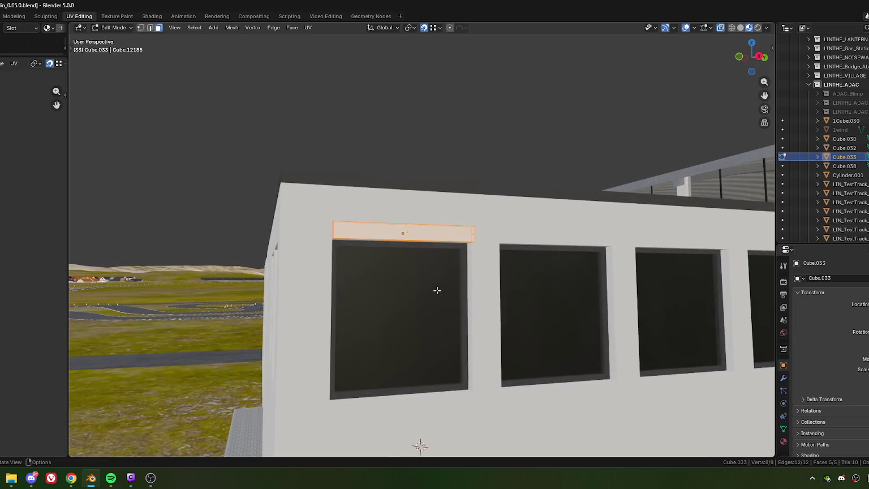
Search the material browser for 'gara' and assign GARAGE to Cube.033
click(784, 442)
click(800, 400)
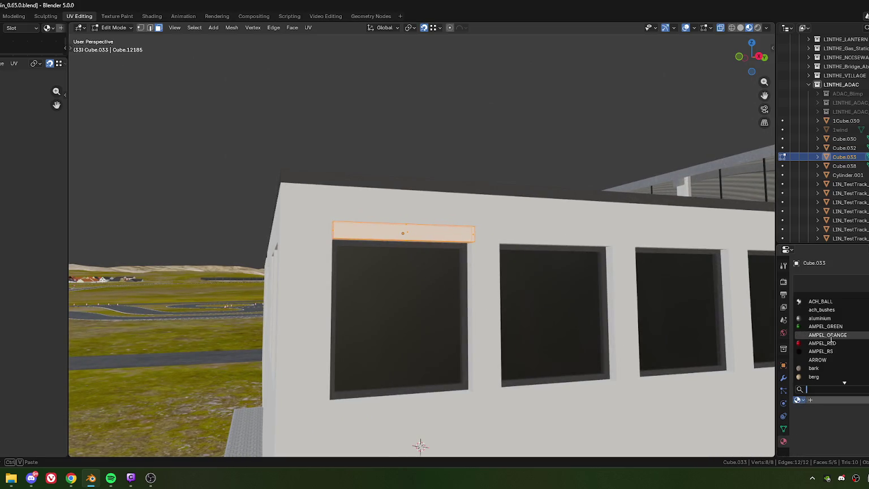
text(colo)
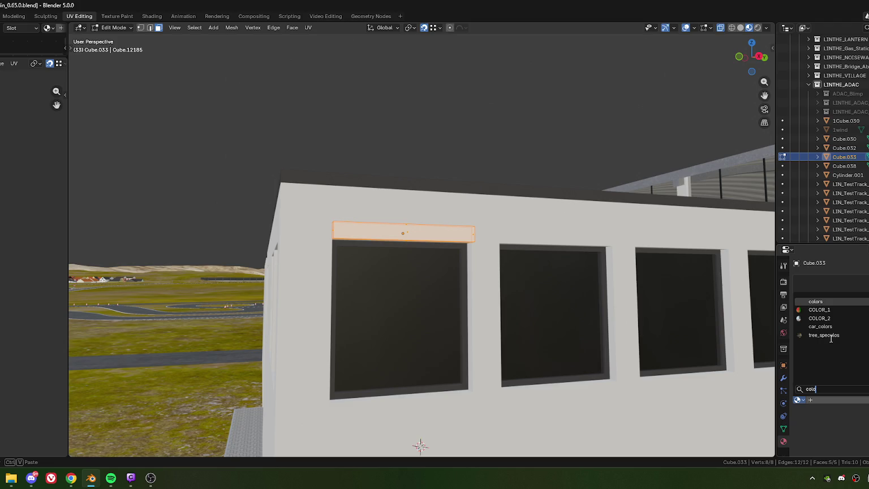
key(BackSpace)
key(BackSpace)
key(BackSpace)
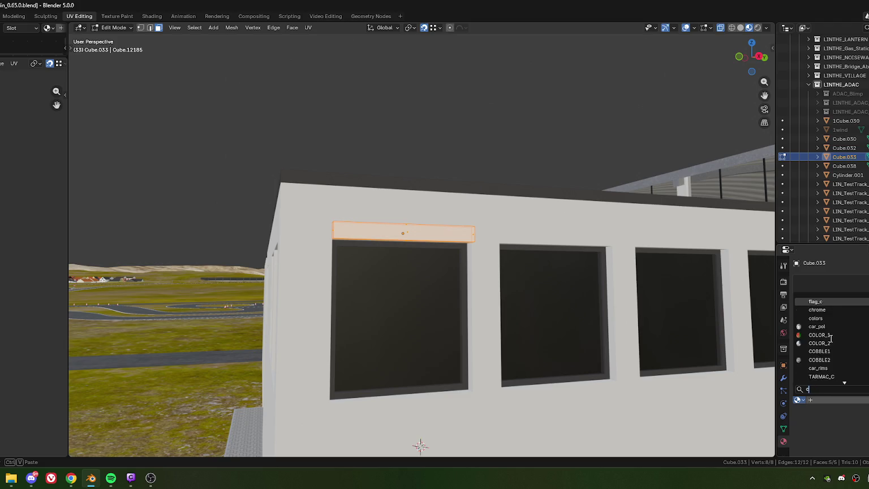
text(g)
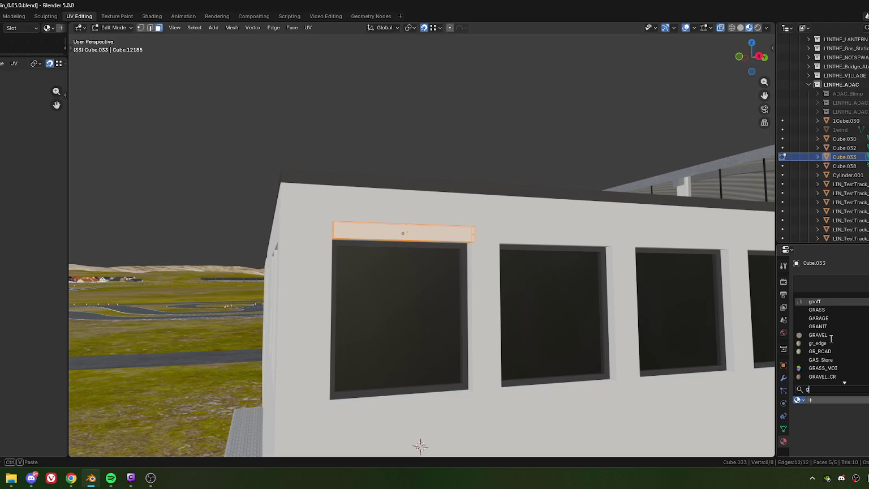
text(ara)
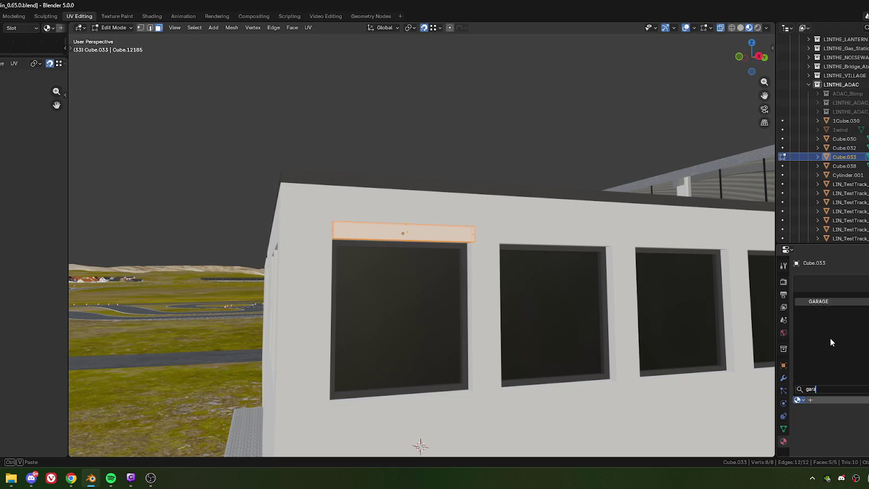
key(Return)
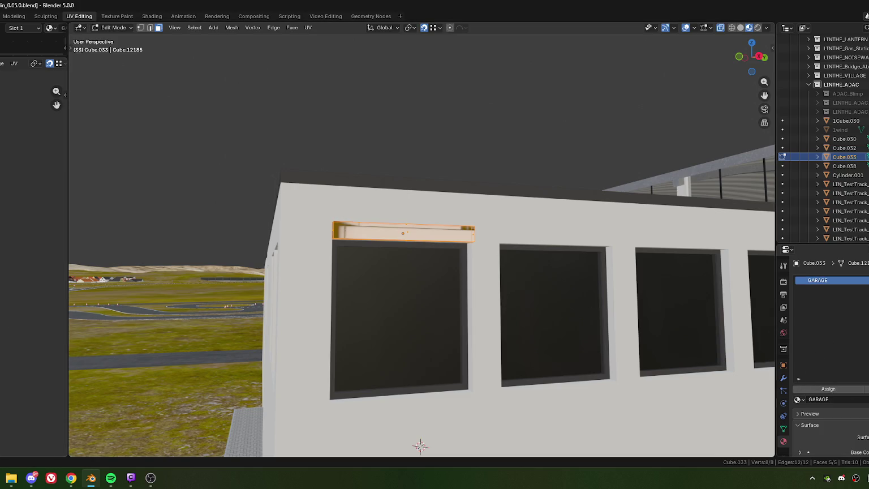
scroll(5, 252, up, 3)
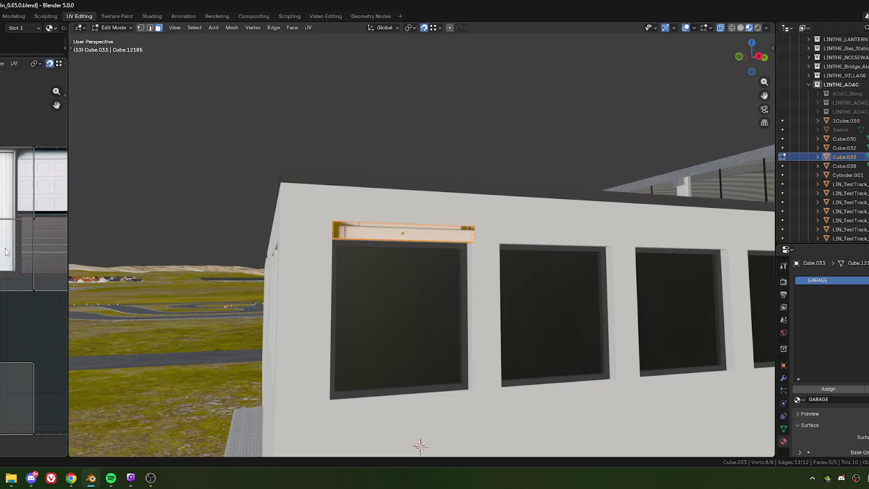
Widen the UV Editor, unwrap the lintel's faces, and scale the UV island
drag(68, 308, 131, 309)
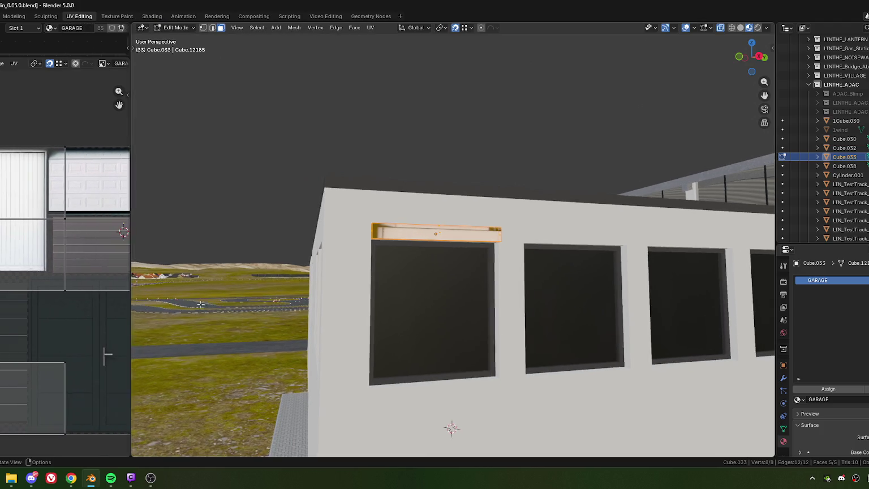
key(u)
click(443, 243)
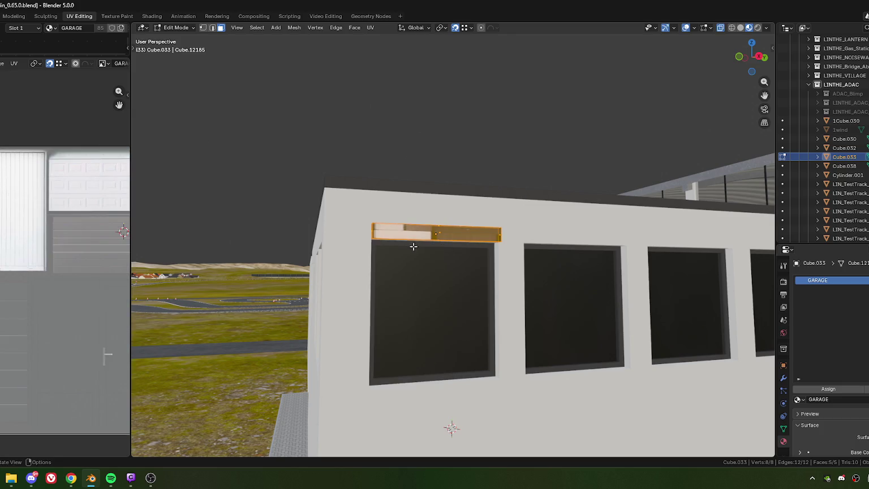
key(s)
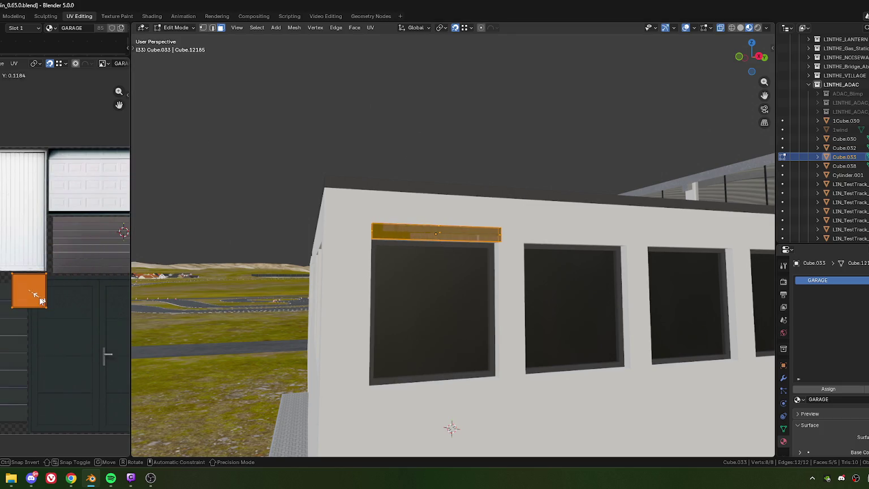
key(s)
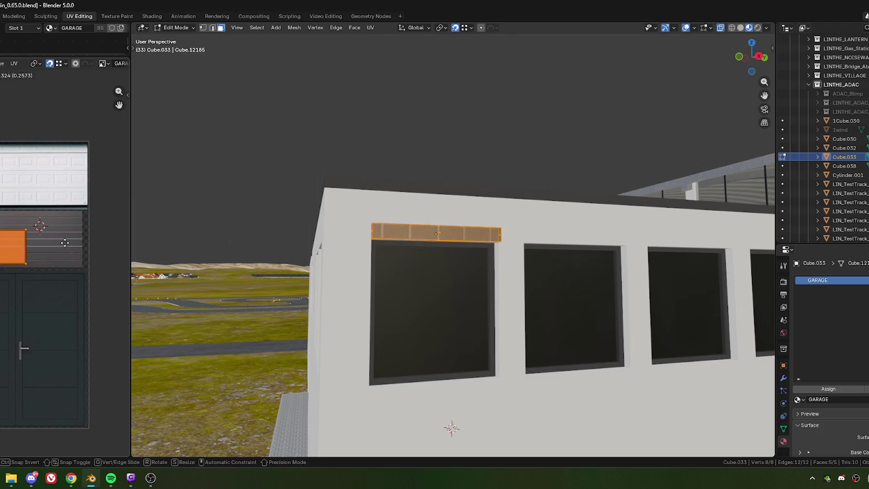
click(62, 244)
Shrink and move the UV island onto a plain grey strip, then return to Object Mode
scroll(51, 243, up, 5)
key(s)
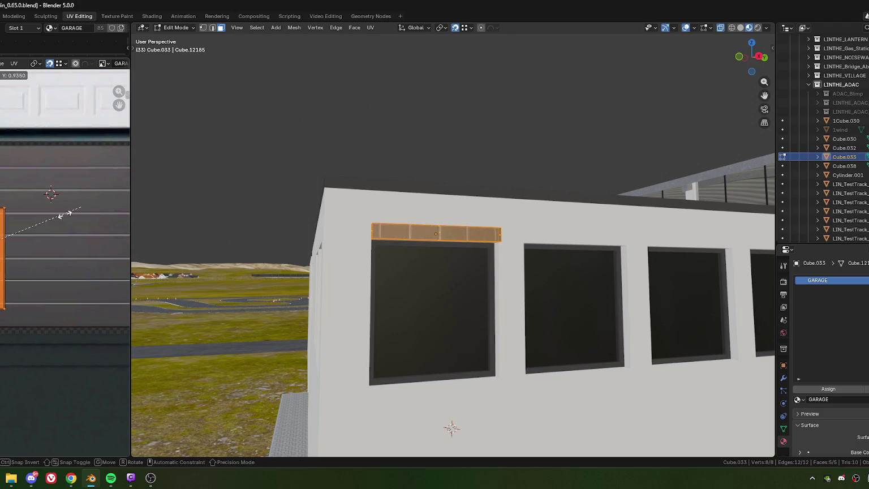
click(5, 255)
drag(4, 255, 43, 243)
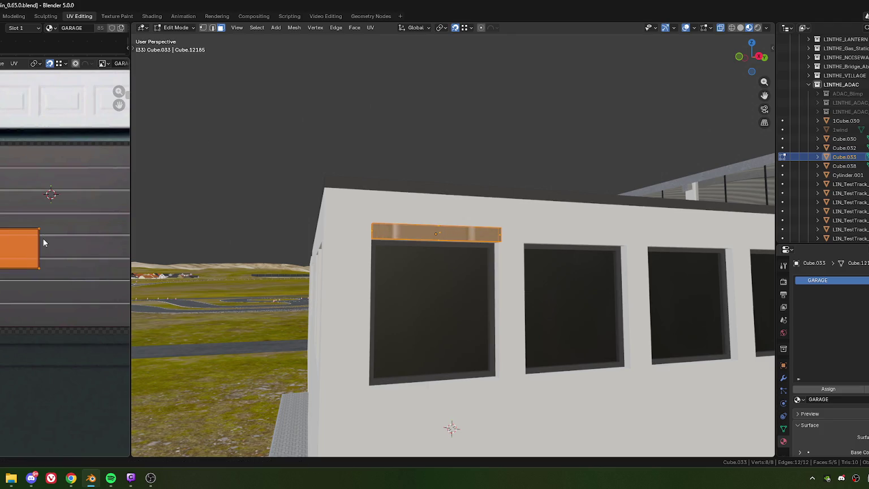
key(s)
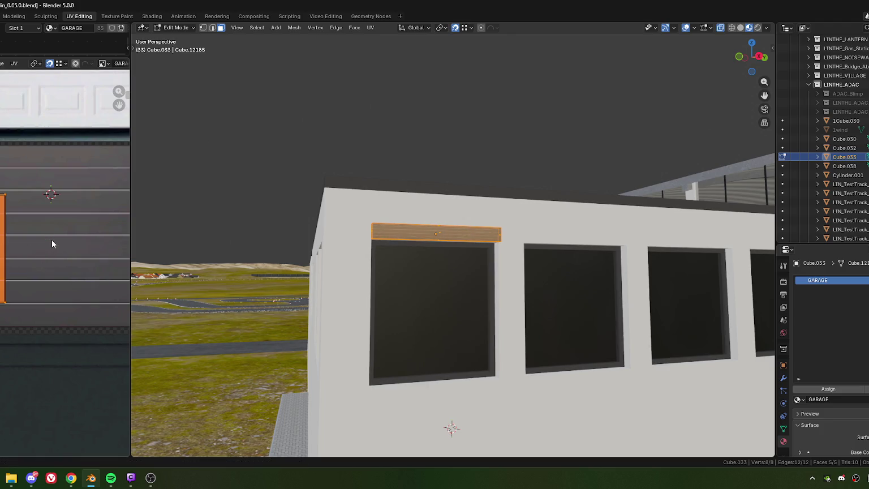
key(x)
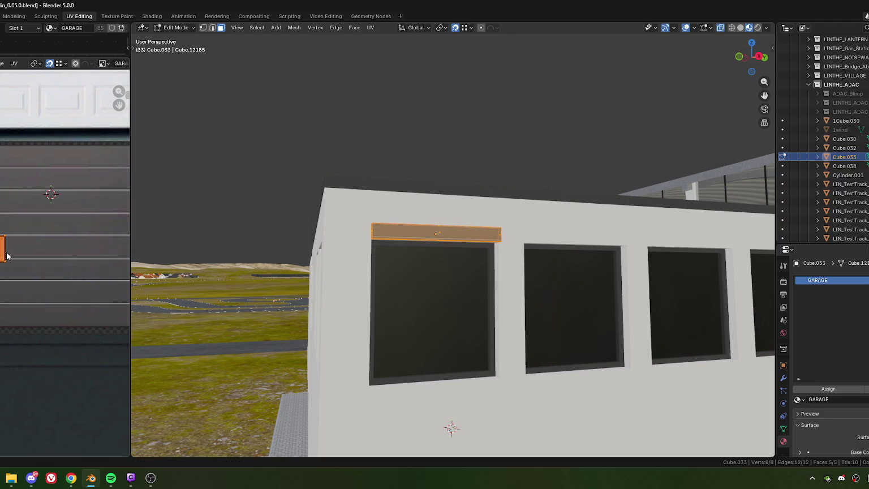
key(y)
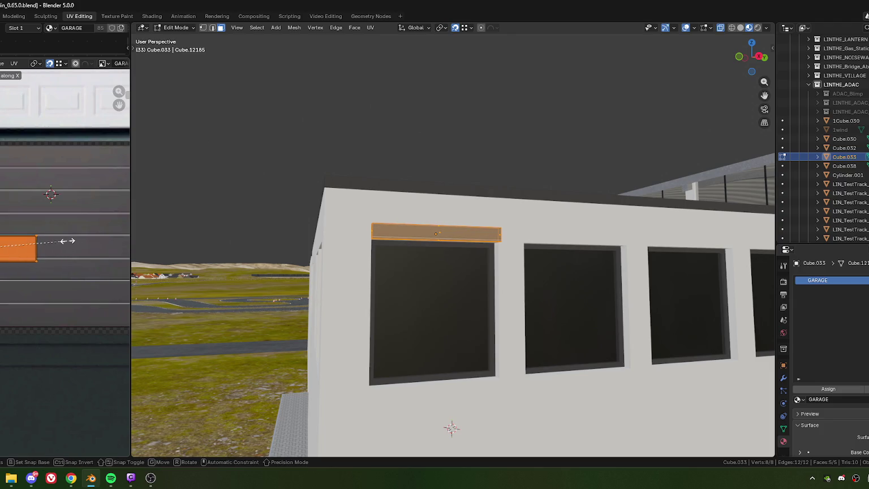
key(g)
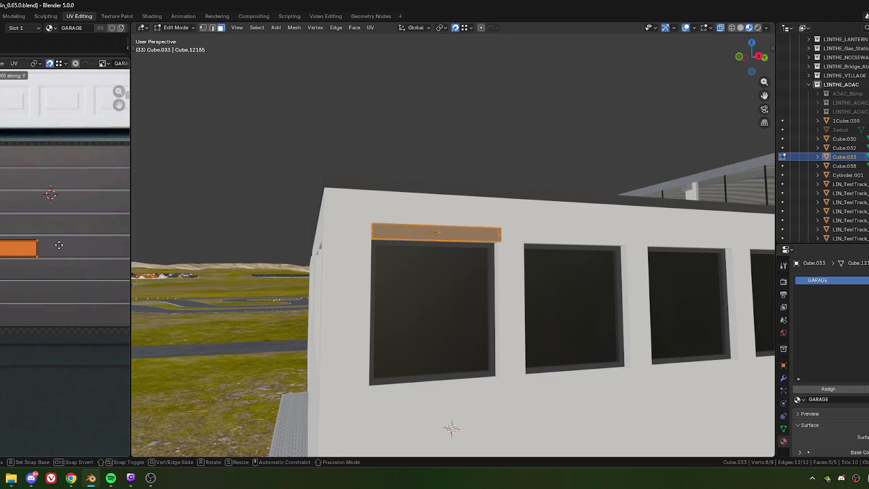
click(59, 243)
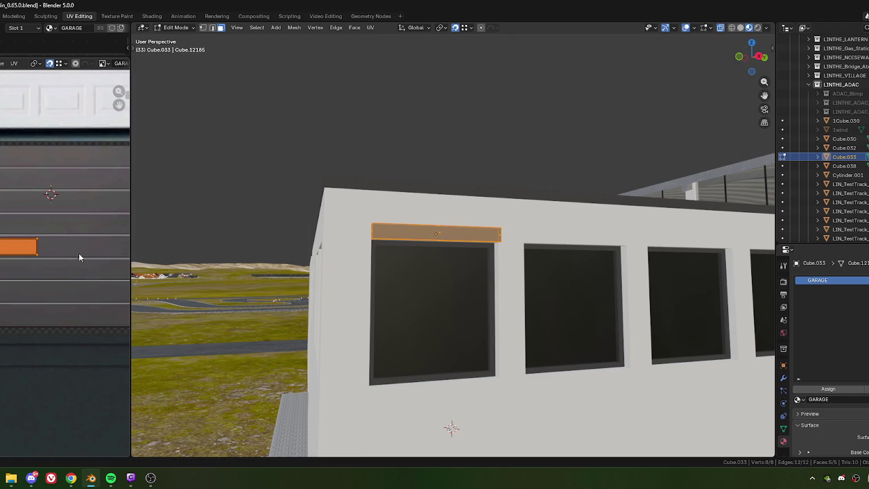
key(Tab)
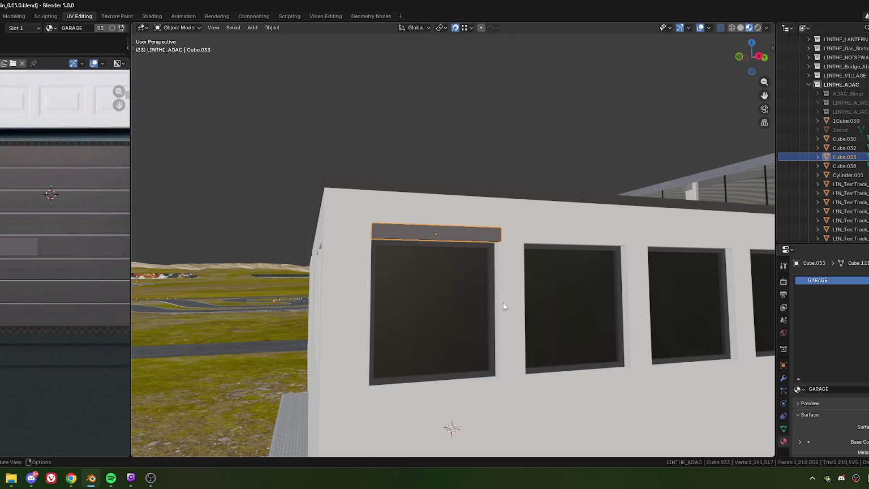
Show the lintel's GARAGE material nodes in a widened Shader Editor
mouse_move(503, 304)
middle_down()
mouse_move(396, 321)
mouse_move(446, 306)
middle_up()
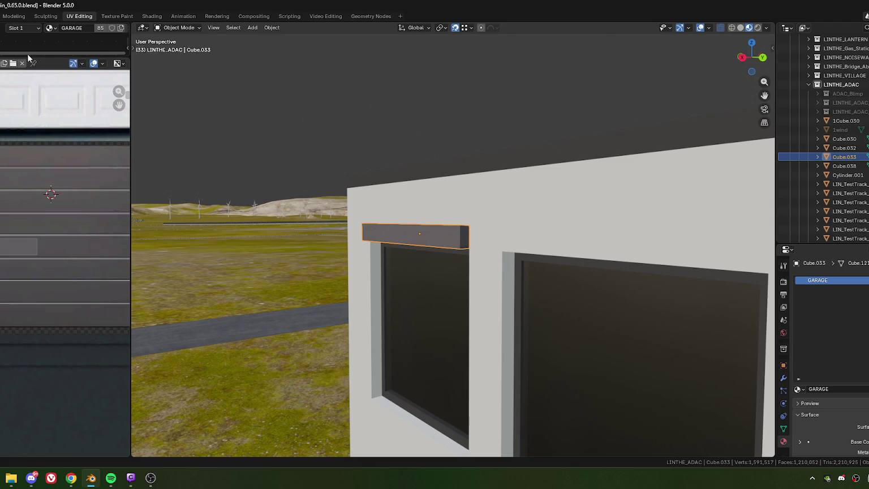
drag(32, 67, 32, 280)
scroll(46, 186, up, 4)
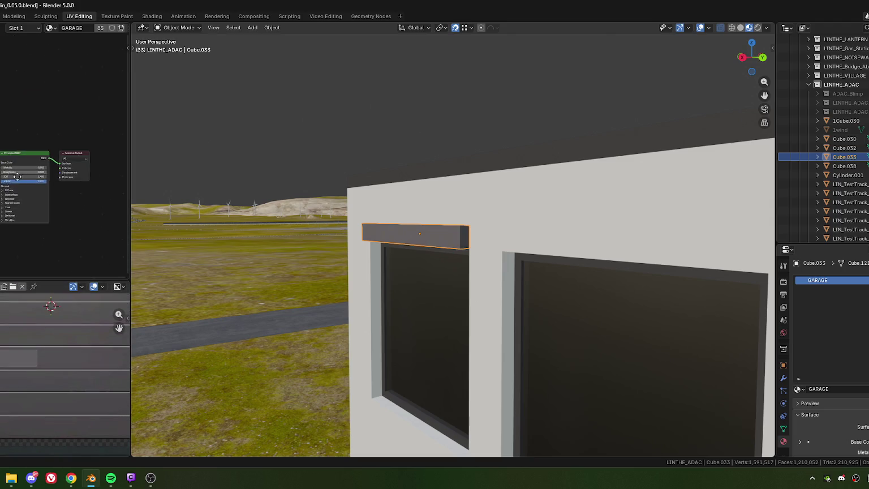
middle_drag(0, 254, 41, 188)
drag(132, 222, 330, 223)
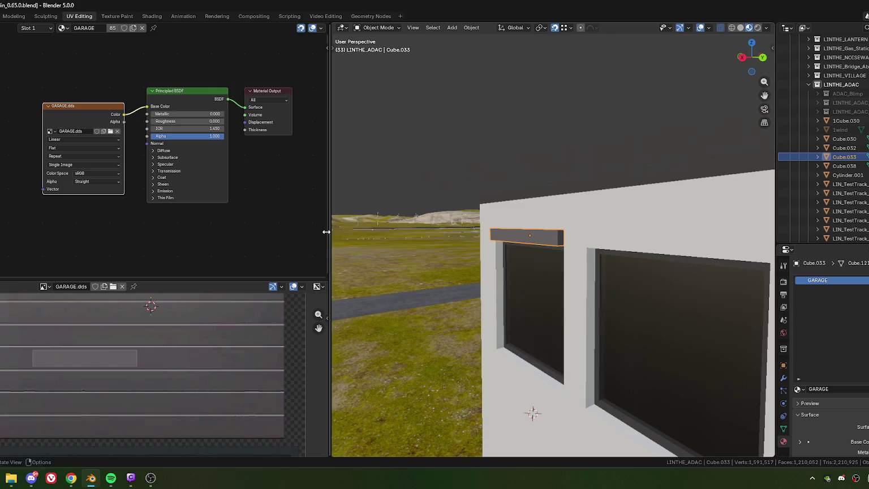
scroll(172, 166, up, 2)
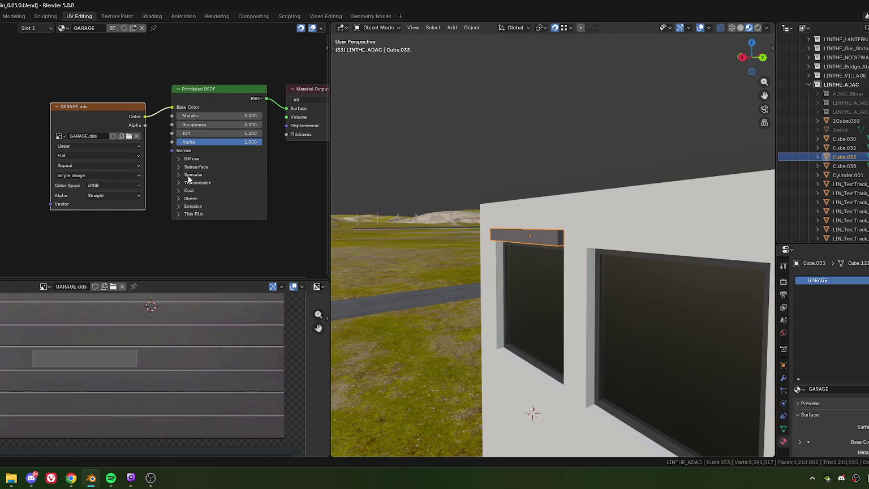
Expand the Principled BSDF Specular panel and try IOR Level values 0.277, then about 0.18
click(179, 175)
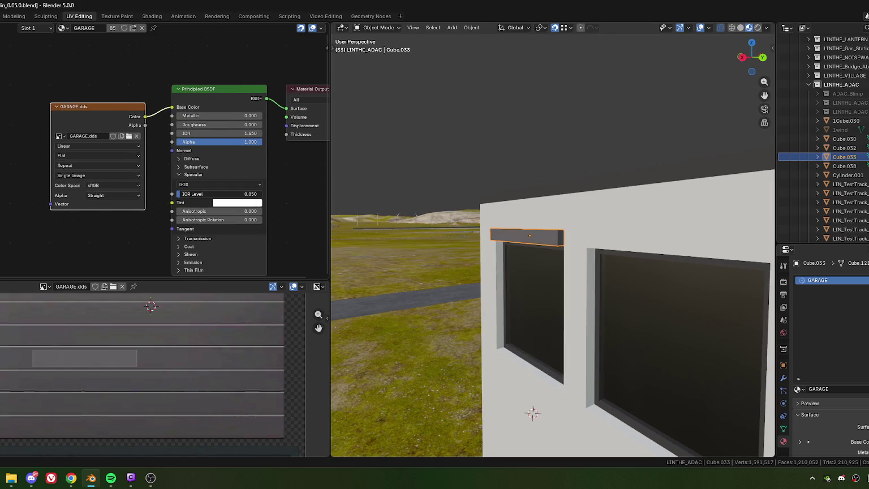
drag(192, 194, 207, 199)
middle_drag(497, 310, 595, 283)
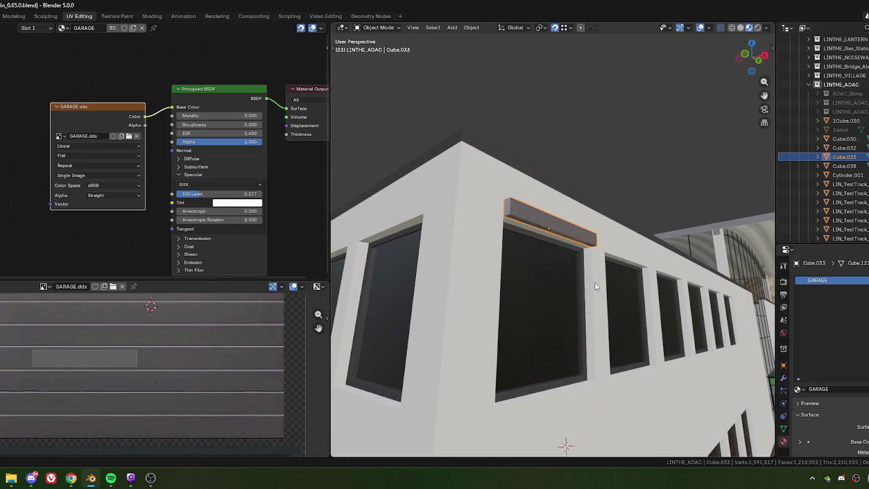
drag(198, 195, 184, 195)
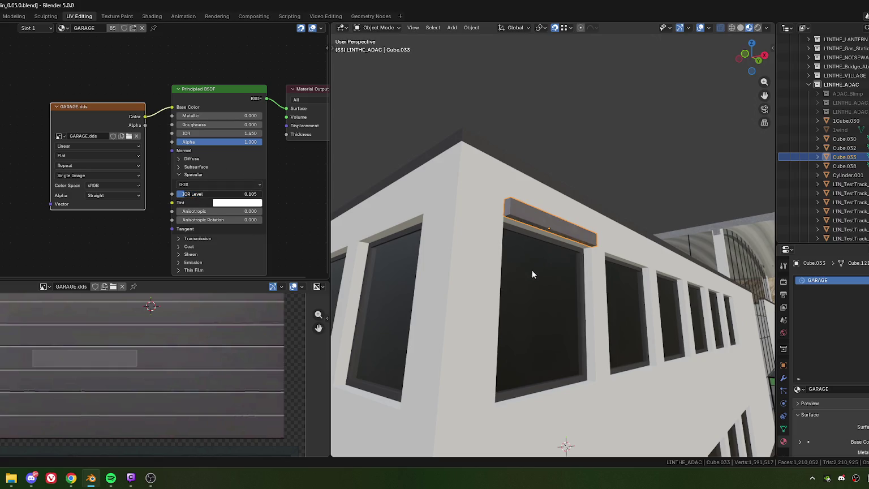
mouse_move(532, 275)
middle_down()
mouse_move(522, 275)
mouse_move(550, 278)
mouse_move(479, 285)
mouse_move(408, 266)
mouse_move(362, 267)
middle_up()
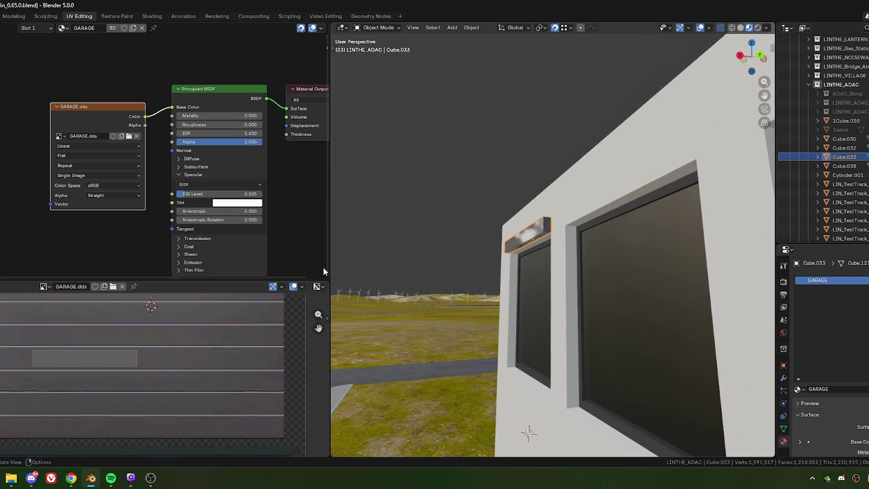
Inspect the Coat, Sheen and Thin Film panels, setting Sheen Roughness to about 0.27
click(178, 252)
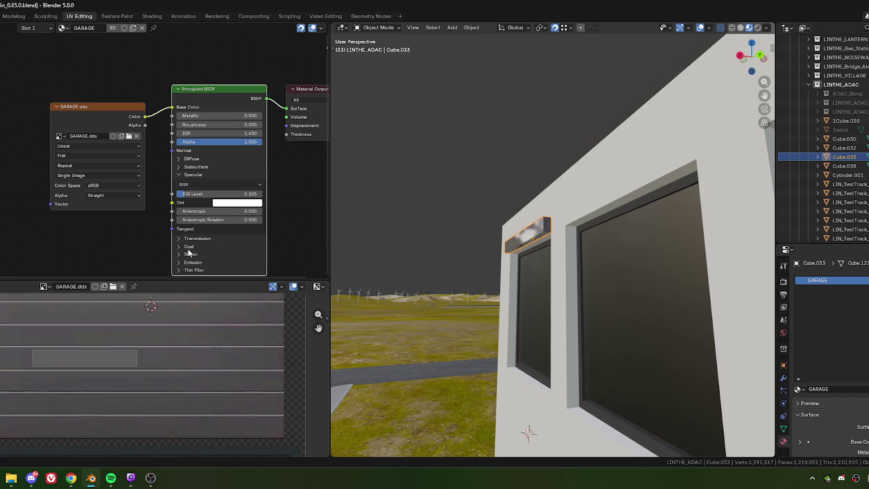
click(182, 247)
scroll(175, 237, down, 5)
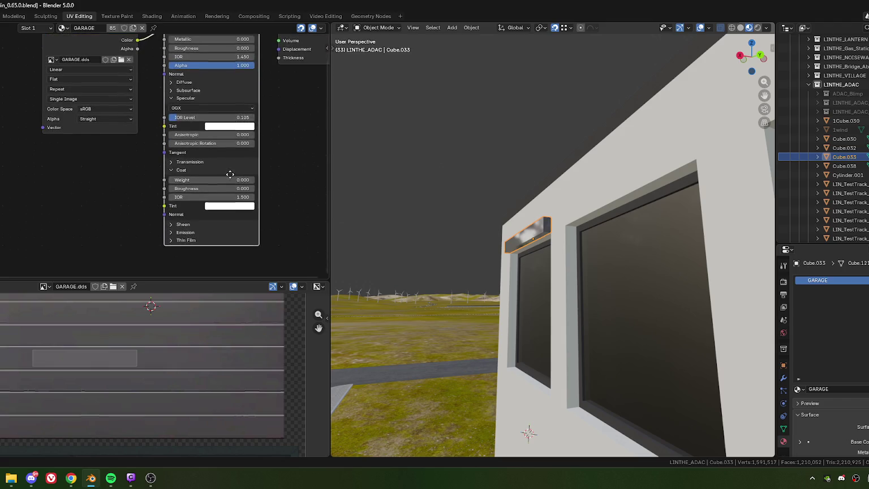
click(173, 223)
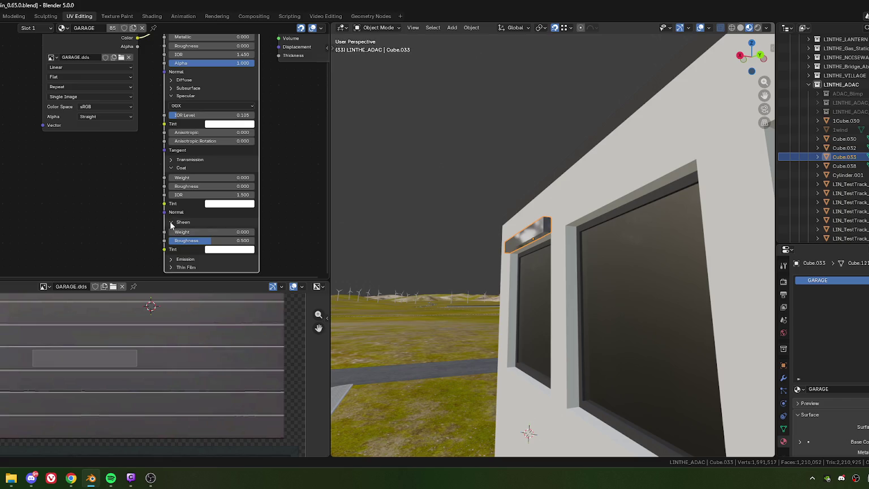
click(172, 267)
scroll(219, 259, down, 2)
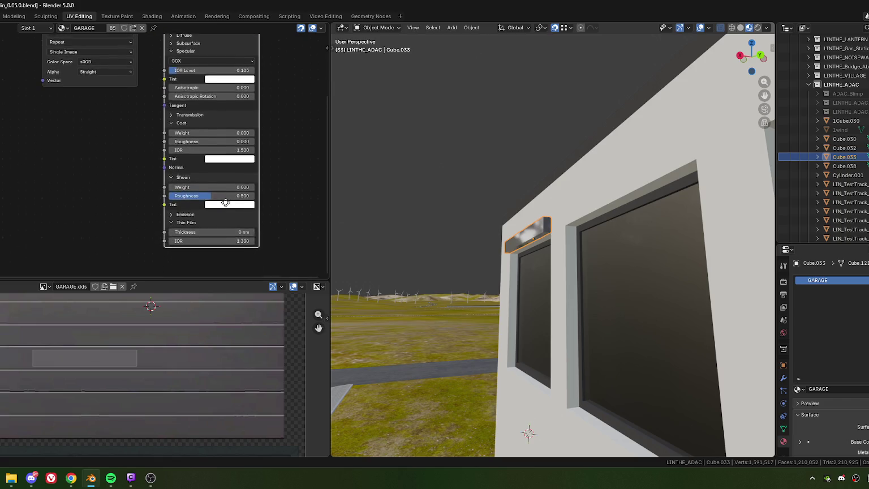
scroll(192, 170, up, 2)
scroll(189, 177, up, 3)
scroll(188, 178, up, 1)
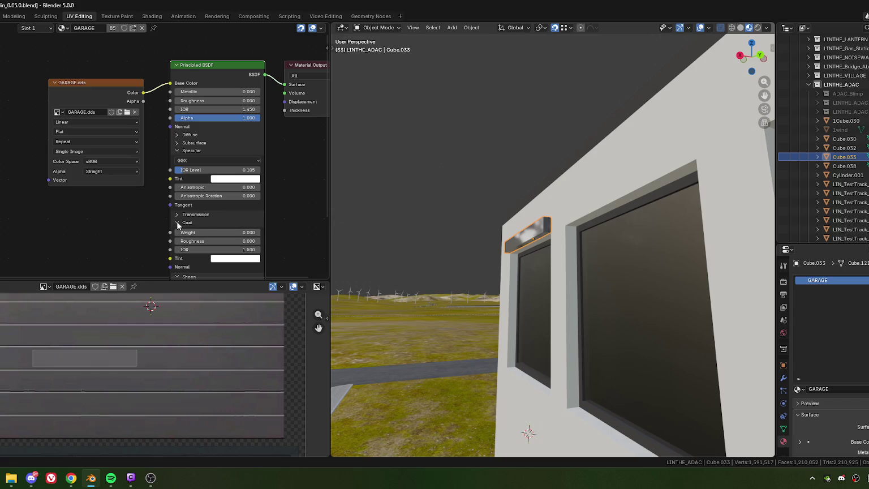
click(176, 222)
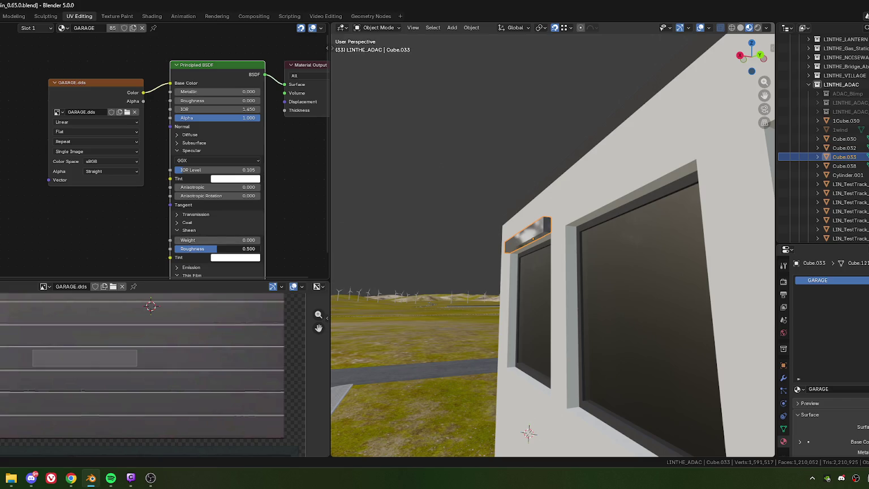
mouse_move(211, 249)
mouse_down()
mouse_move(191, 249)
mouse_move(211, 249)
mouse_up()
click(178, 231)
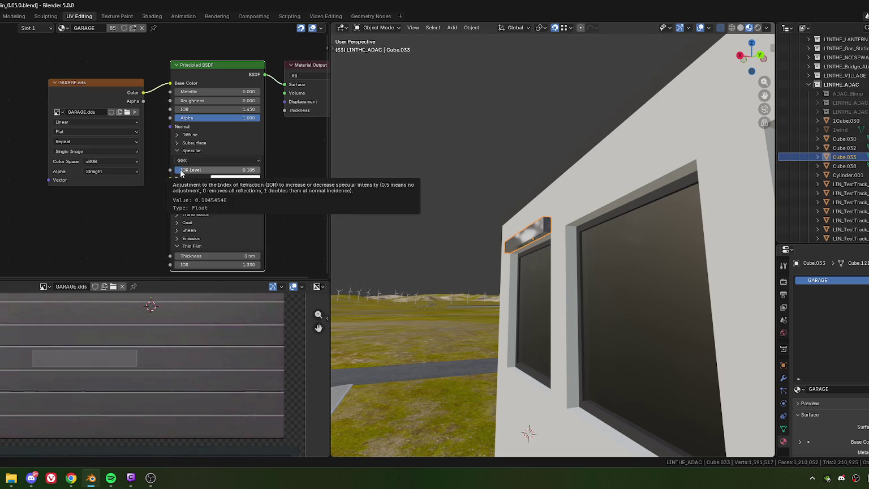
Set the specular IOR Level to 0.005 and check the lintel's shading
drag(181, 173, 164, 173)
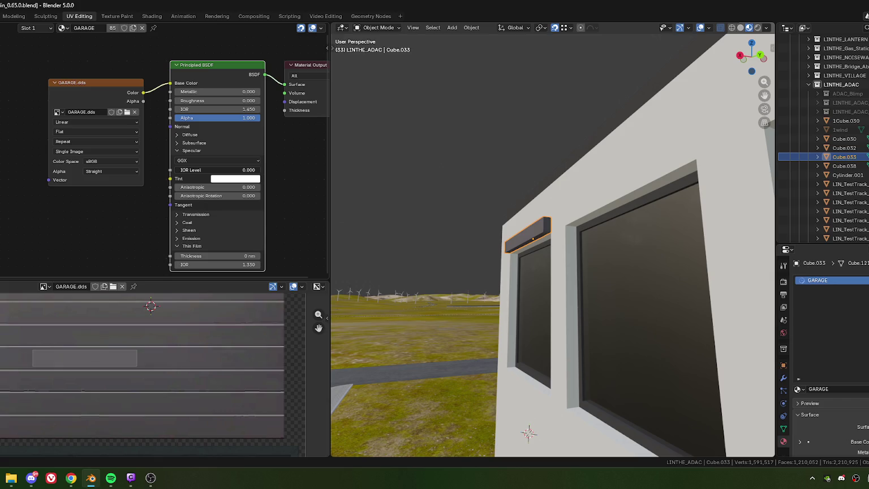
drag(218, 169, 219, 170)
mouse_move(509, 294)
middle_down()
mouse_move(636, 274)
mouse_move(492, 285)
middle_up()
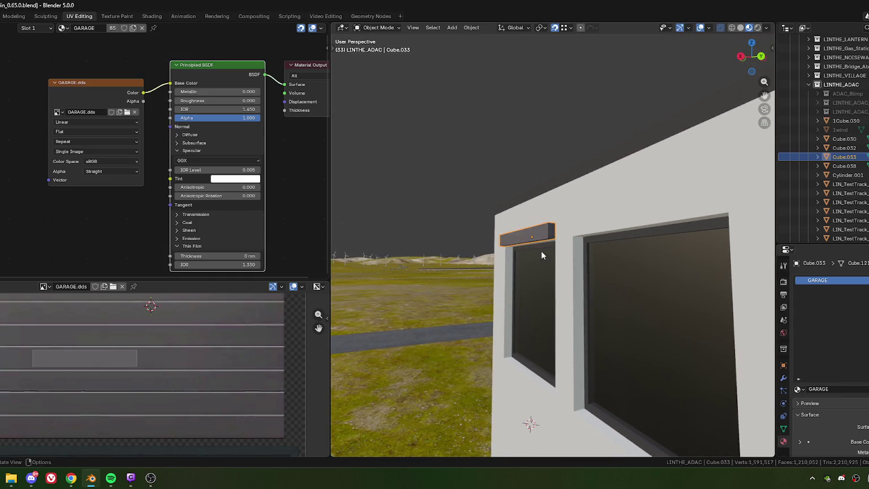
middle_drag(541, 251, 547, 253)
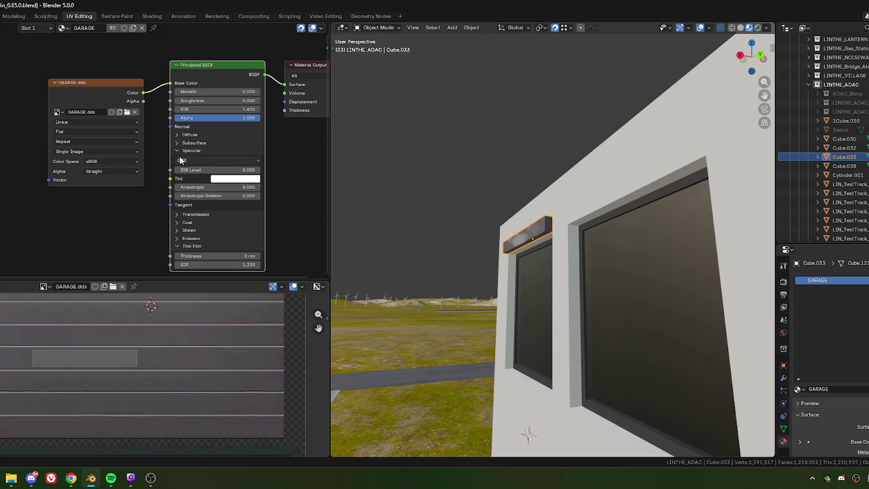
Expand Coat, set the specular IOR Level to 0 and Coat IOR to 3.500
click(177, 243)
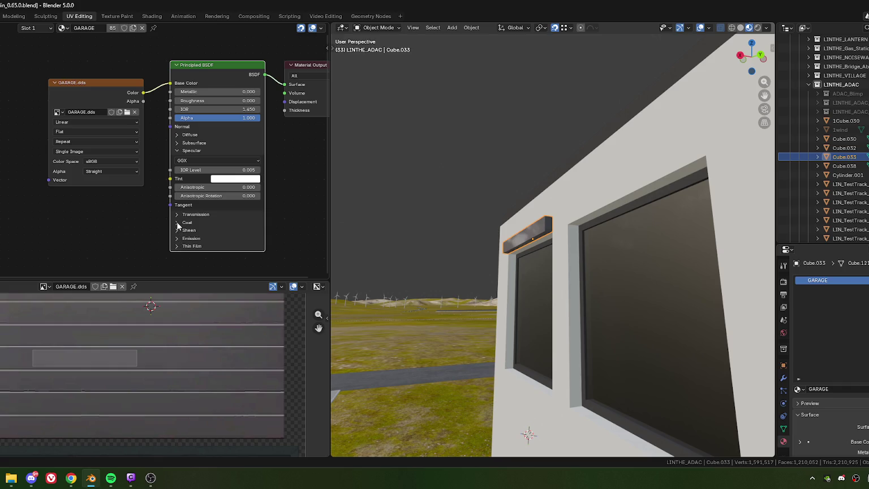
click(177, 223)
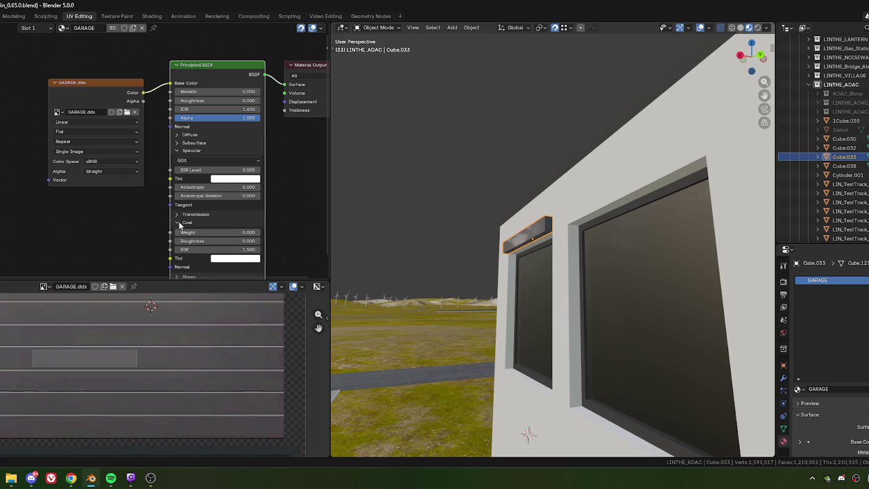
drag(193, 175, 183, 175)
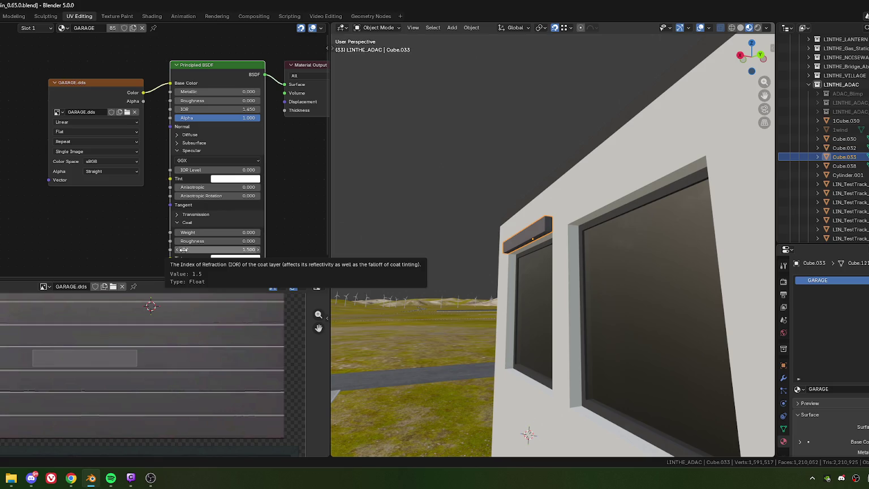
drag(186, 250, 186, 249)
text(3.600)
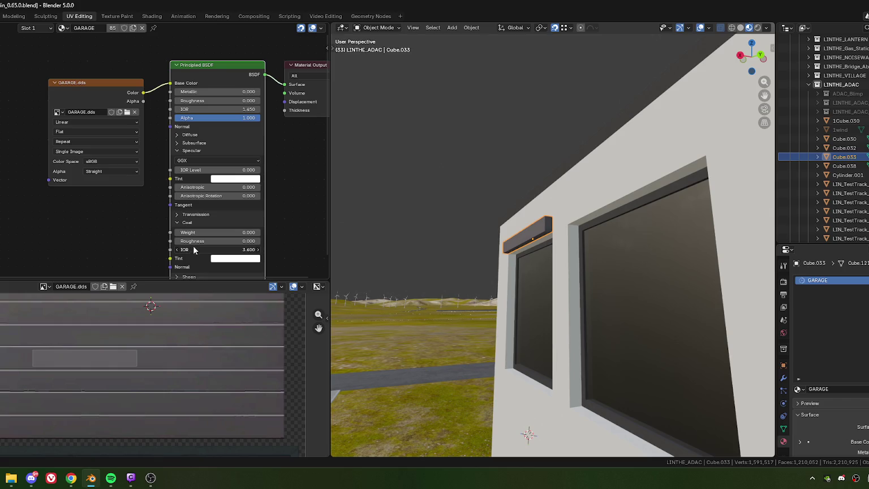
drag(194, 232, 194, 233)
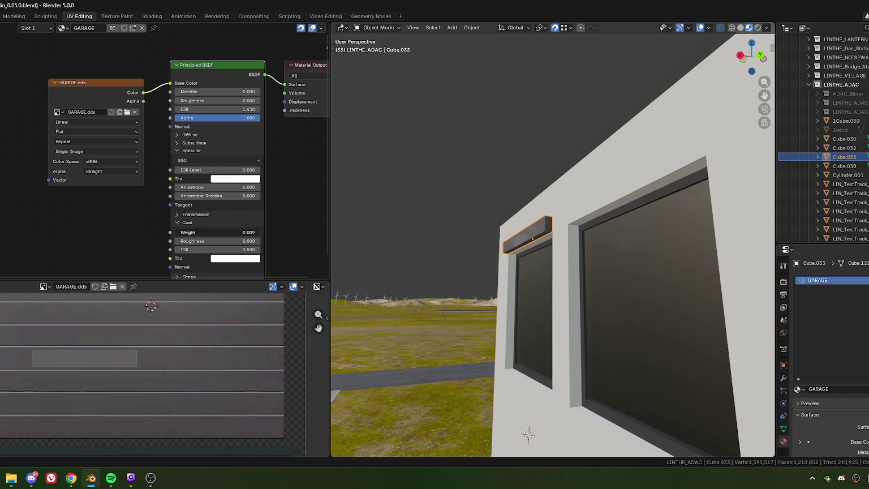
Set Coat Weight to 0.259 and Coat Roughness to 0.132
mouse_move(180, 242)
mouse_down()
mouse_move(221, 241)
mouse_move(198, 233)
mouse_up()
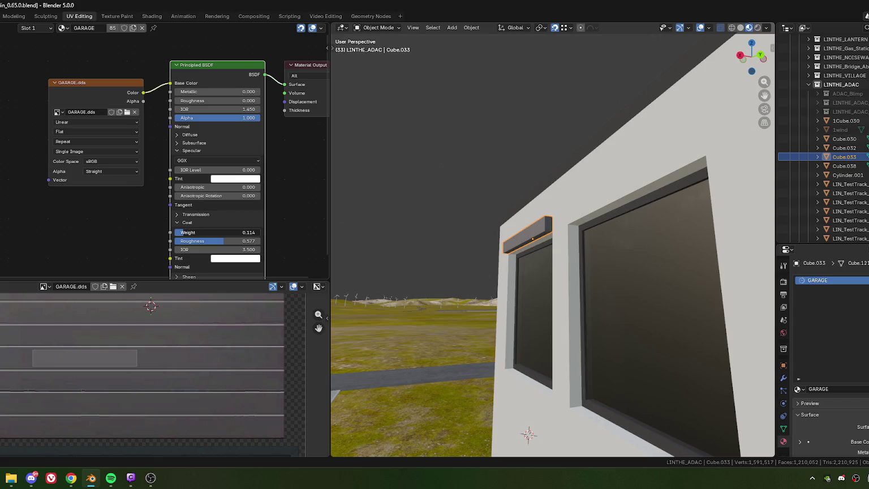
mouse_move(536, 287)
middle_down()
mouse_move(644, 268)
mouse_move(558, 275)
mouse_move(471, 267)
mouse_move(487, 280)
mouse_move(475, 272)
middle_up()
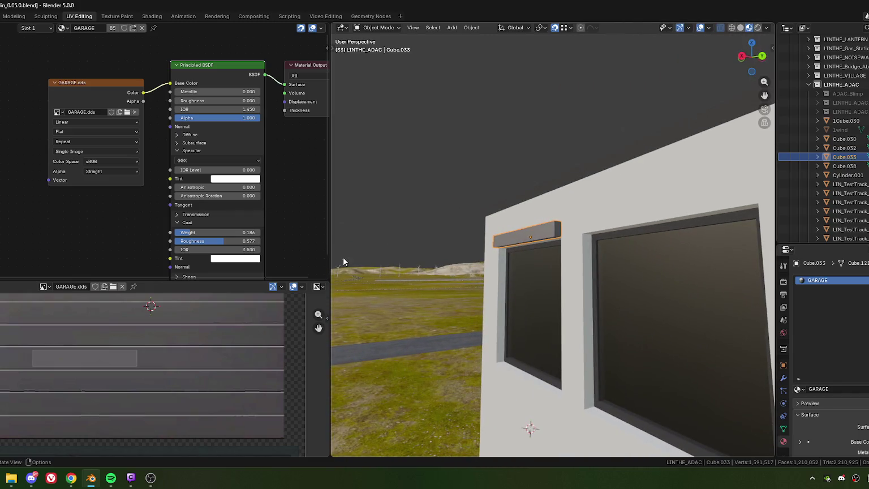
drag(198, 232, 211, 232)
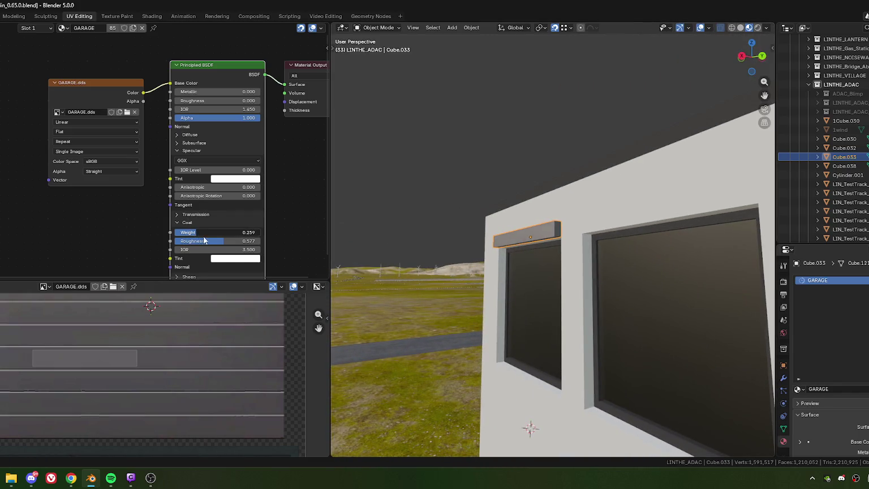
middle_drag(530, 316, 528, 307)
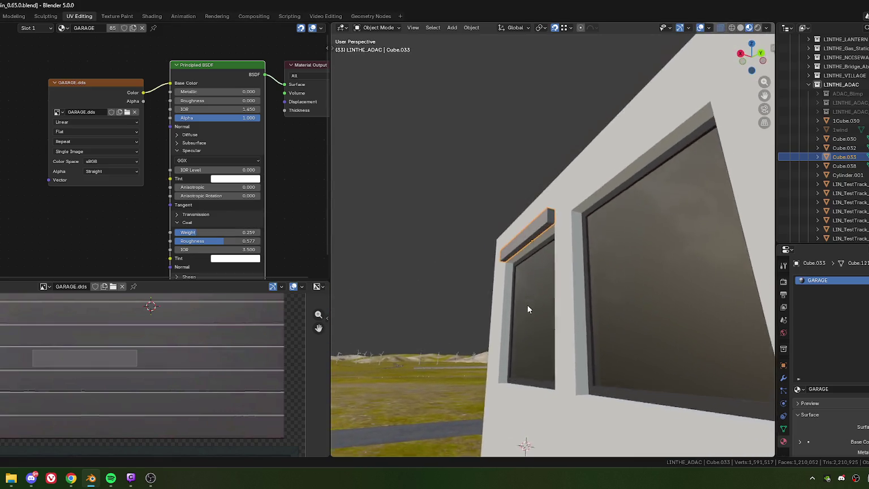
drag(207, 245, 174, 245)
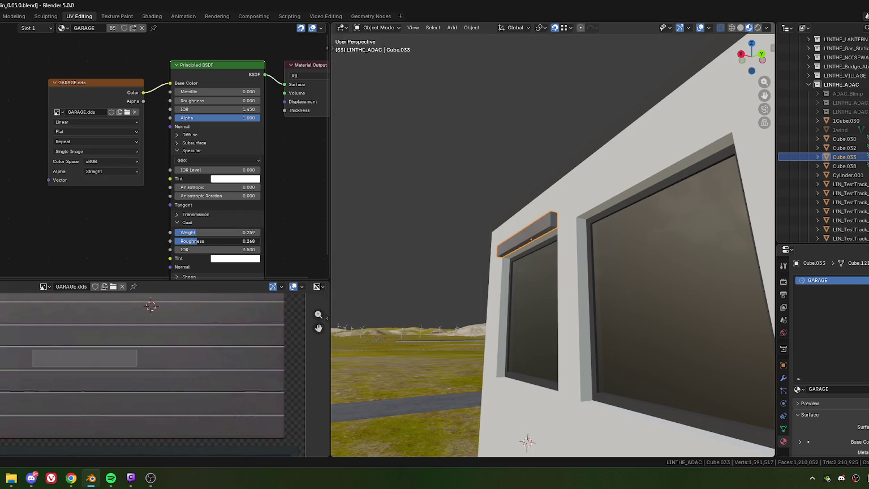
mouse_move(517, 289)
middle_down()
mouse_move(508, 285)
mouse_move(515, 291)
middle_up()
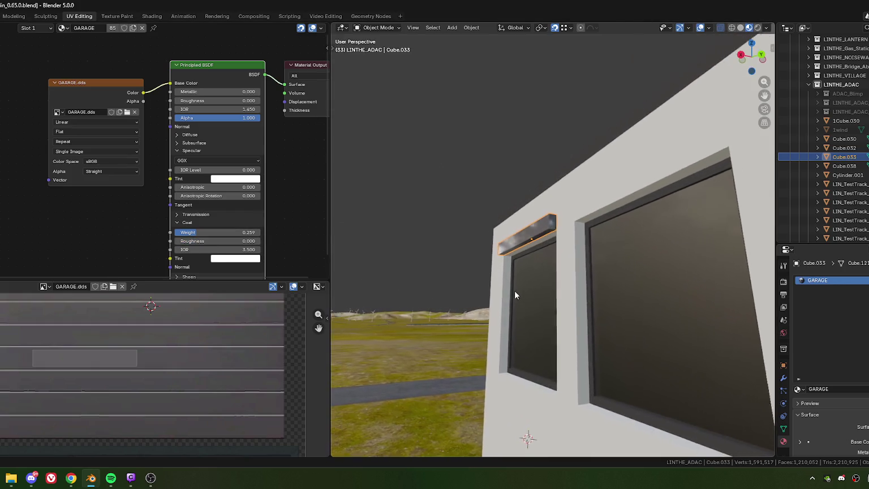
drag(185, 243, 188, 243)
mouse_move(496, 308)
middle_down()
mouse_move(524, 306)
mouse_move(519, 299)
middle_up()
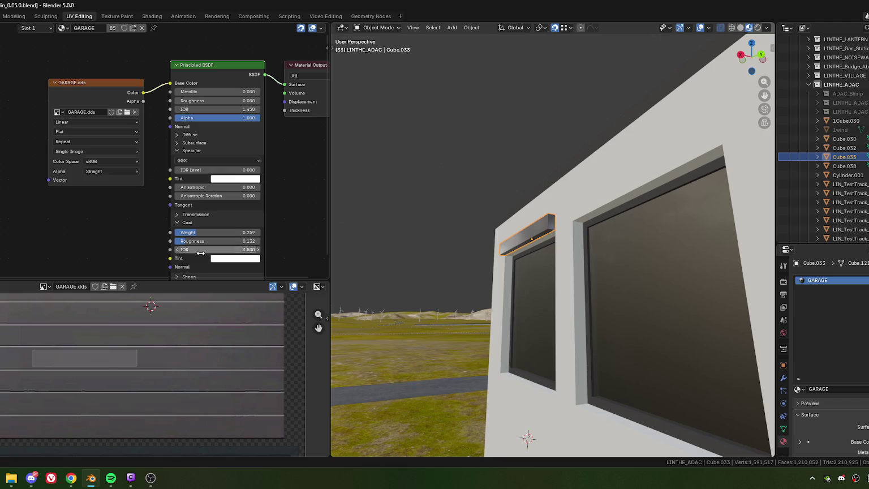
mouse_move(490, 317)
middle_down()
mouse_move(504, 327)
mouse_move(606, 327)
mouse_move(624, 339)
mouse_move(576, 308)
mouse_move(514, 303)
mouse_move(555, 317)
mouse_move(532, 309)
middle_up()
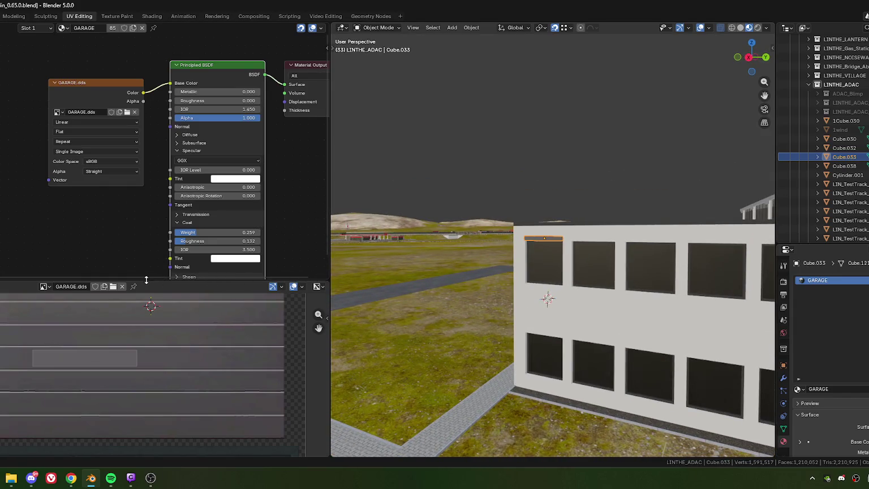
Close the node editor, orbit to an elevated view of the building, and deselect everything
drag(146, 280, 150, 59)
scroll(270, 267, down, 3)
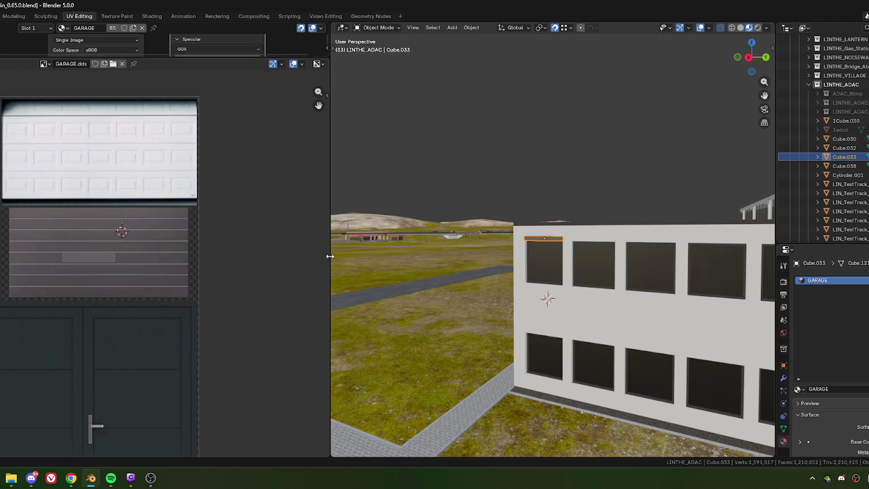
drag(330, 259, 26, 260)
scroll(433, 327, down, 5)
mouse_move(433, 327)
middle_down()
mouse_move(542, 326)
mouse_move(453, 329)
mouse_move(433, 292)
middle_up()
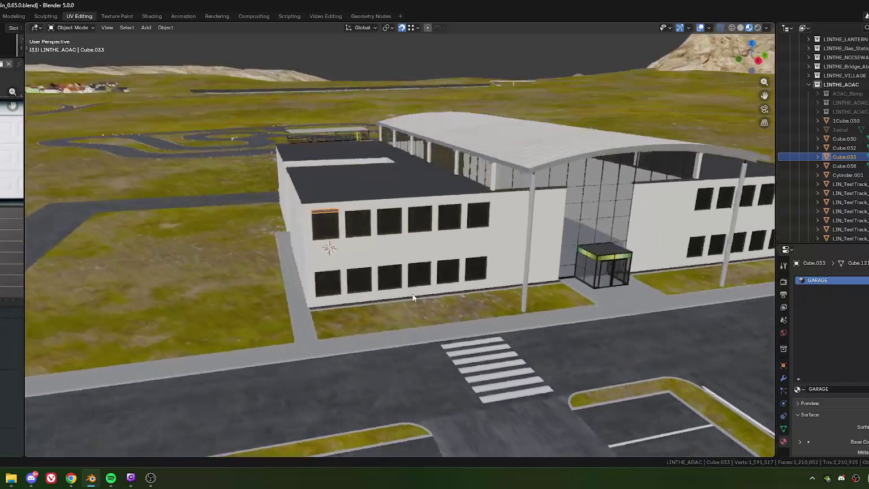
mouse_move(416, 248)
middle_down()
mouse_move(339, 264)
mouse_move(411, 304)
mouse_move(344, 126)
middle_up()
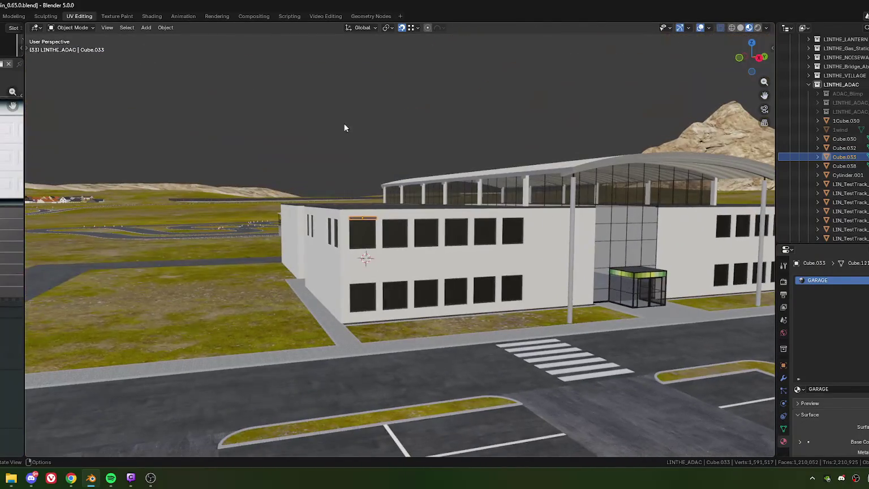
key(alt+a)
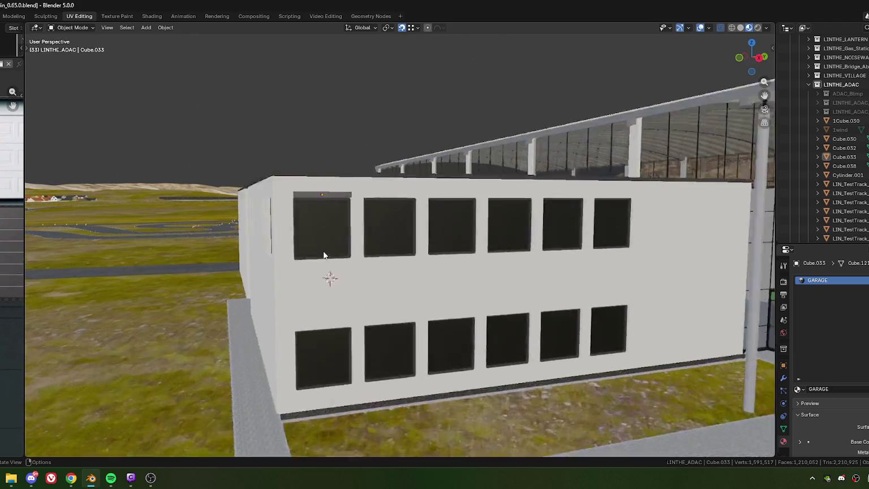
Zoom in on the beam above the upper-left window and select it
mouse_move(342, 227)
middle_down()
mouse_move(370, 230)
mouse_move(332, 244)
mouse_move(332, 230)
mouse_move(353, 214)
mouse_move(389, 215)
mouse_move(367, 201)
mouse_move(394, 229)
mouse_move(353, 240)
mouse_move(354, 213)
mouse_move(356, 221)
middle_up()
scroll(391, 230, up, 5)
scroll(355, 237, up, 3)
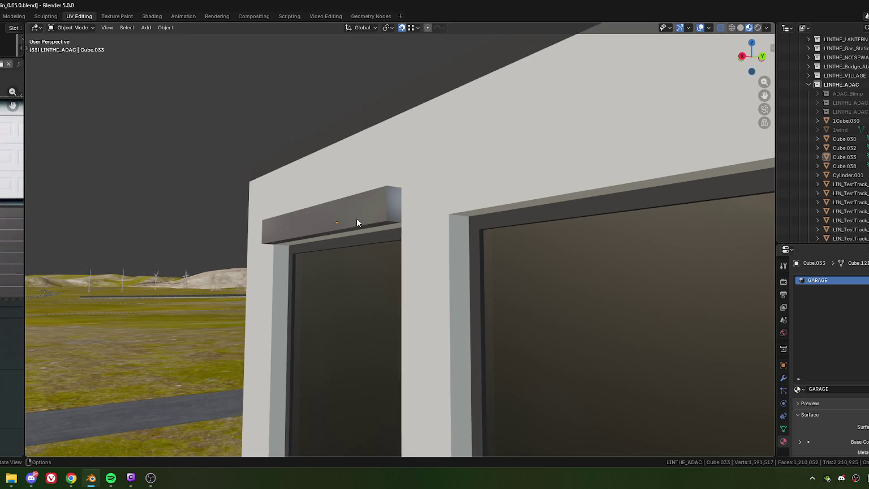
middle_drag(386, 197, 379, 195)
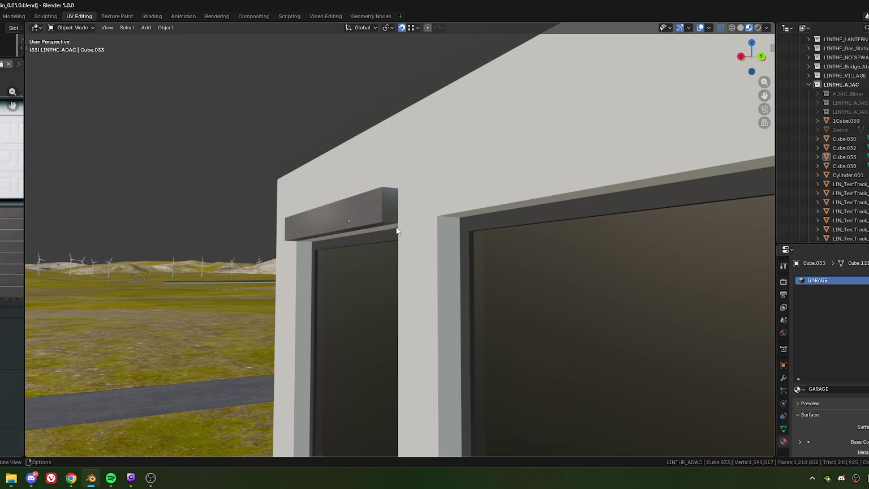
mouse_move(394, 234)
middle_down()
mouse_move(373, 231)
mouse_move(389, 217)
mouse_move(375, 213)
middle_up()
click(373, 222)
Try Shade Smooth on the lintel, undo it, and enter Edit Mode
right_click(371, 214)
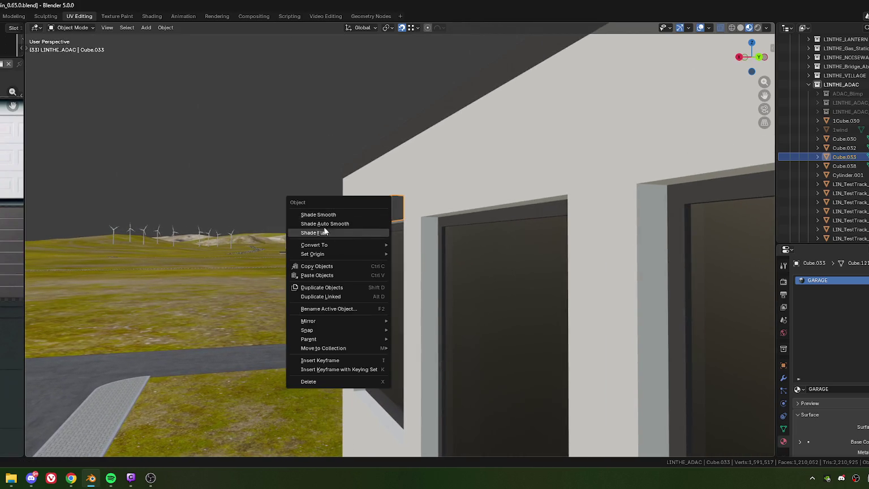
click(326, 218)
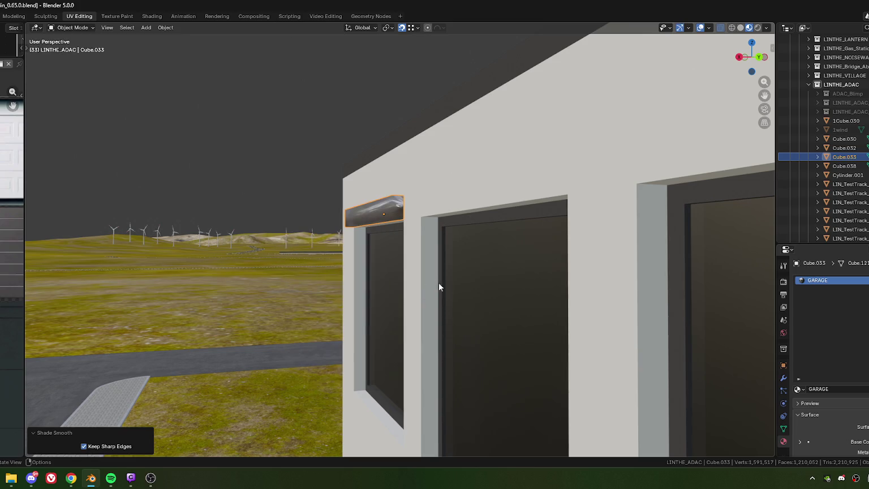
mouse_move(438, 283)
middle_down()
mouse_move(377, 255)
mouse_move(406, 253)
mouse_move(404, 262)
middle_up()
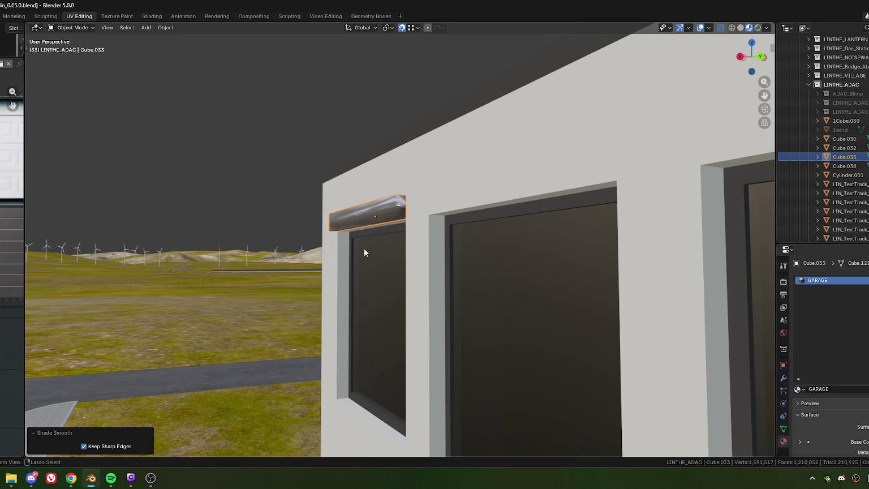
key(ctrl+z)
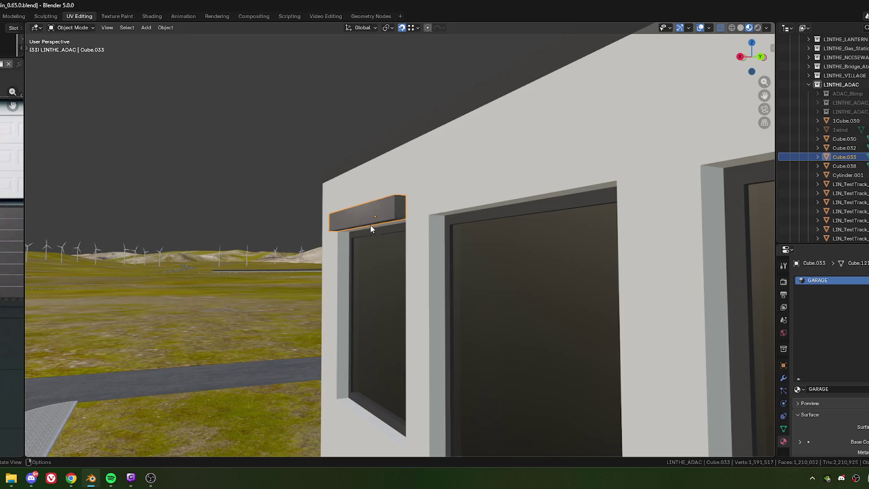
middle_drag(370, 224, 372, 217)
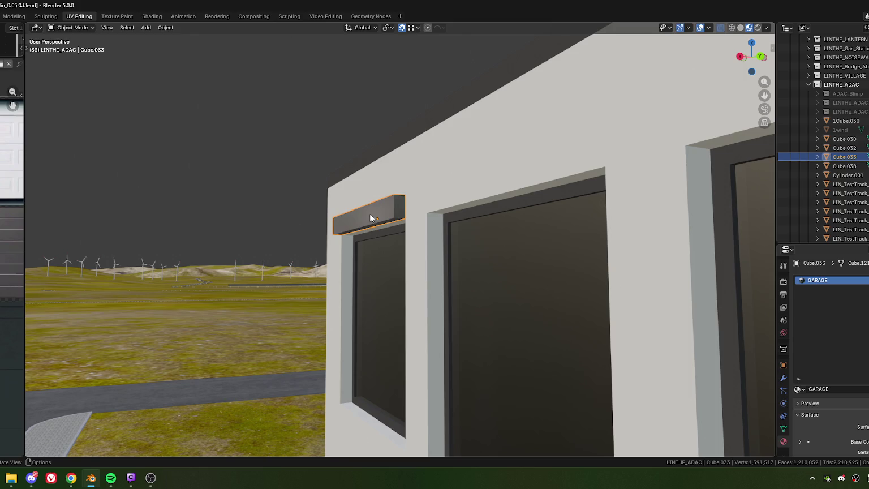
mouse_move(375, 204)
middle_down()
mouse_move(351, 215)
mouse_move(443, 202)
middle_up()
key(Tab)
Select two long edges of the lintel in edge select mode
key(2)
click(348, 218)
shift+click(348, 219)
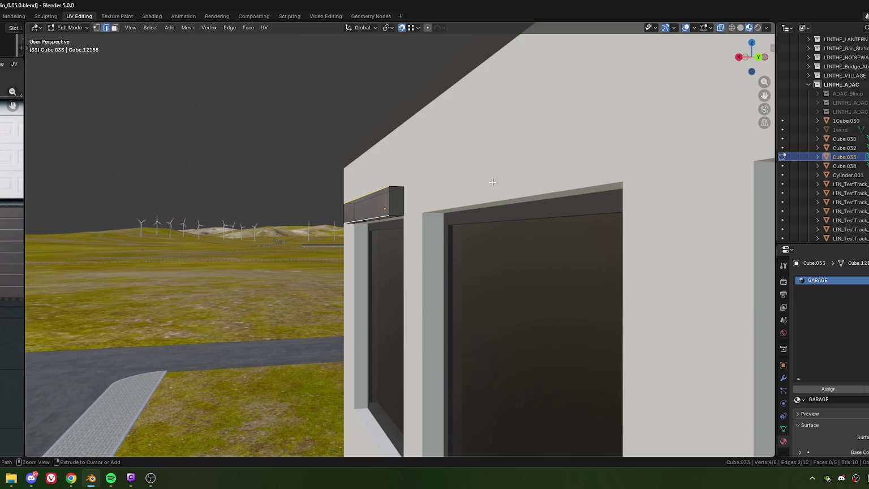
Bevel the edges 0.0569 m wide with 2 segments and return to Object Mode
key(ctrl+b)
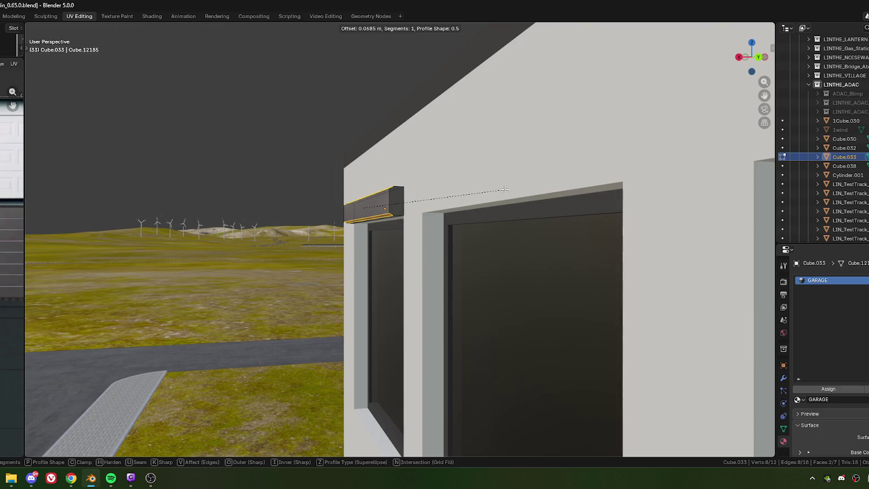
scroll(505, 190, up, 1)
scroll(505, 190, up, 1)
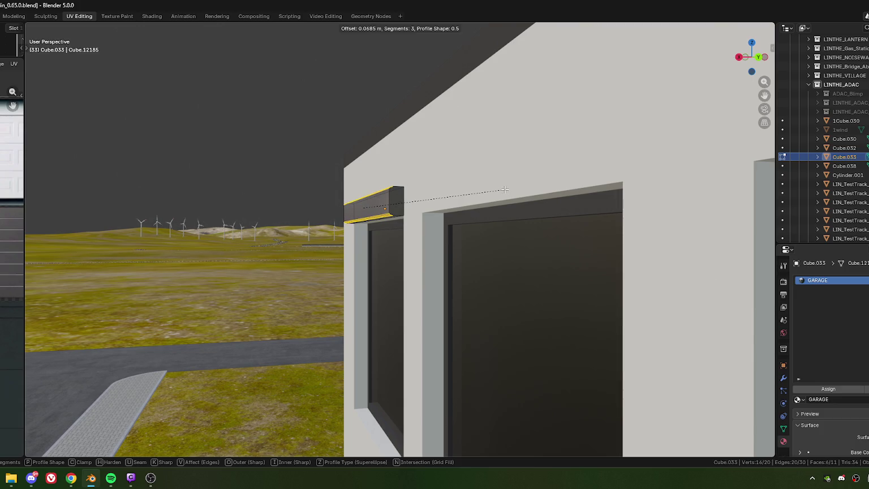
scroll(505, 190, down, 1)
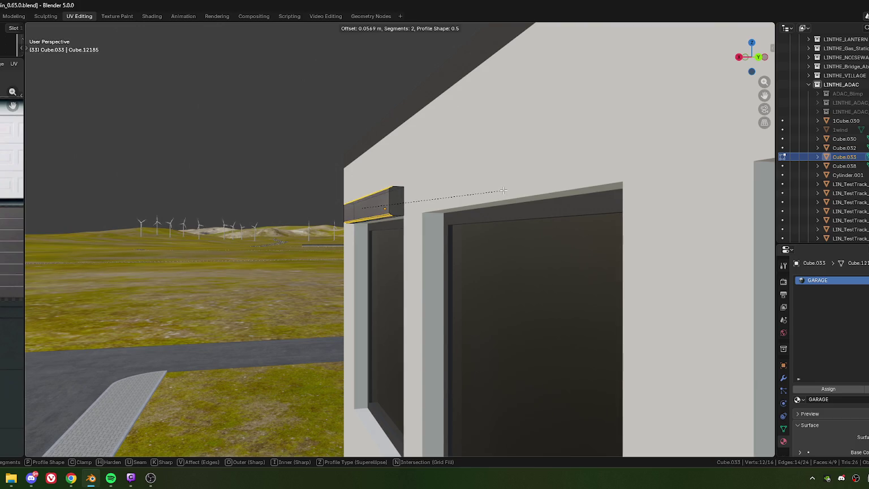
click(503, 190)
scroll(405, 228, up, 3)
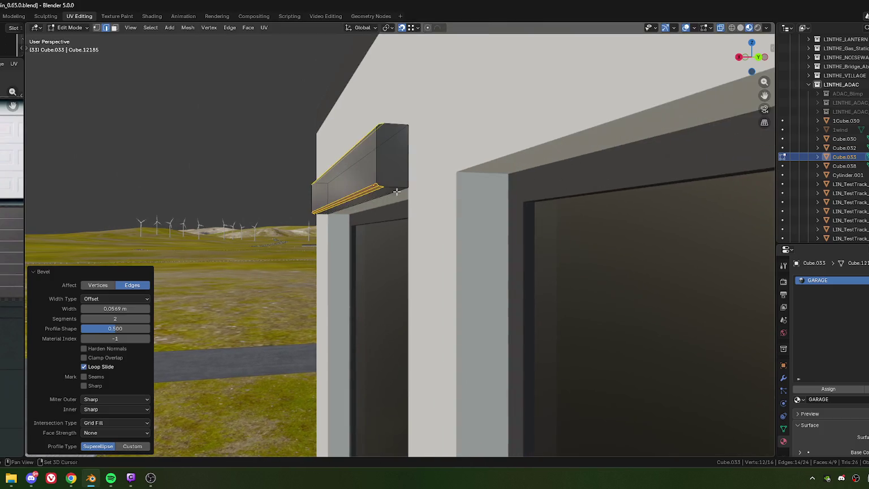
scroll(395, 226, up, 2)
scroll(395, 226, down, 1)
scroll(396, 225, down, 1)
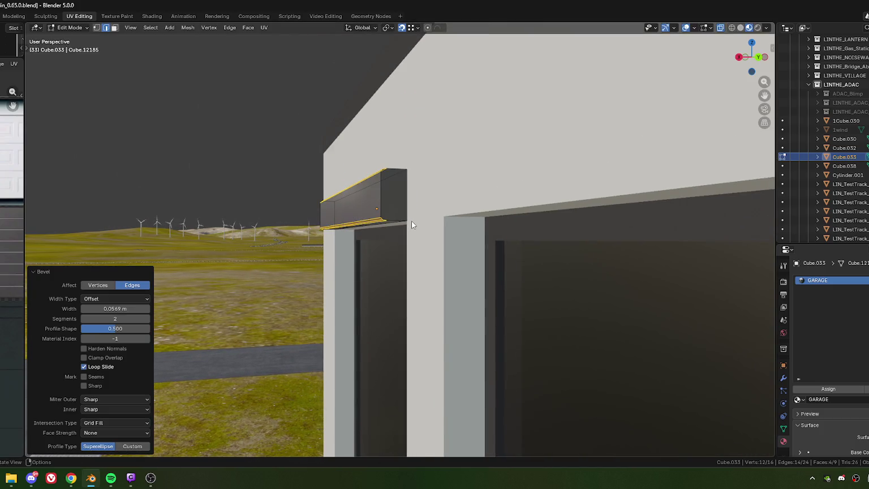
key(Tab)
mouse_move(412, 224)
middle_down()
mouse_move(495, 245)
mouse_move(573, 225)
mouse_move(510, 232)
mouse_move(475, 224)
mouse_move(337, 266)
mouse_move(382, 253)
mouse_move(347, 262)
mouse_move(338, 252)
mouse_move(460, 255)
middle_up()
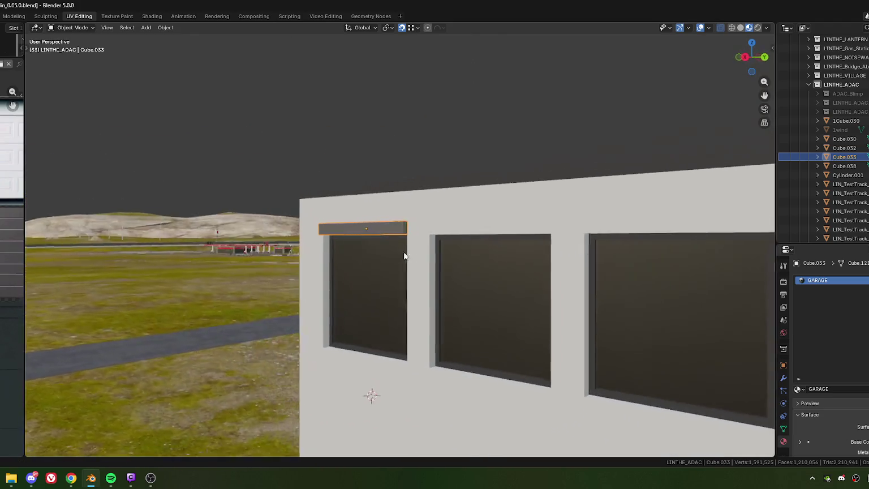
In Edit Mode, move the lintel's end 0.02 m along local Y
mouse_move(320, 237)
middle_down()
mouse_move(355, 246)
mouse_move(350, 266)
mouse_move(380, 169)
middle_up()
key(Tab)
scroll(381, 170, up, 3)
key(g)
key(y)
key(y)
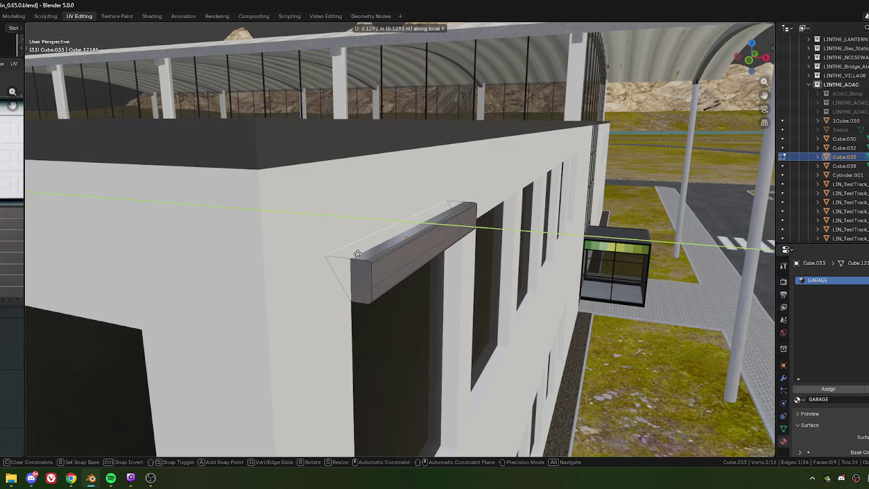
click(370, 334)
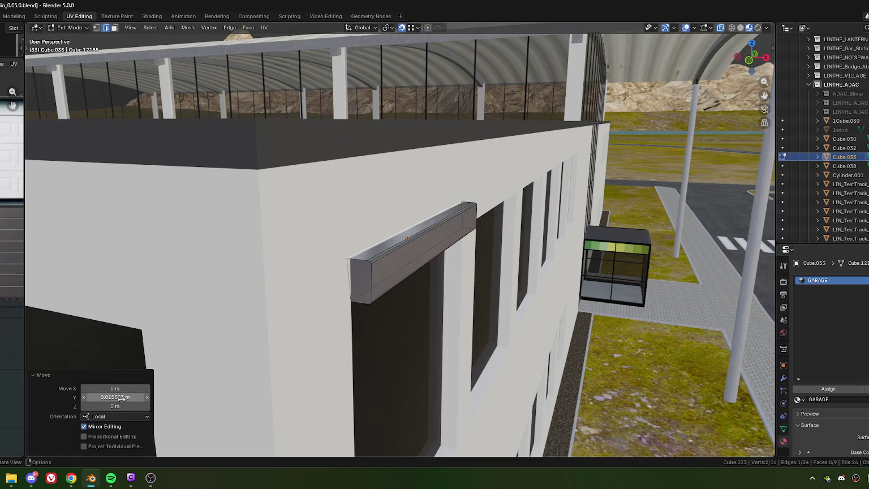
click(102, 397)
text(0.02)
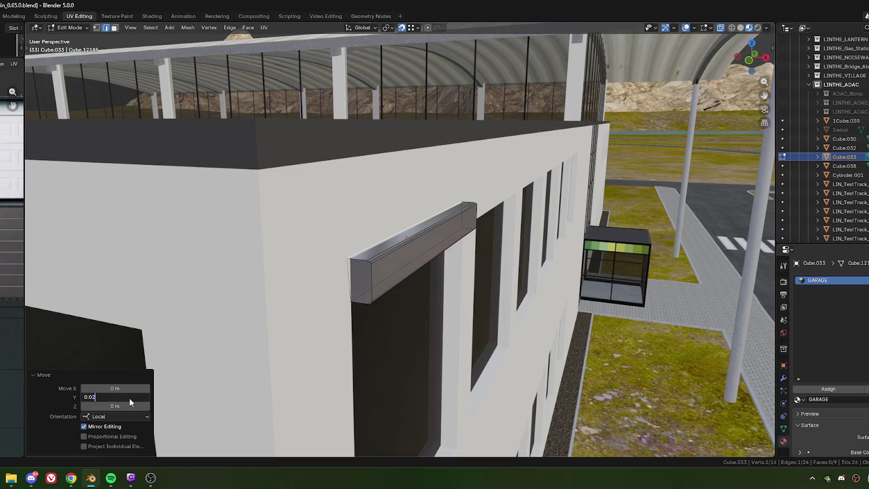
key(Return)
Orbit and zoom around the building to check the lengthened lintel from several facades
scroll(368, 285, down, 5)
mouse_move(367, 284)
middle_down()
mouse_move(427, 291)
mouse_move(423, 253)
mouse_move(384, 288)
mouse_move(420, 299)
middle_up()
scroll(426, 291, up, 4)
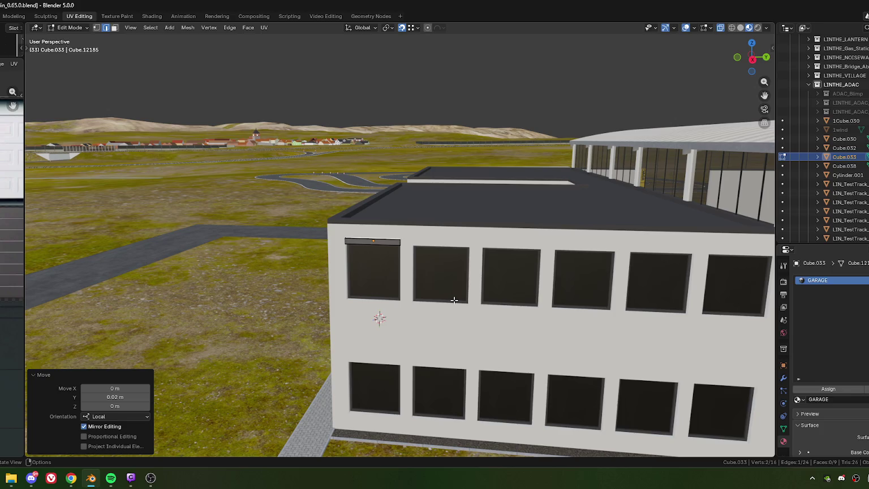
scroll(454, 301, up, 1)
scroll(460, 305, up, 2)
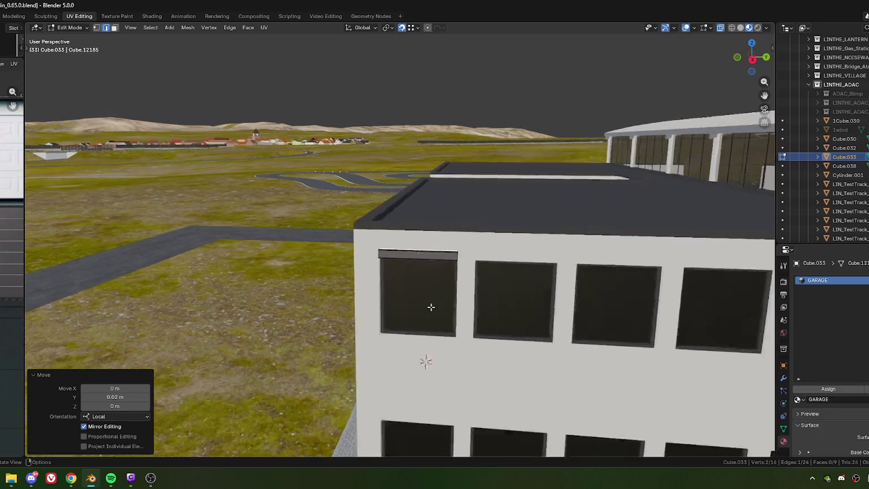
scroll(437, 310, up, 2)
scroll(421, 321, up, 2)
scroll(406, 307, down, 3)
middle_drag(406, 306, 432, 307)
scroll(431, 307, up, 3)
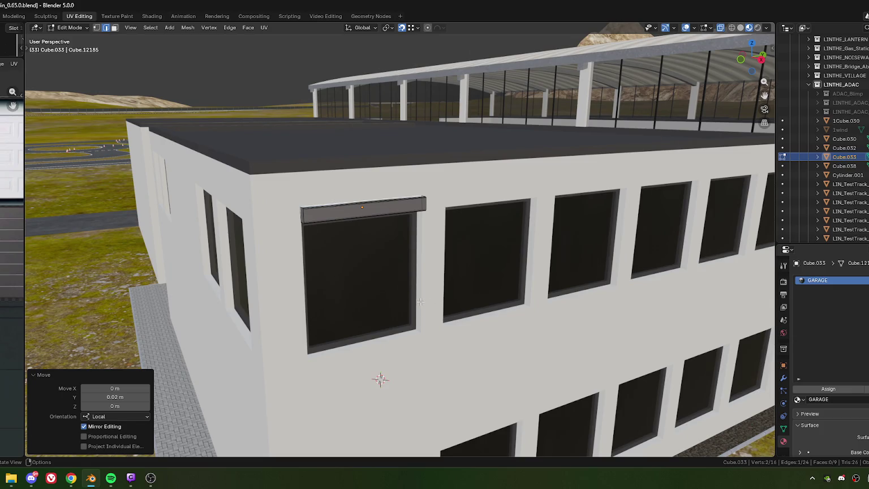
mouse_move(420, 302)
middle_down()
mouse_move(411, 285)
mouse_move(398, 285)
mouse_move(380, 304)
mouse_move(408, 286)
middle_up()
scroll(375, 296, up, 1)
scroll(376, 297, down, 3)
scroll(416, 284, up, 2)
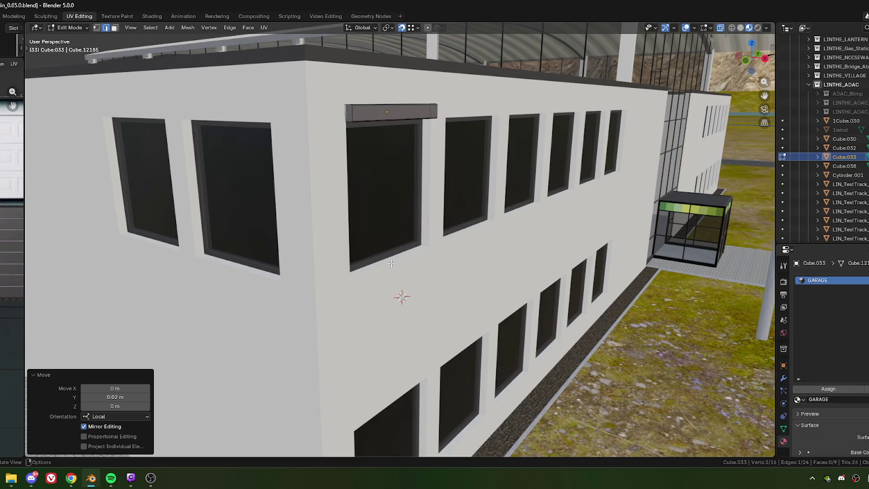
scroll(402, 272, down, 5)
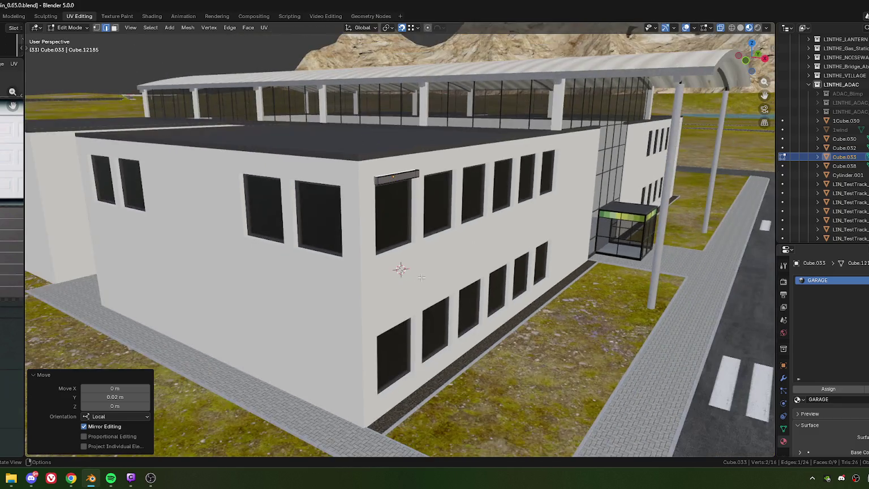
scroll(419, 251, up, 2)
scroll(413, 262, up, 3)
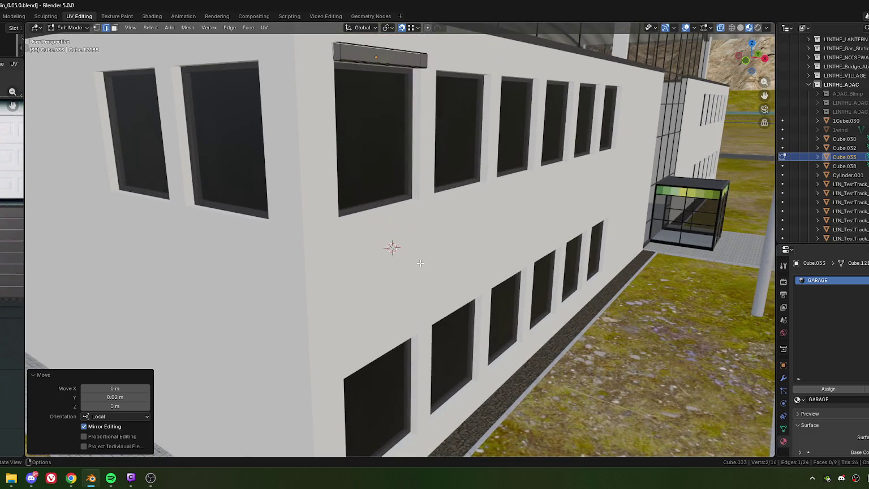
mouse_move(421, 264)
middle_down()
mouse_move(402, 246)
mouse_move(391, 251)
mouse_move(409, 252)
mouse_move(383, 260)
middle_up()
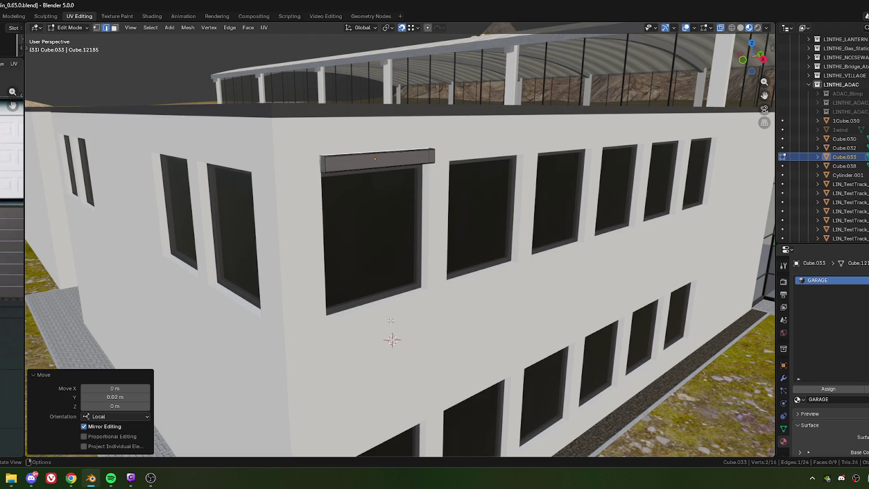
Leave Edit Mode, add a new cube, and show its transform properties
key(Tab)
click(174, 27)
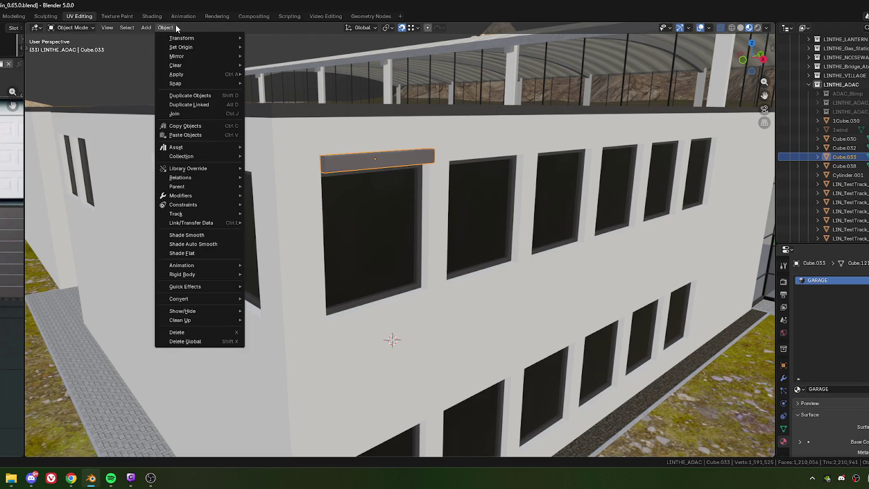
mouse_move(177, 38)
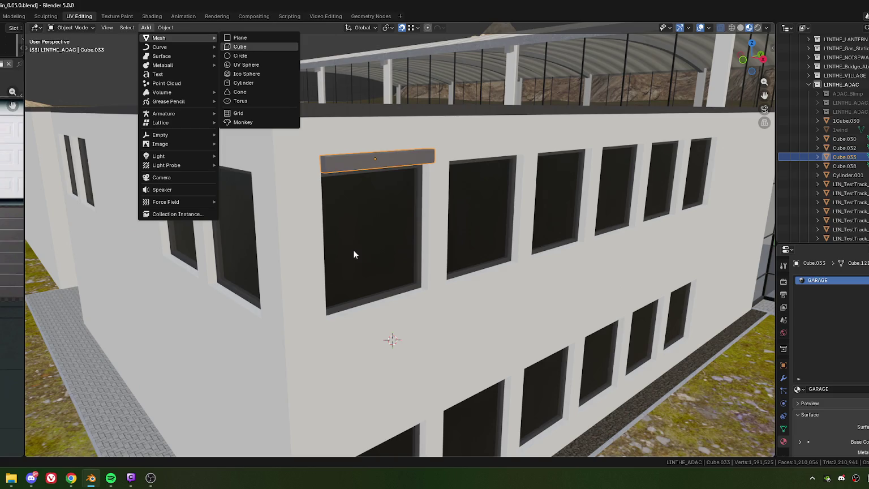
key(Return)
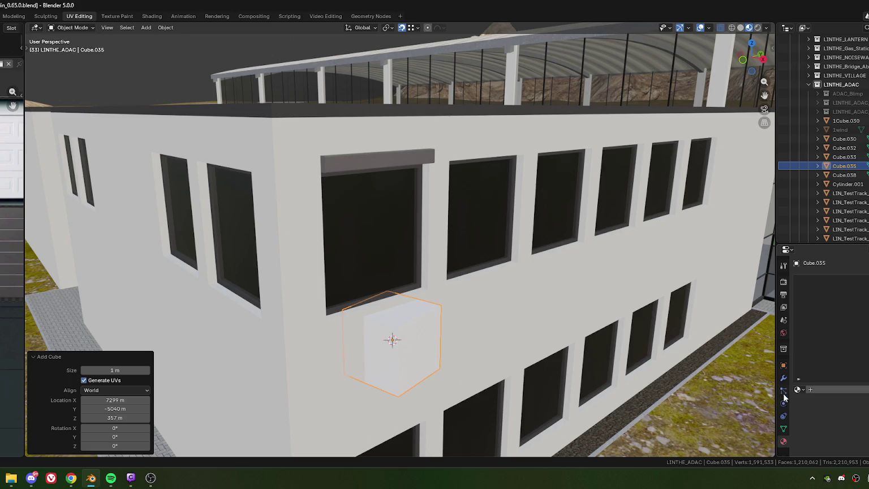
click(784, 364)
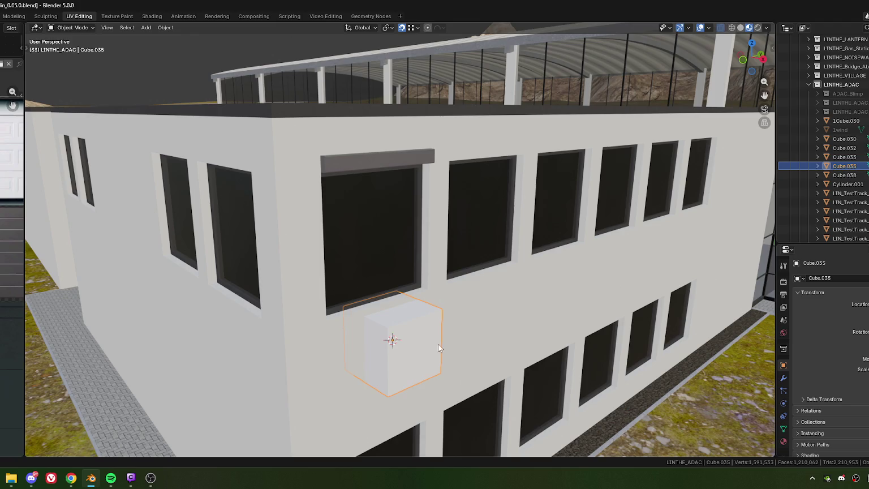
mouse_move(486, 374)
middle_down()
mouse_move(415, 359)
mouse_move(310, 306)
mouse_move(371, 294)
middle_up()
Raise the cube along Z and frame it in the view
key(g)
key(z)
click(272, 271)
scroll(349, 335, down, 5)
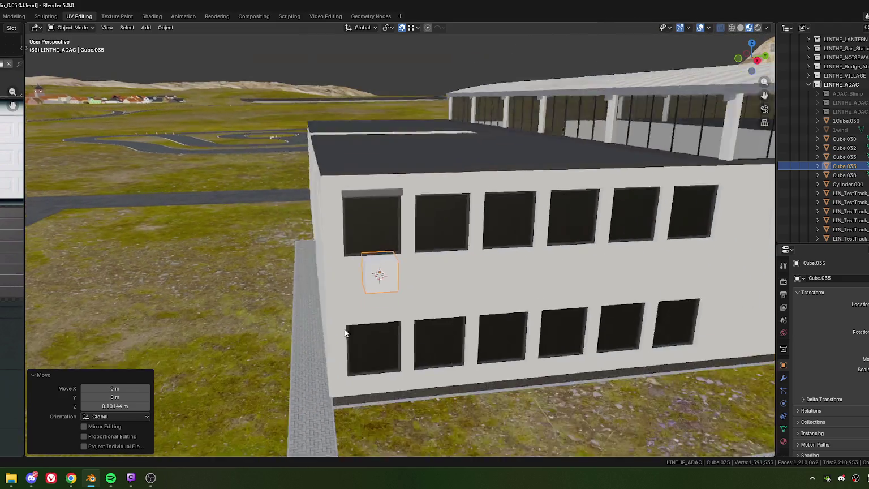
mouse_move(349, 335)
middle_down()
mouse_move(381, 308)
mouse_move(354, 285)
middle_up()
key(KP_Decimal)
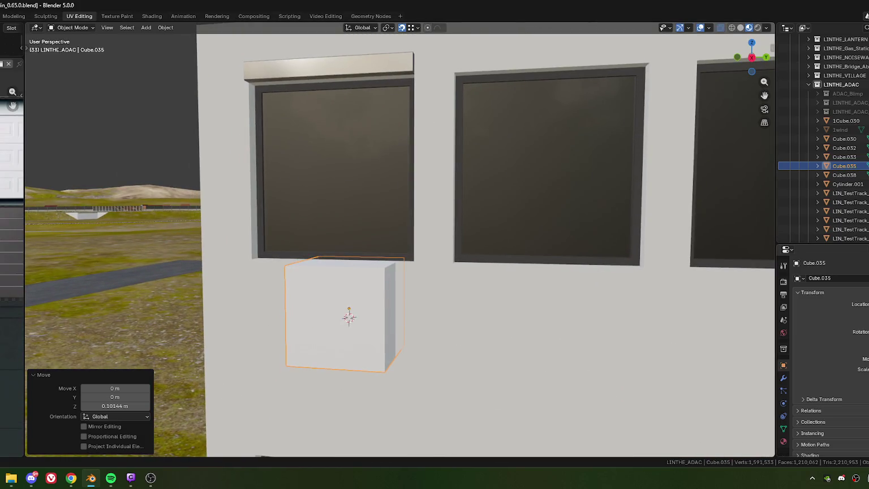
Flatten the cube along Z, move it up under the window, and thin it into a sill
key(s)
key(z)
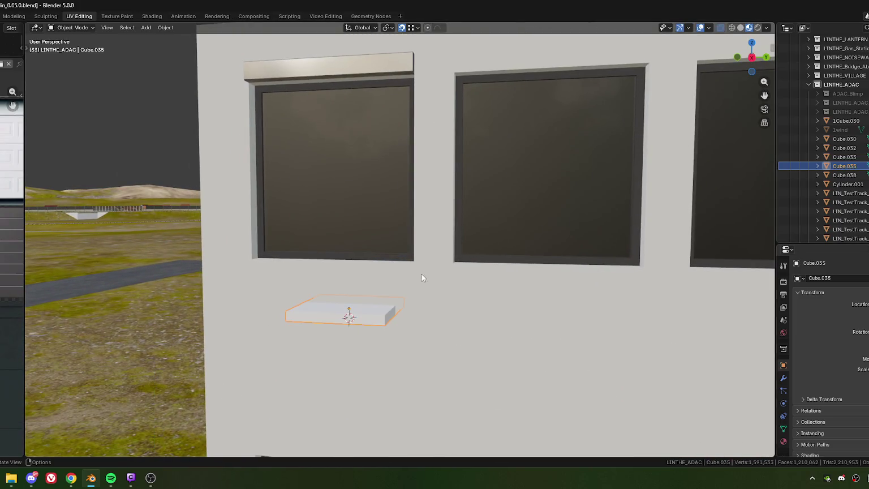
key(g)
key(z)
click(413, 295)
scroll(404, 311, up, 2)
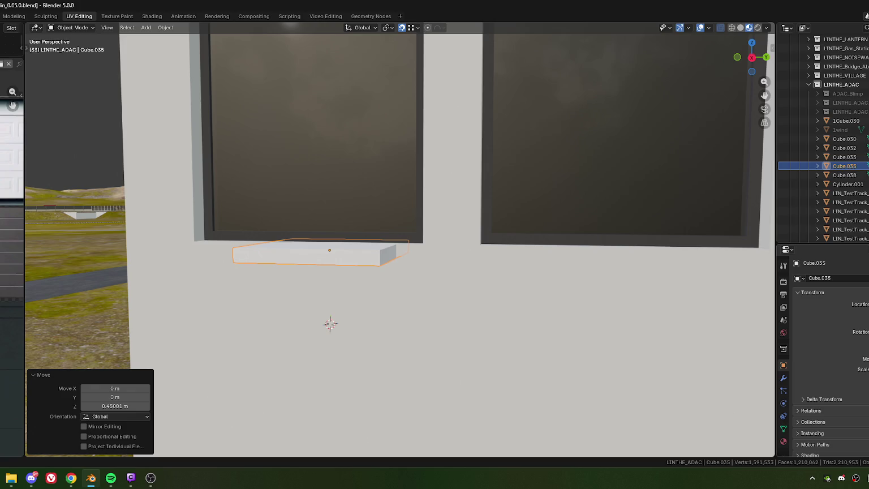
key(s)
key(z)
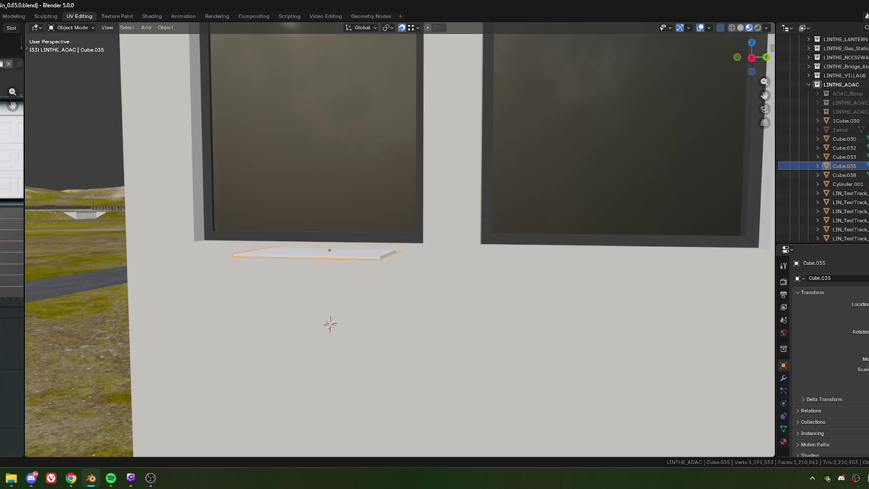
Raise the sill slab an extra 0.02 m along Z using the redo panel value
click(435, 223)
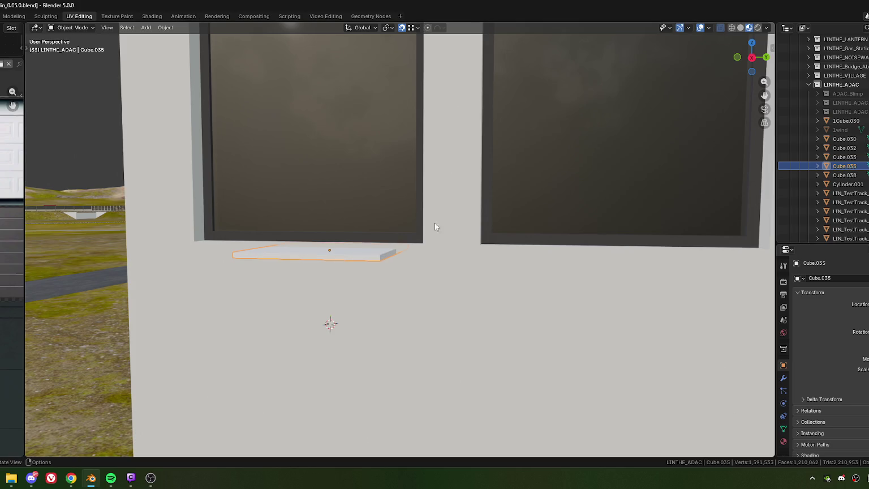
middle_drag(281, 258, 331, 303)
scroll(331, 303, up, 2)
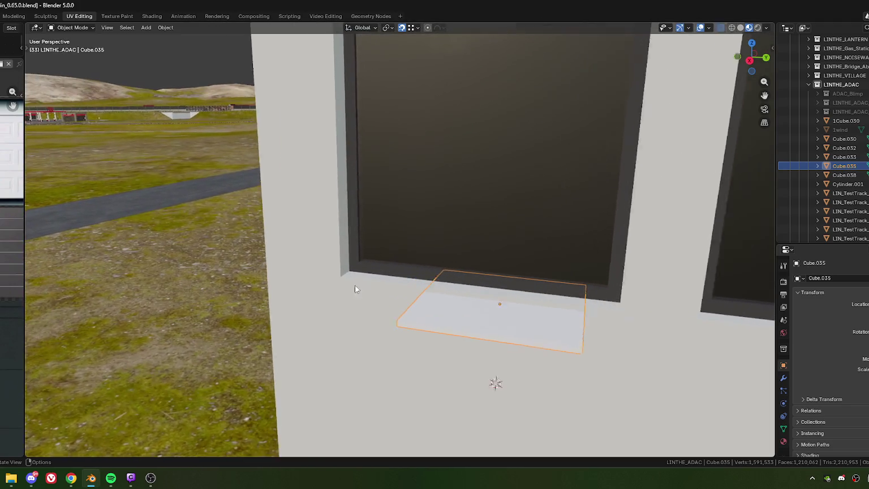
scroll(317, 301, up, 2)
key(g)
key(z)
click(313, 303)
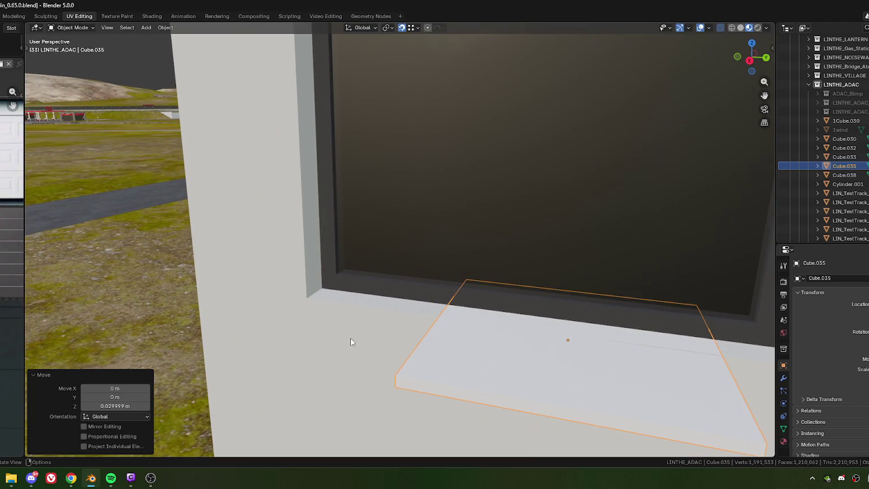
key(g)
key(z)
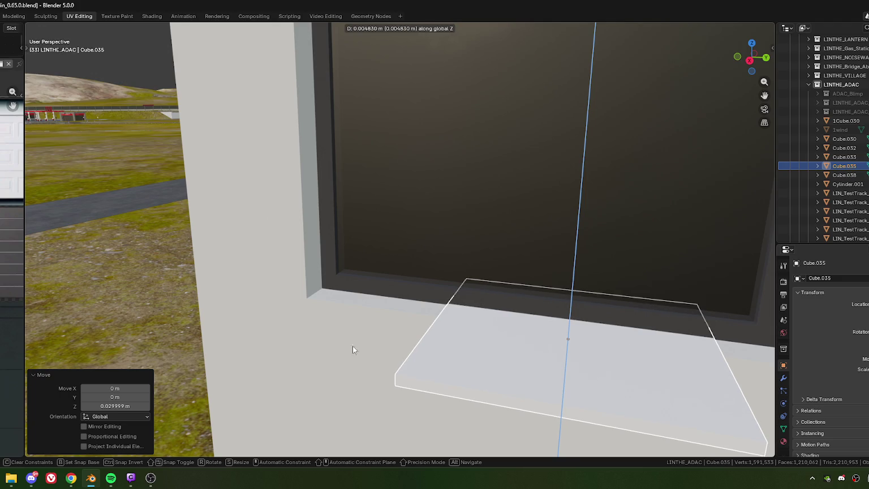
click(353, 345)
click(106, 406)
drag(97, 405, 130, 407)
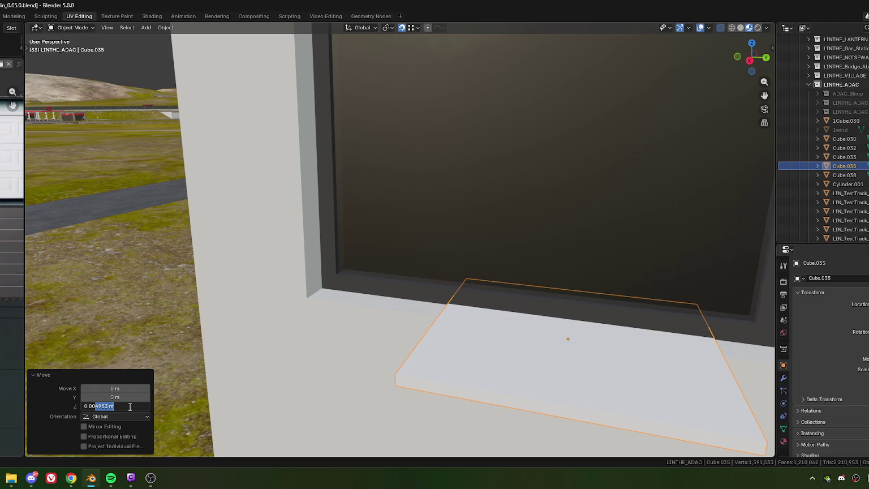
key(BackSpace)
key(BackSpace)
text(2)
key(Return)
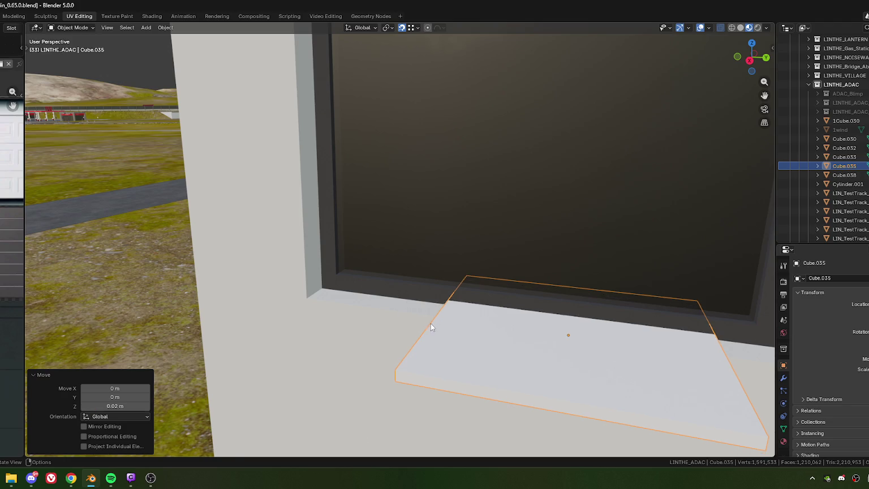
Slide the sill about 0.6 m along its X axis to sit under the window's left edge
middle_drag(431, 323, 388, 323)
scroll(388, 322, down, 3)
middle_drag(408, 283, 362, 284)
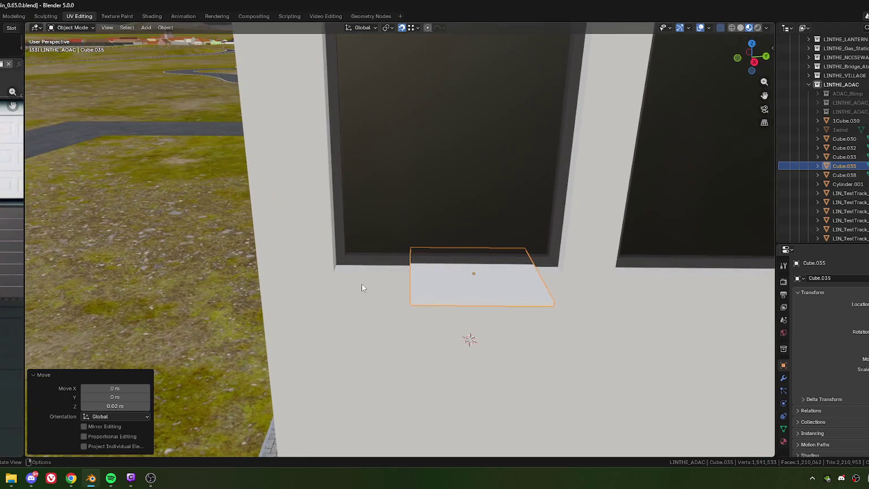
key(g)
key(x)
key(x)
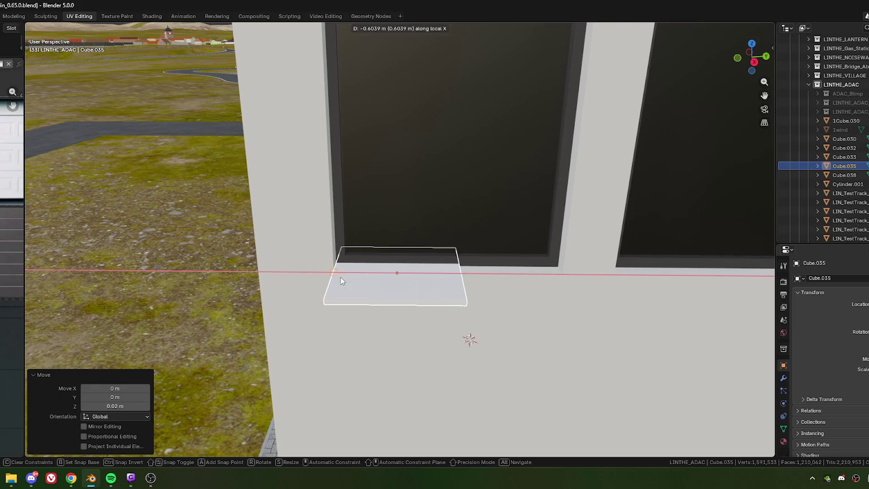
click(341, 282)
middle_drag(504, 290, 406, 305)
Stretch the sill's right end face along X across the full window width
key(Tab)
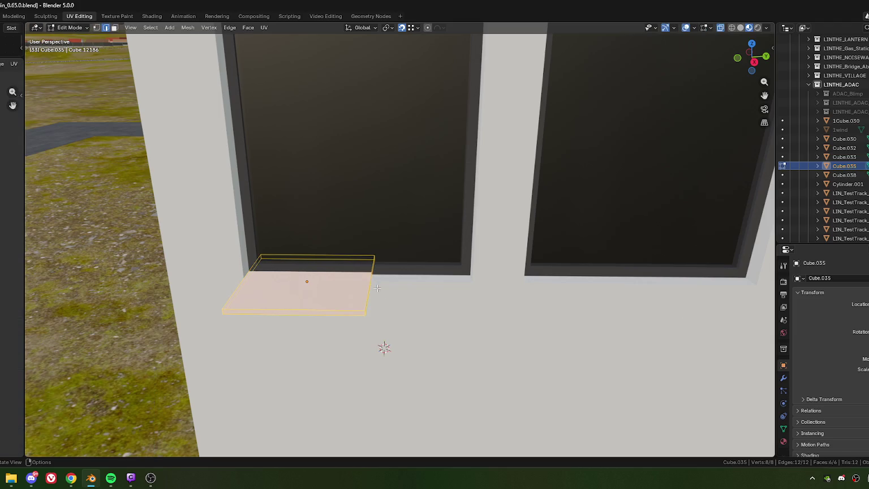
click(372, 289)
scroll(374, 288, up, 2)
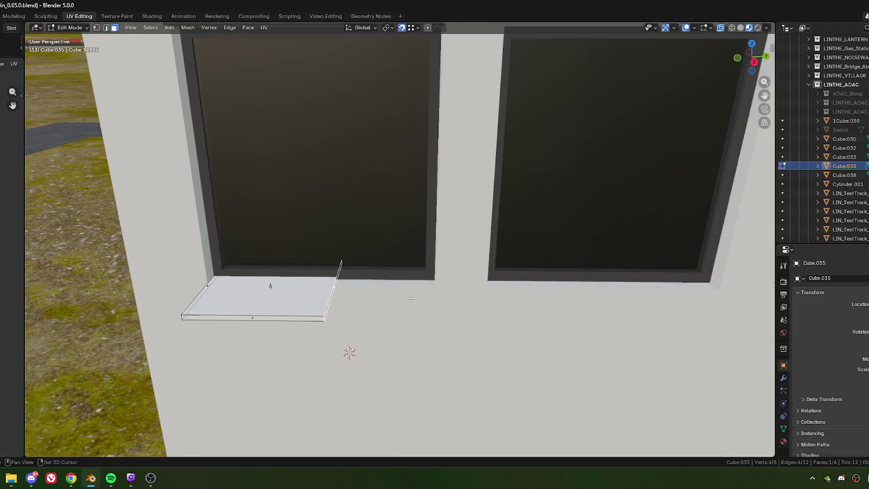
key(g)
key(x)
key(x)
click(438, 286)
Push the sill's back face into the wall and delete it with Only Faces
click(331, 259)
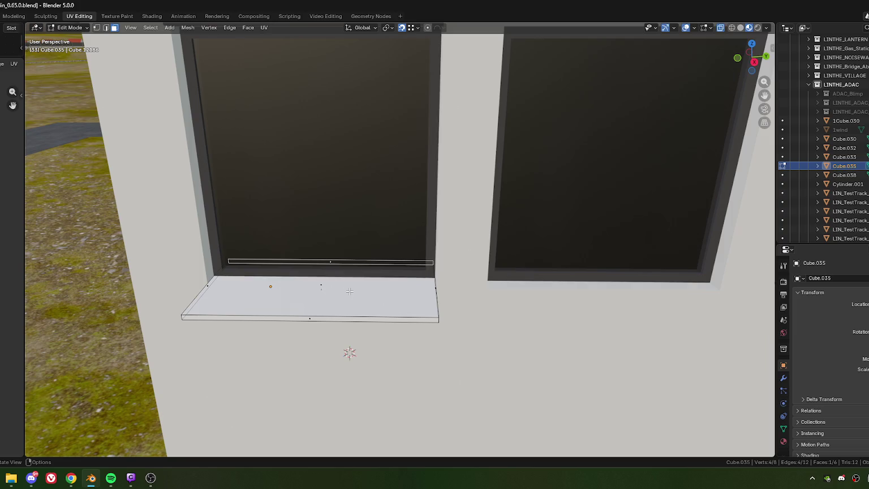
mouse_move(353, 278)
middle_down()
mouse_move(277, 241)
mouse_move(355, 213)
middle_up()
scroll(277, 242, up, 3)
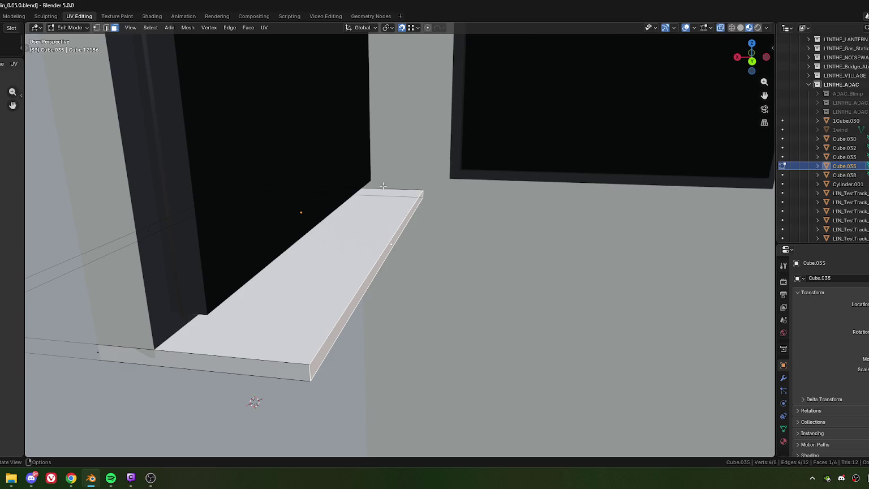
key(g)
click(338, 269)
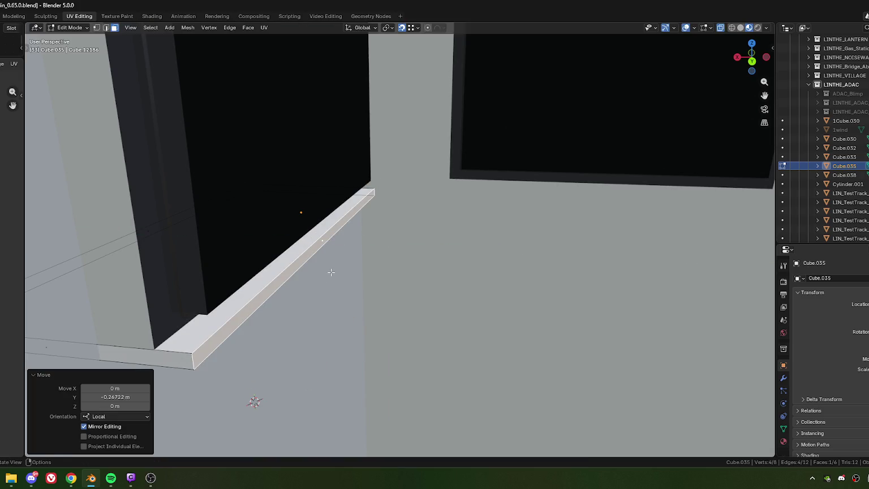
key(x)
click(299, 273)
Move the sill's front face −0.03 m along Y to set its depth
mouse_move(299, 273)
middle_down()
mouse_move(342, 202)
mouse_move(429, 225)
mouse_move(369, 242)
mouse_move(346, 281)
mouse_move(406, 307)
middle_up()
scroll(429, 226, down, 5)
scroll(369, 241, up, 2)
click(346, 282)
key(g)
key(y)
click(383, 265)
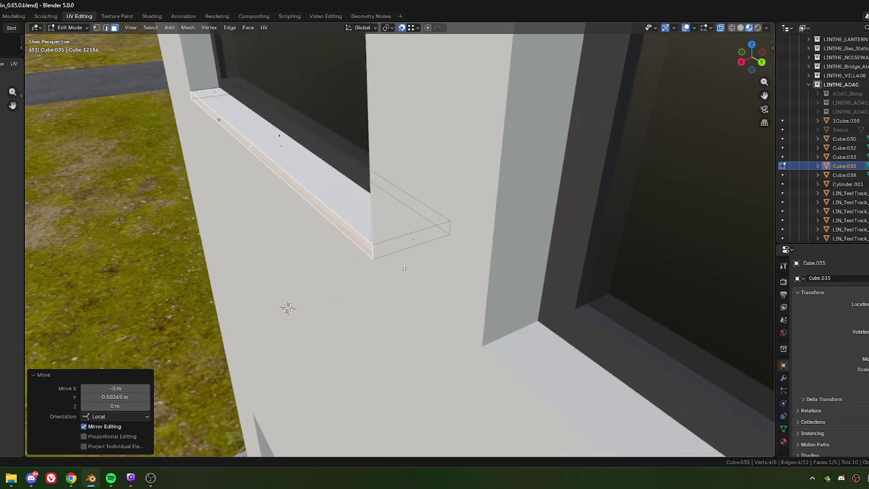
key(g)
key(y)
key(y)
click(396, 312)
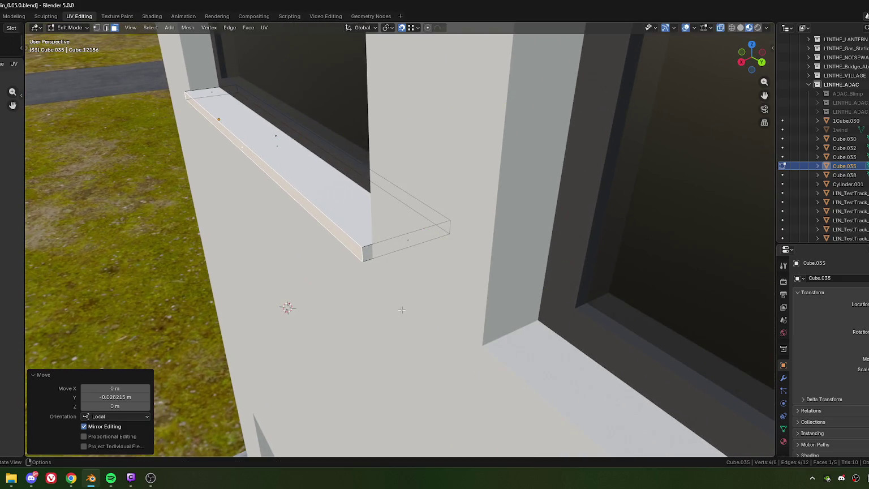
click(114, 397)
text(-0.03)
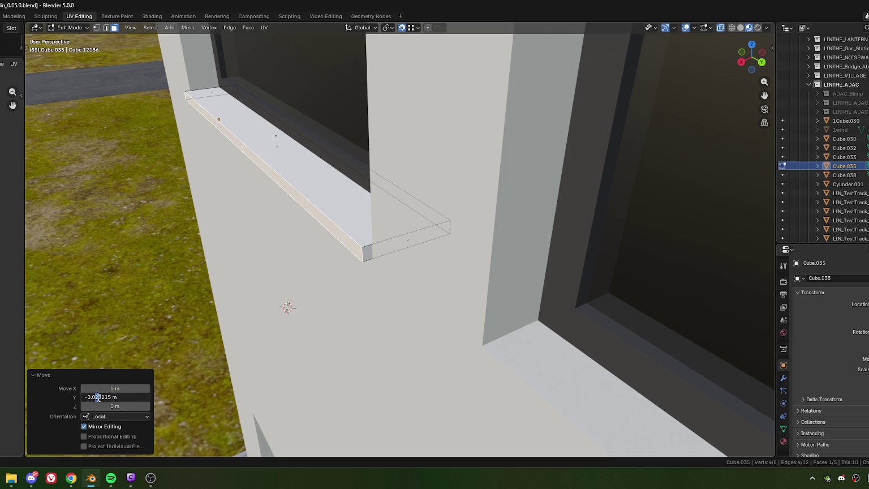
key(Return)
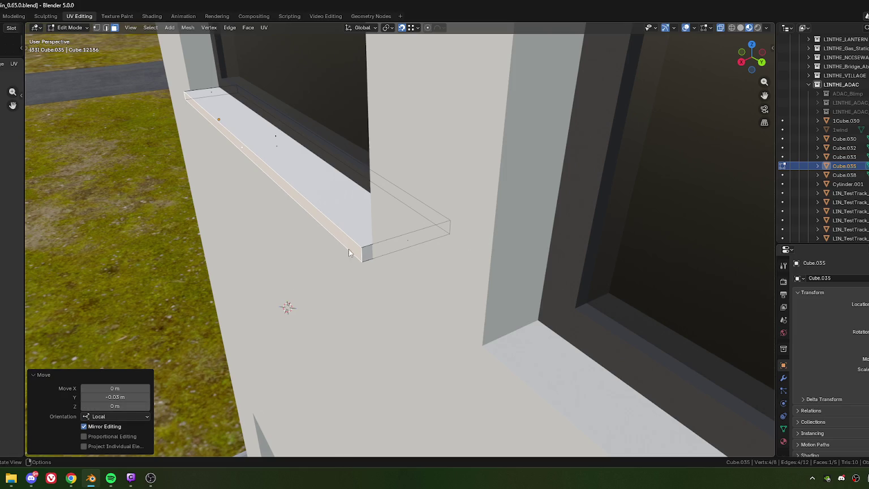
Deselect the sill faces, return to Object Mode and select the office building
scroll(350, 279, down, 5)
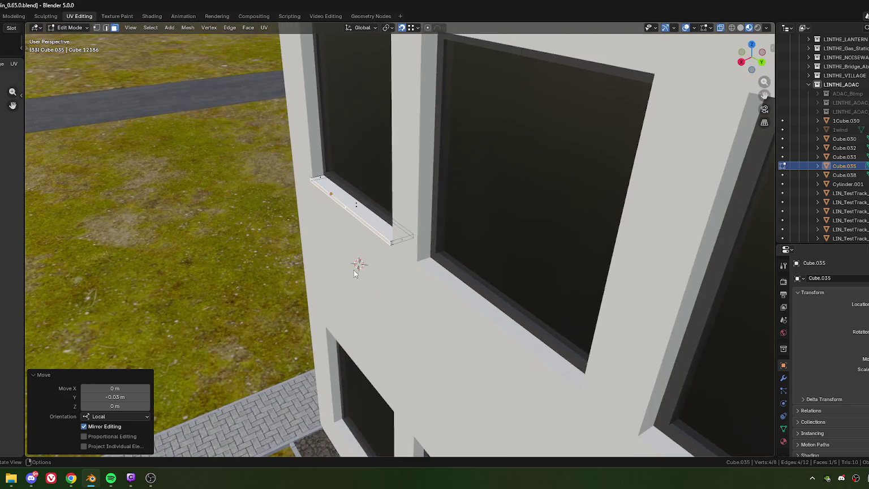
mouse_move(350, 278)
middle_down()
mouse_move(463, 213)
mouse_move(391, 255)
middle_up()
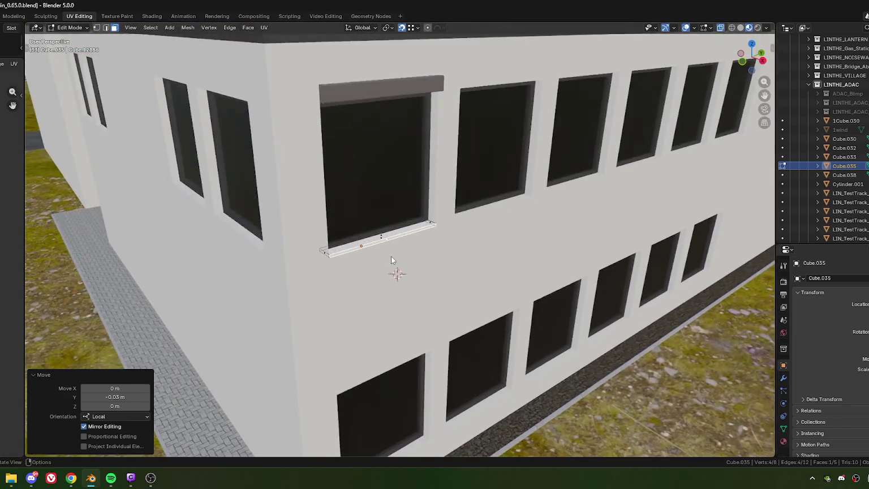
scroll(397, 262, up, 6)
click(399, 232)
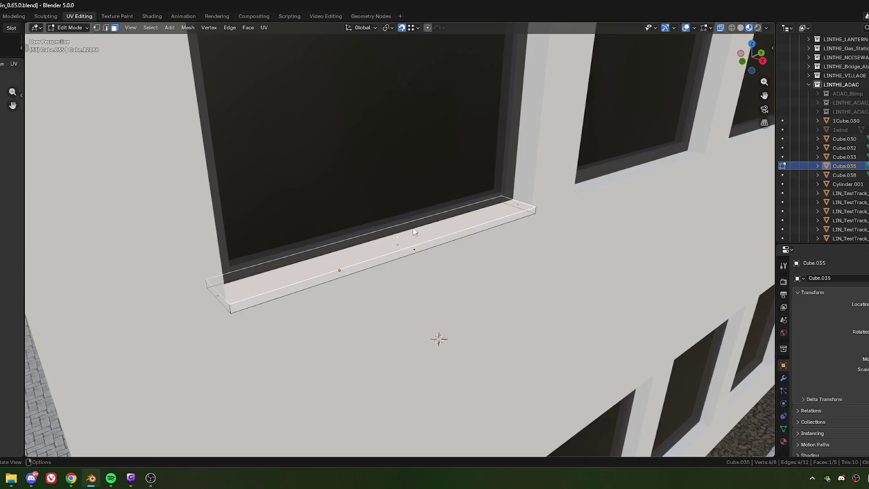
shift+click(403, 230)
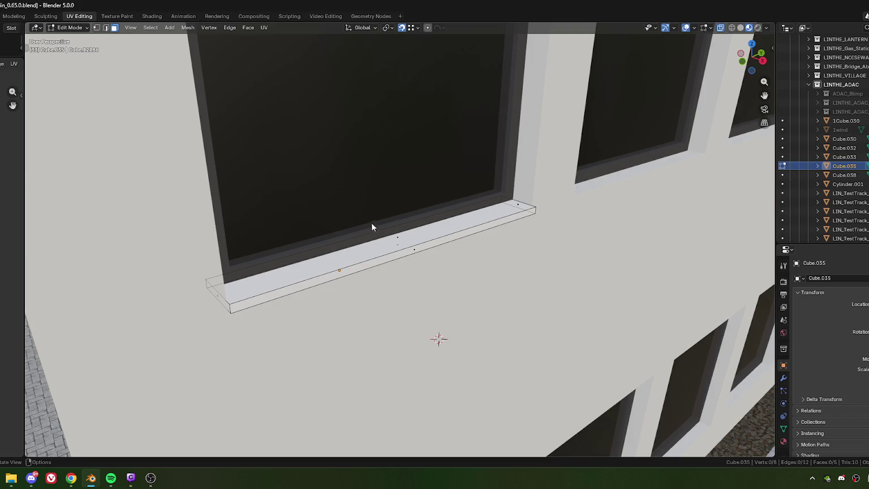
key(Tab)
click(403, 244)
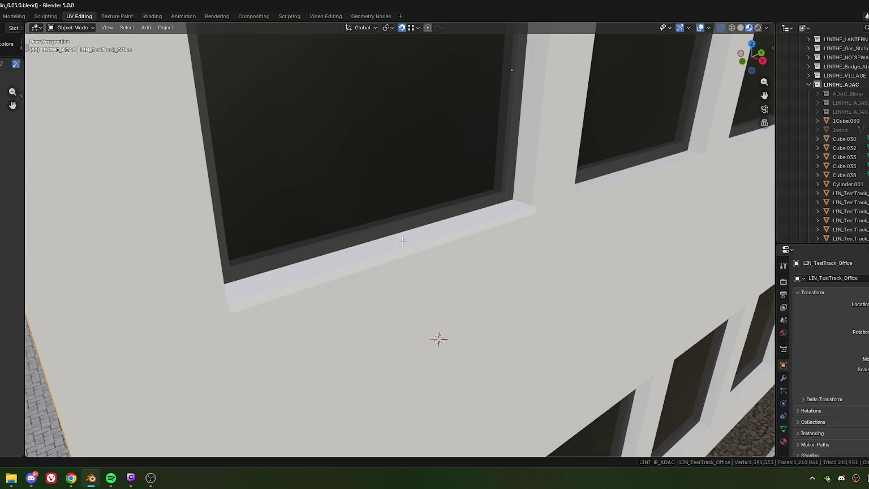
In the building's mesh, select one window sill and all sills of similar area
key(Tab)
click(391, 222)
scroll(391, 222, down, 5)
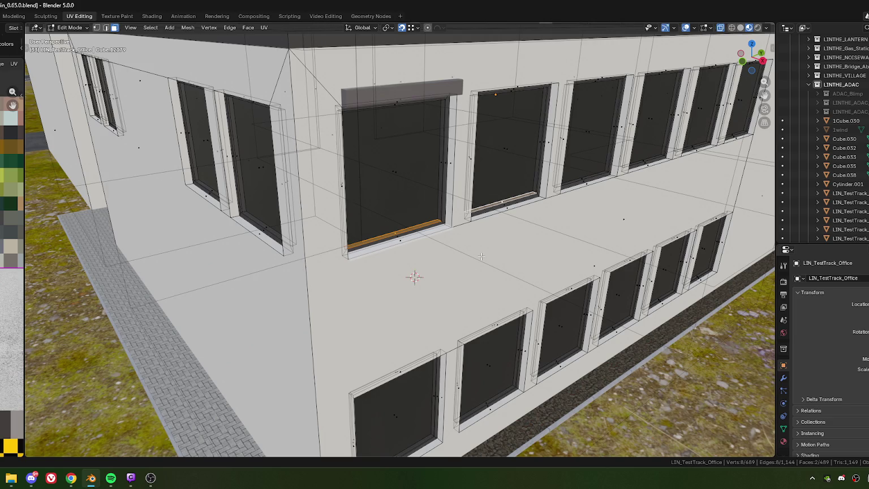
key(shift+g)
click(481, 256)
mouse_move(481, 256)
middle_down()
mouse_move(463, 238)
mouse_move(170, 168)
middle_up()
scroll(463, 238, down, 5)
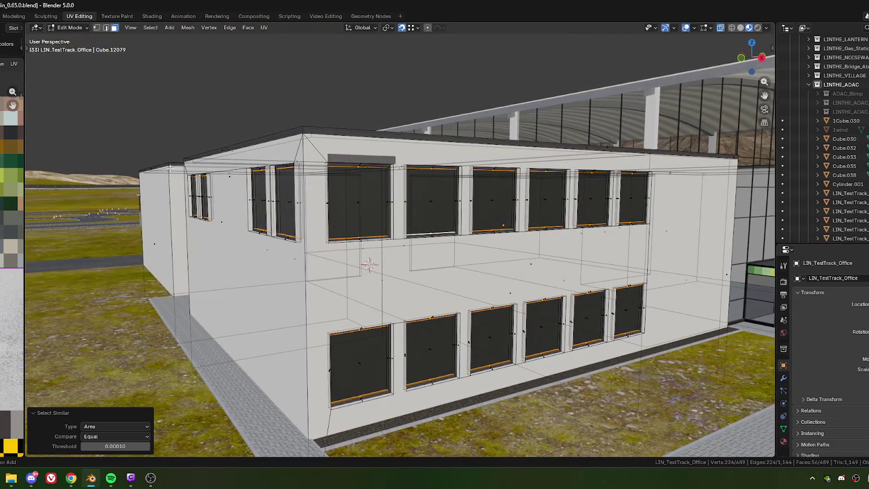
Deselect the upper and left-side sill faces, keeping only the front wall sills
ctrl+drag(327, 155, 390, 187)
middle_drag(390, 186, 364, 152)
ctrl+drag(363, 152, 590, 202)
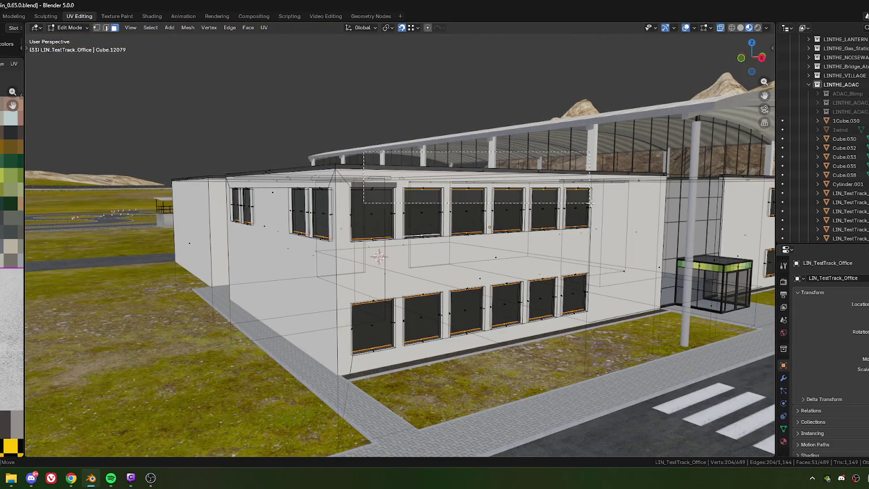
scroll(591, 202, down, 4)
mouse_move(590, 202)
middle_down()
mouse_move(622, 249)
mouse_move(382, 224)
middle_up()
ctrl+drag(367, 192, 532, 225)
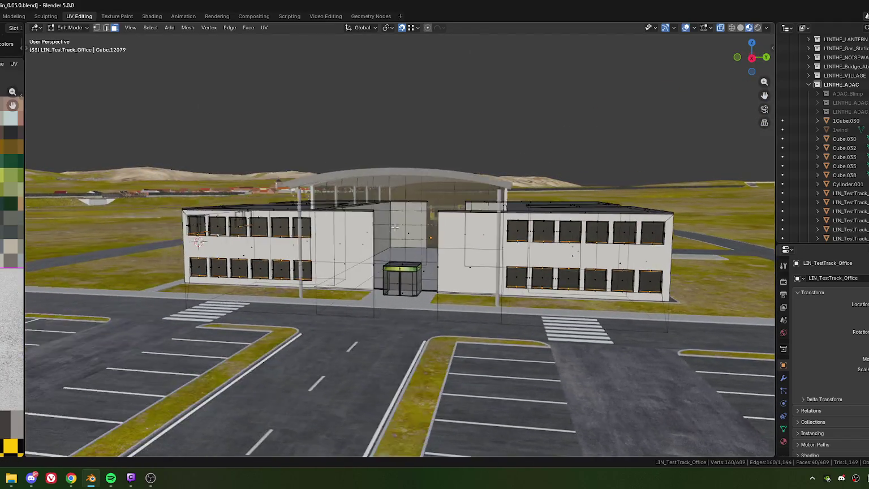
mouse_move(394, 227)
middle_down()
mouse_move(130, 352)
mouse_move(396, 238)
mouse_move(361, 248)
mouse_move(378, 194)
mouse_move(384, 231)
mouse_move(353, 254)
mouse_move(378, 261)
middle_up()
scroll(130, 351, up, 4)
scroll(400, 242, up, 2)
scroll(401, 241, down, 3)
scroll(374, 243, up, 4)
scroll(361, 248, down, 3)
scroll(379, 194, up, 4)
scroll(383, 231, up, 3)
Raise the remaining sills 0.02 m with gz0.02 and return to Object Mode
text(gz)
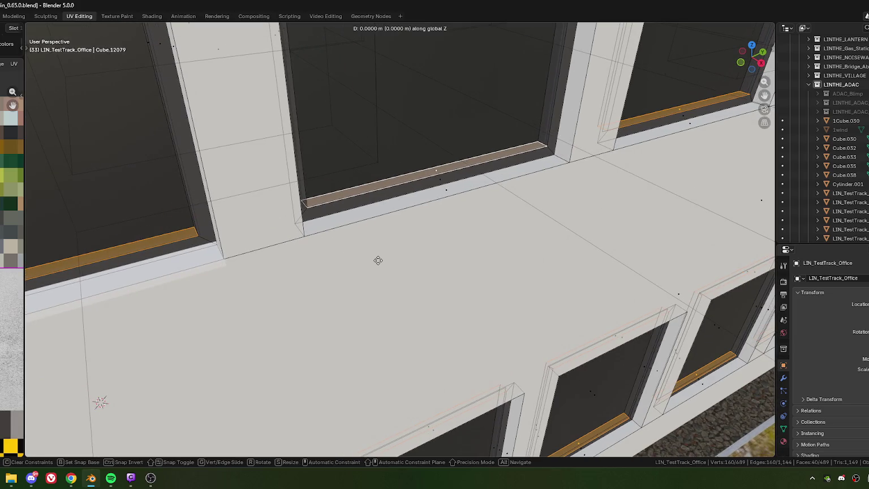
text(0.02)
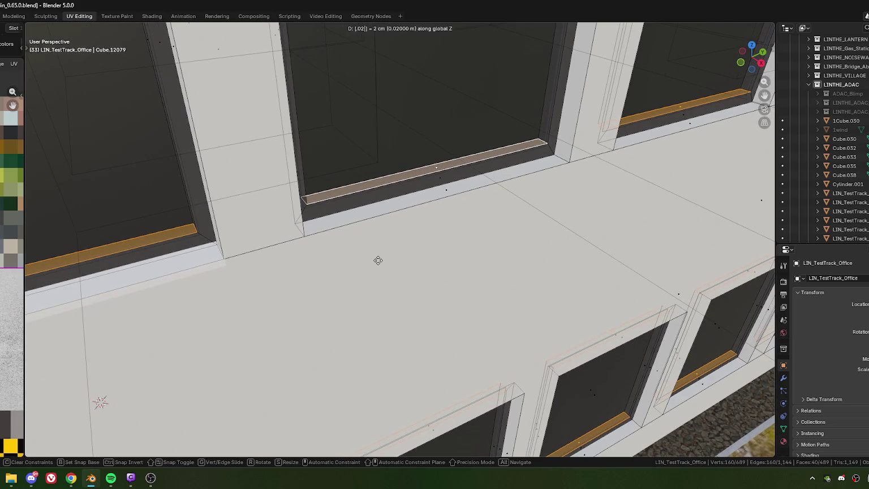
key(Return)
scroll(377, 259, down, 10)
middle_drag(388, 219, 363, 241)
scroll(355, 233, up, 2)
scroll(364, 205, up, 3)
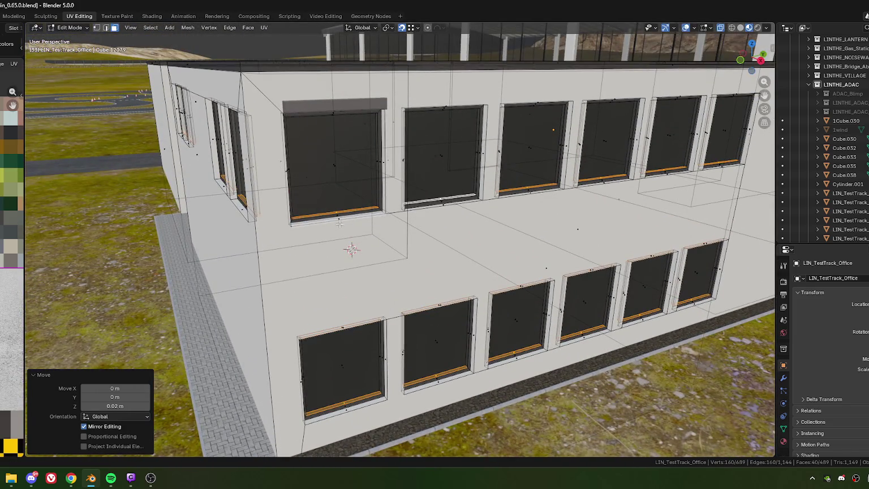
key(Tab)
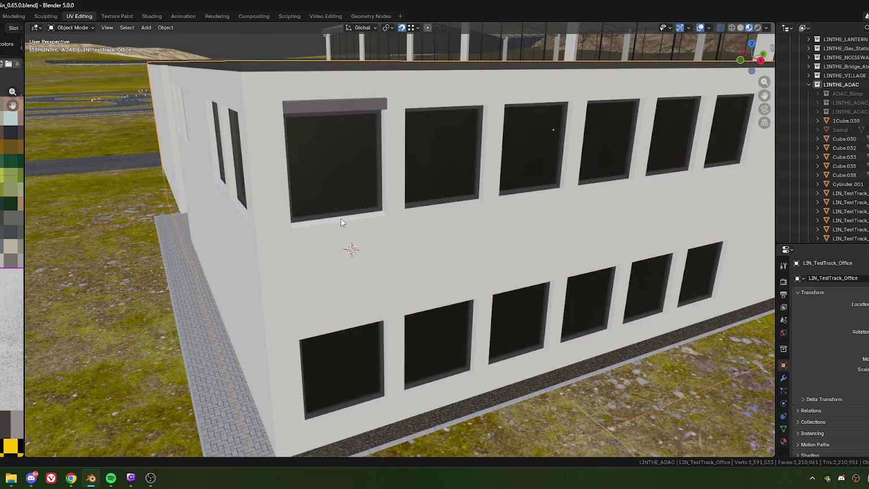
Select the Cube.035 sill and assign it the existing colors material by searching 'colo'
shift+click(373, 244)
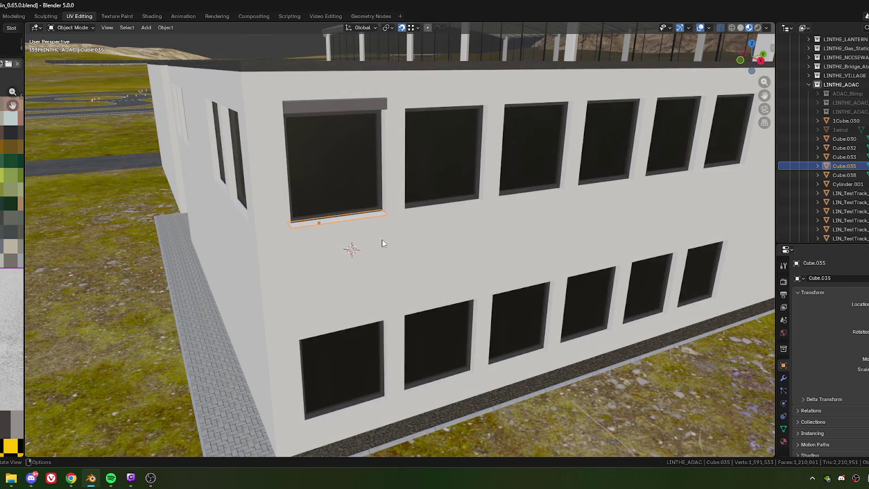
click(784, 441)
click(798, 389)
text(co)
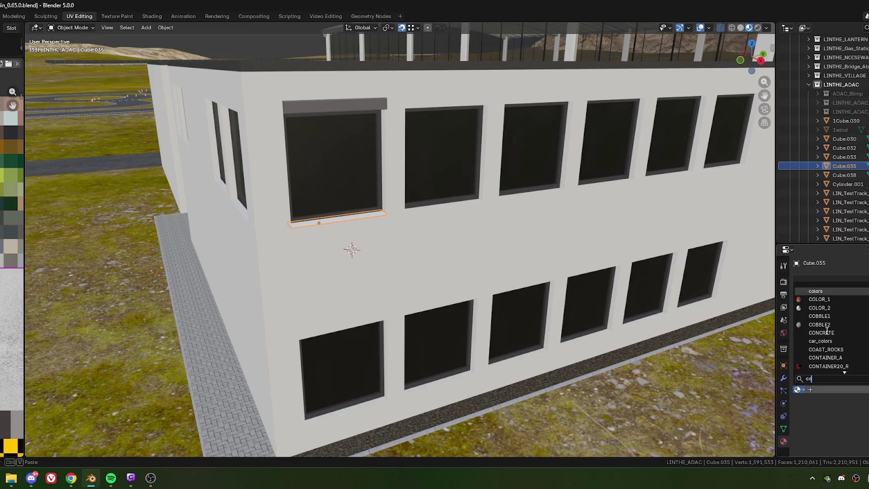
text(lo)
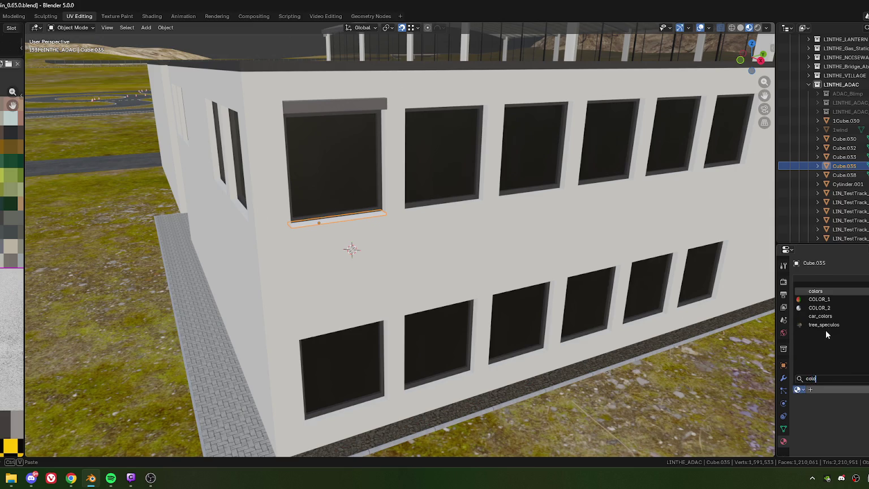
key(Return)
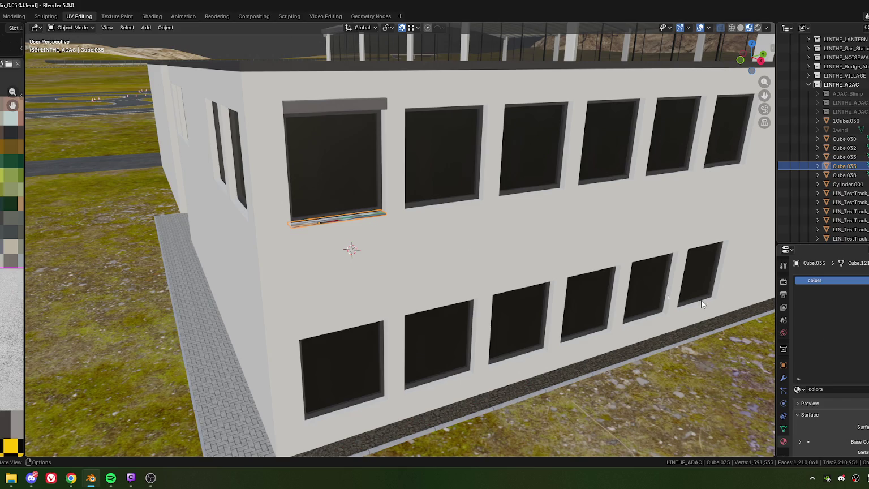
scroll(353, 232, up, 3)
scroll(352, 231, up, 2)
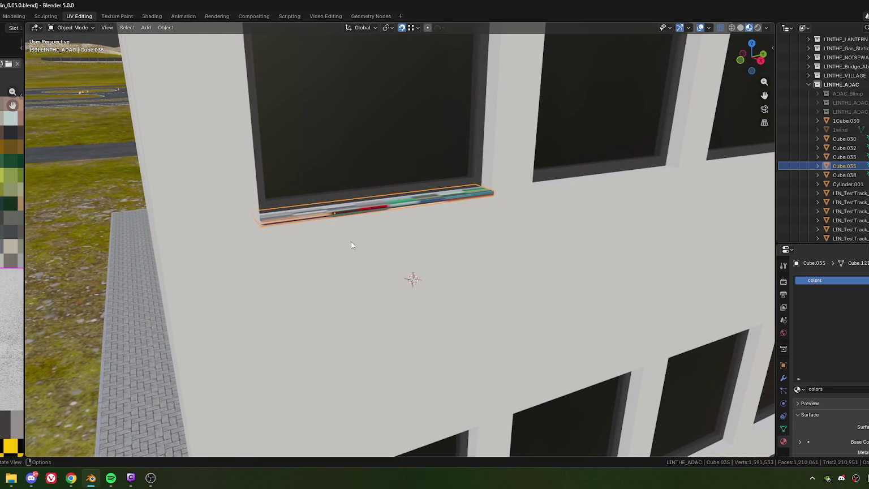
mouse_move(346, 232)
middle_down()
mouse_move(385, 209)
mouse_move(377, 230)
middle_up()
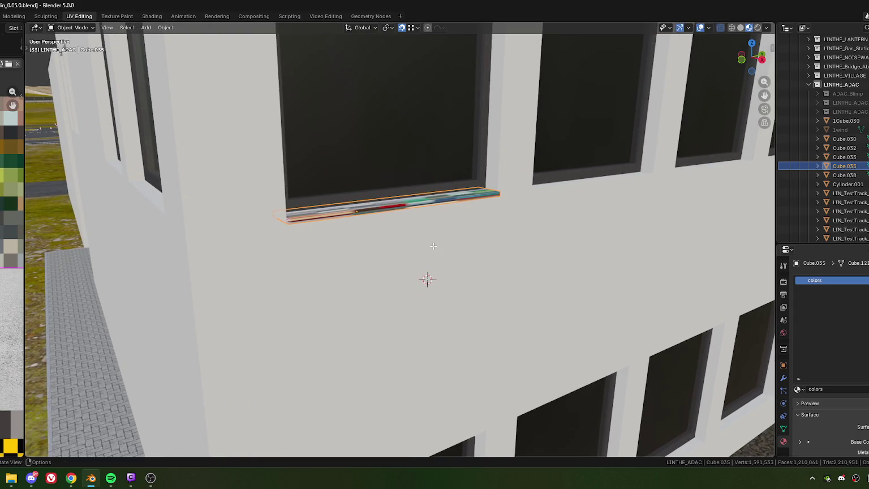
key(Tab)
Unwrap the sill angle based and move and shrink its UV island onto a brown swatch
key(u)
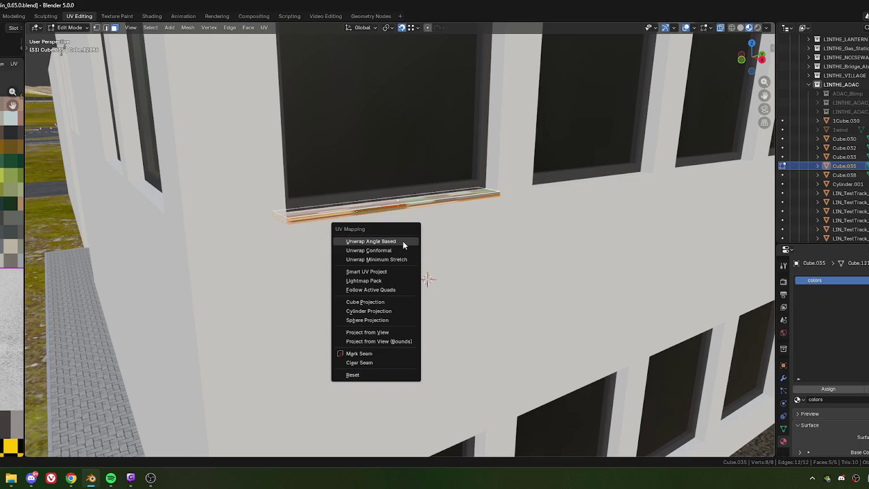
click(386, 239)
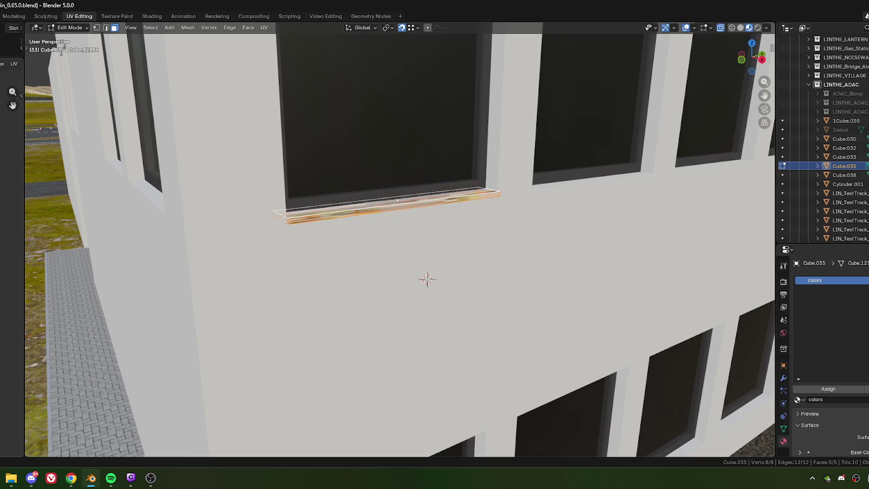
drag(20, 312, 163, 312)
key(g)
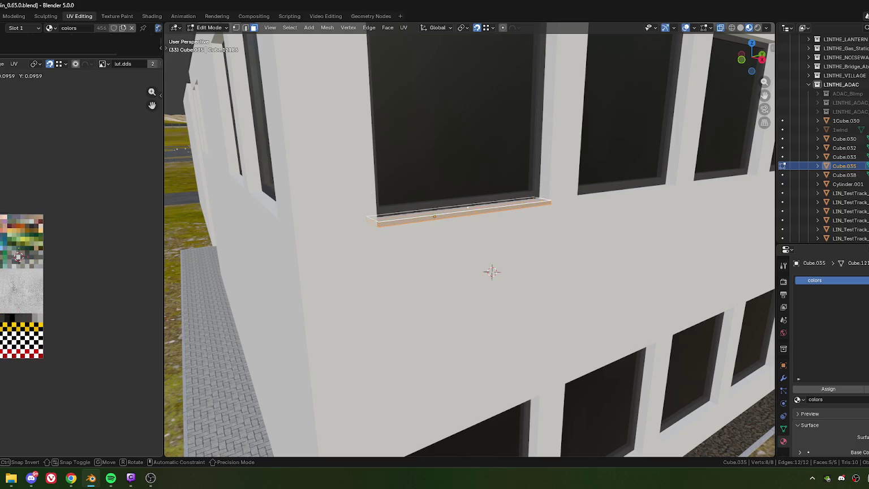
key(Return)
scroll(47, 300, up, 3)
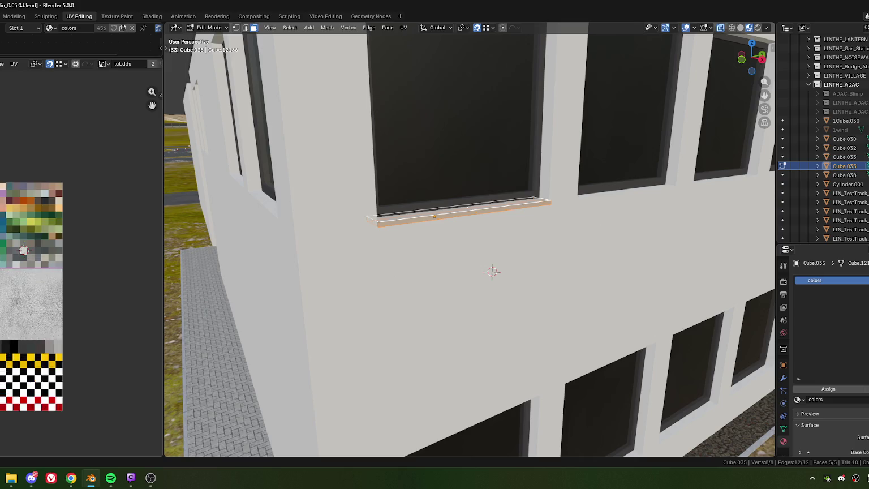
key(g)
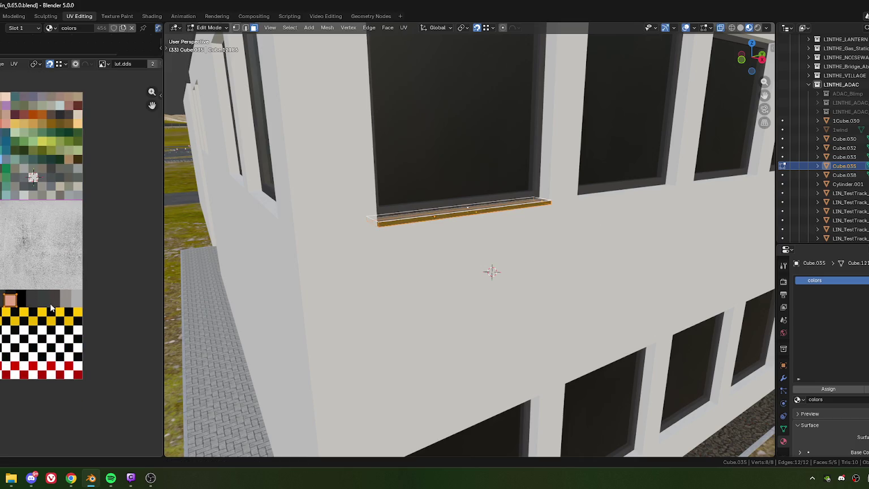
scroll(47, 301, up, 2)
scroll(89, 272, up, 2)
key(s)
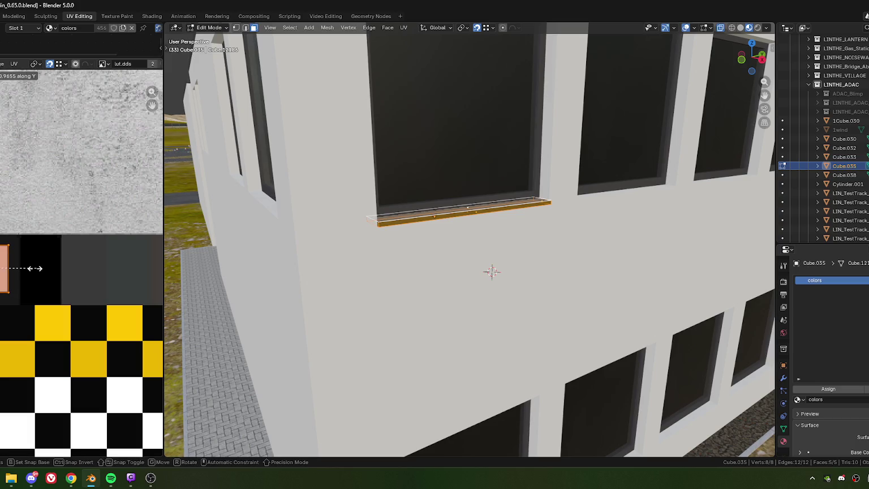
click(30, 268)
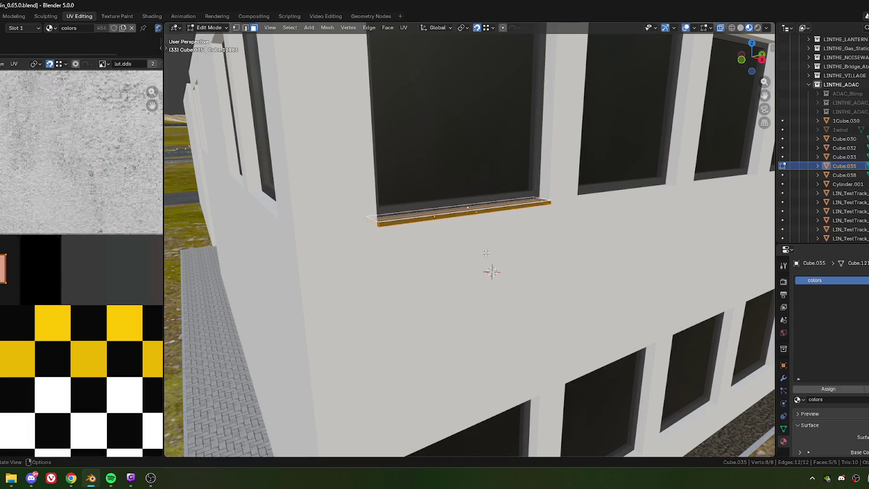
Switch to edge select mode and select the sill's front edge
middle_drag(453, 238, 404, 262)
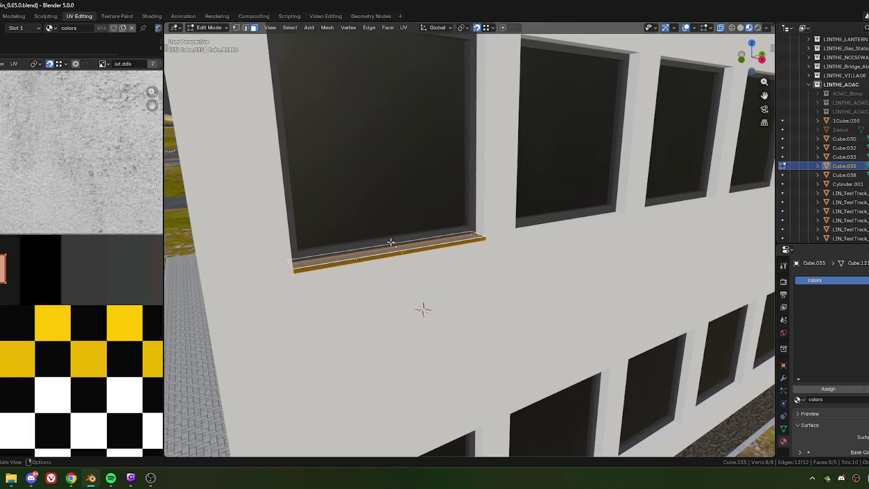
key(2)
click(390, 242)
scroll(426, 260, up, 3)
Extrude the sill's front edge 0.01 m up along Z to form a lip
scroll(426, 259, up, 2)
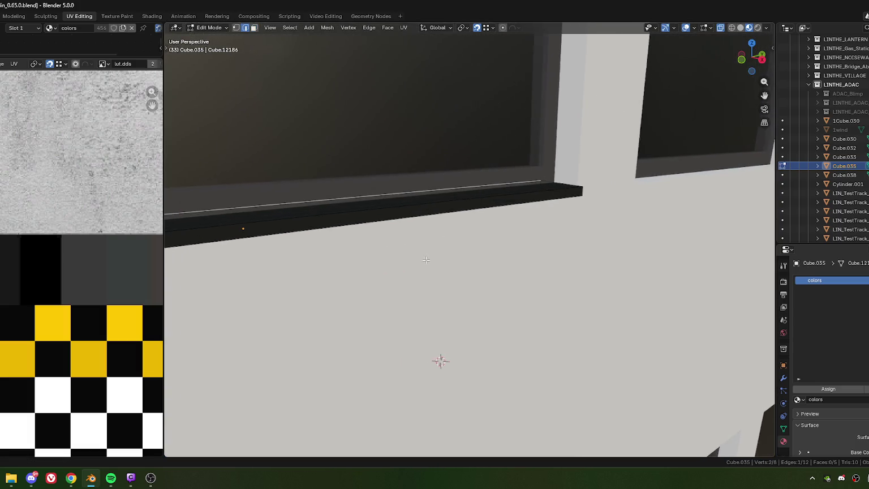
key(e)
key(z)
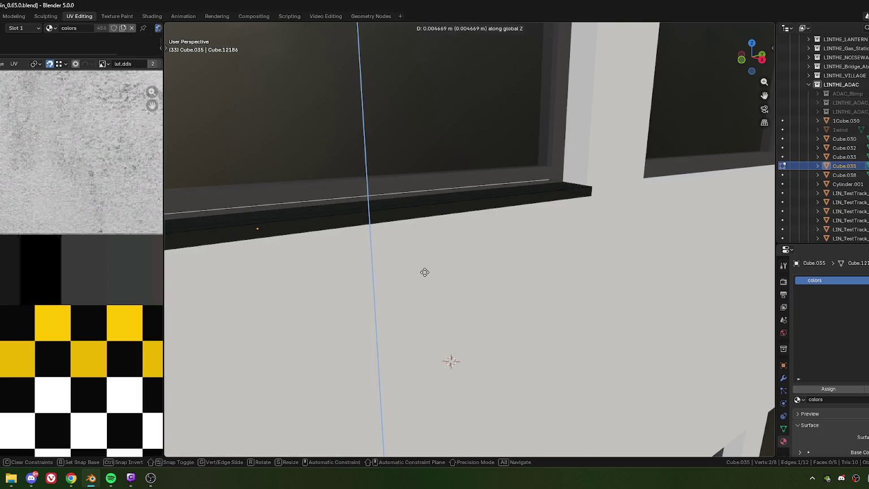
click(426, 271)
click(268, 406)
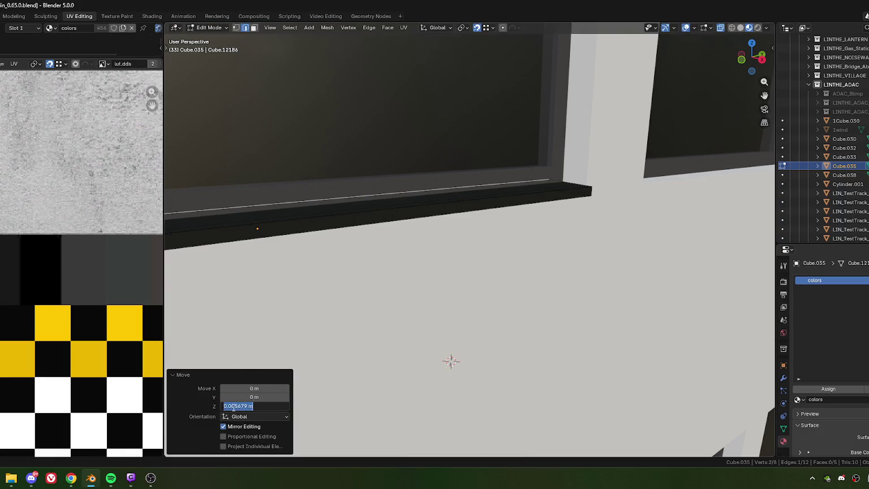
text(0.01)
key(Return)
Deselect all, return to Object Mode and select the office building
scroll(428, 234, down, 8)
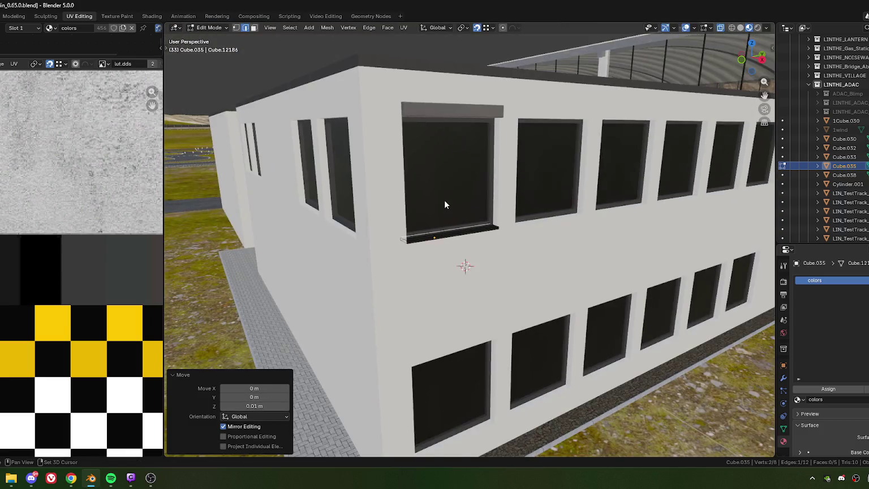
middle_drag(445, 200, 431, 220)
key(alt+a)
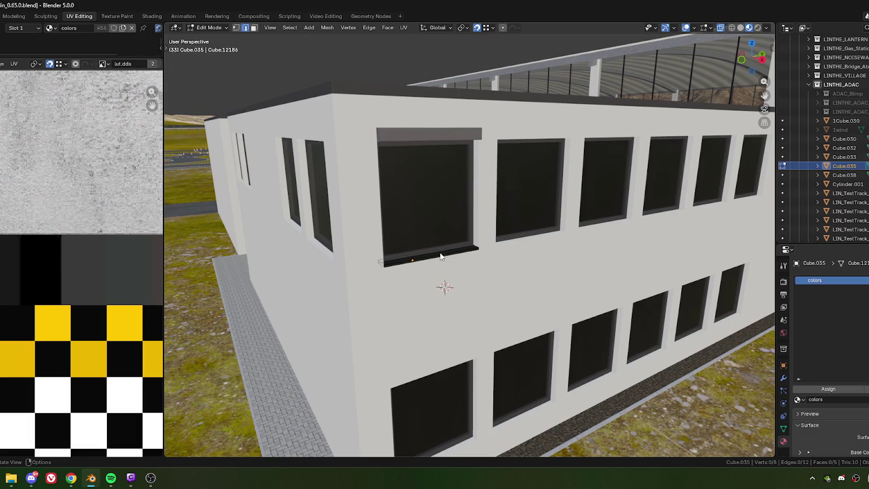
key(Tab)
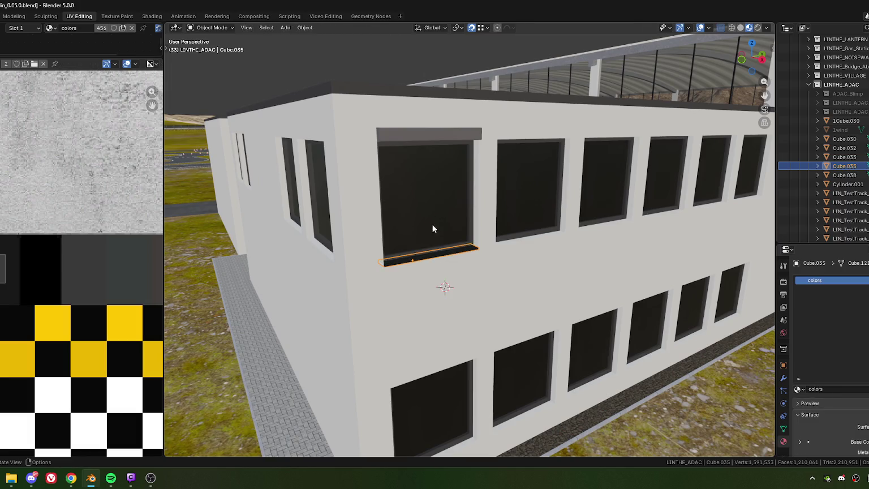
click(440, 245)
Move the building's selected sills a further 0.01 m along Z
key(Tab)
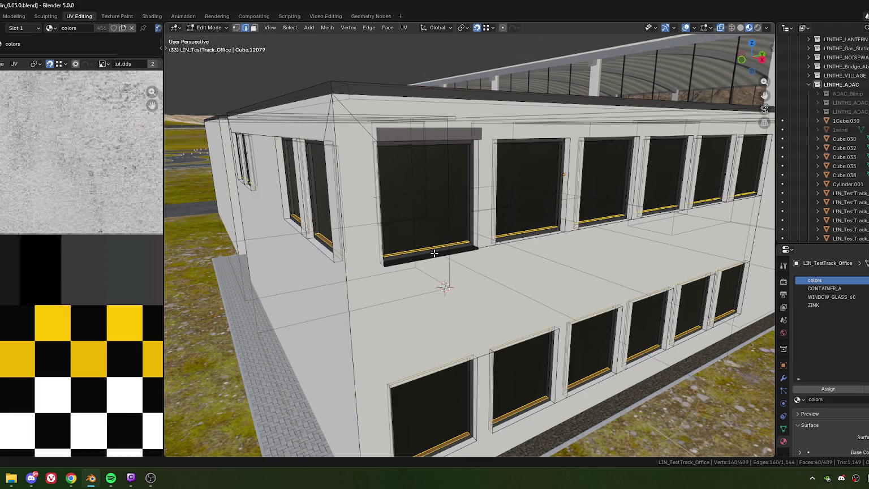
scroll(442, 311, up, 3)
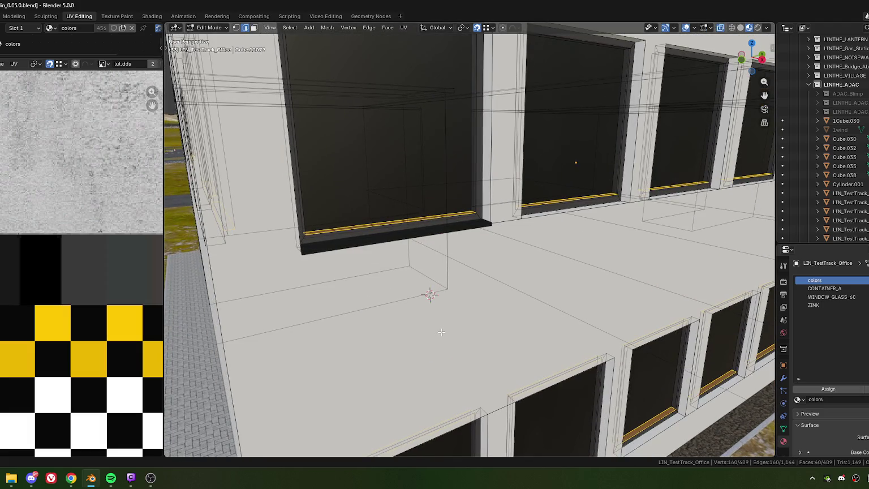
key(g)
key(z)
click(441, 332)
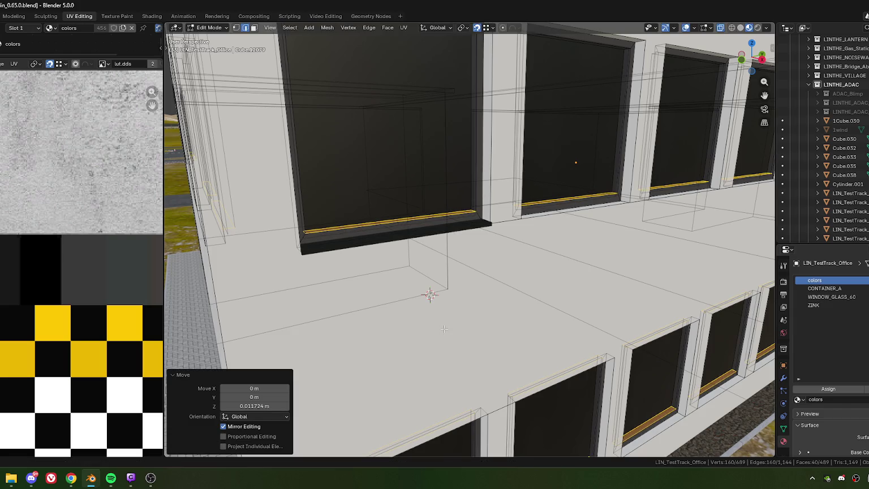
click(255, 406)
drag(232, 406, 266, 408)
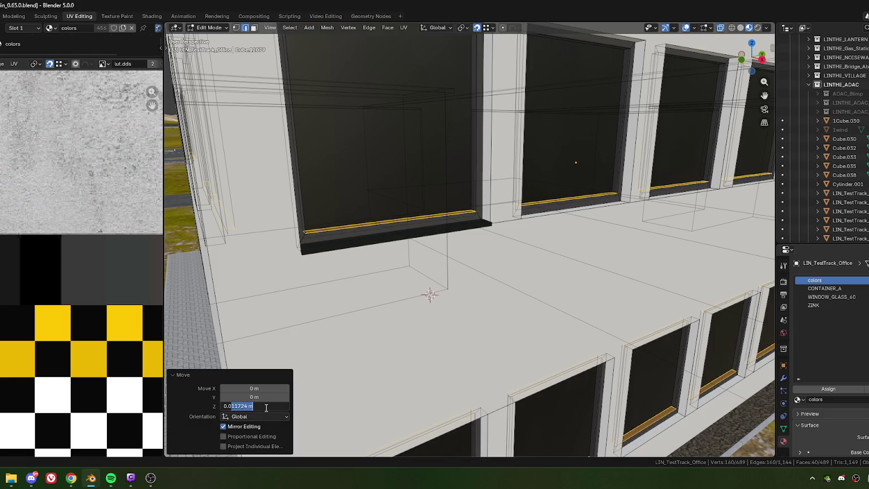
text(1)
key(Return)
Clear the edge selection, return to Object Mode and select the grass strip
mouse_move(394, 295)
middle_down()
mouse_move(411, 294)
mouse_move(176, 259)
middle_up()
click(422, 303)
drag(162, 275, 45, 274)
mouse_move(244, 272)
middle_down()
mouse_move(442, 284)
mouse_move(413, 280)
mouse_move(421, 255)
mouse_move(521, 274)
mouse_move(468, 282)
mouse_move(385, 273)
middle_up()
click(177, 232)
key(Tab)
click(306, 285)
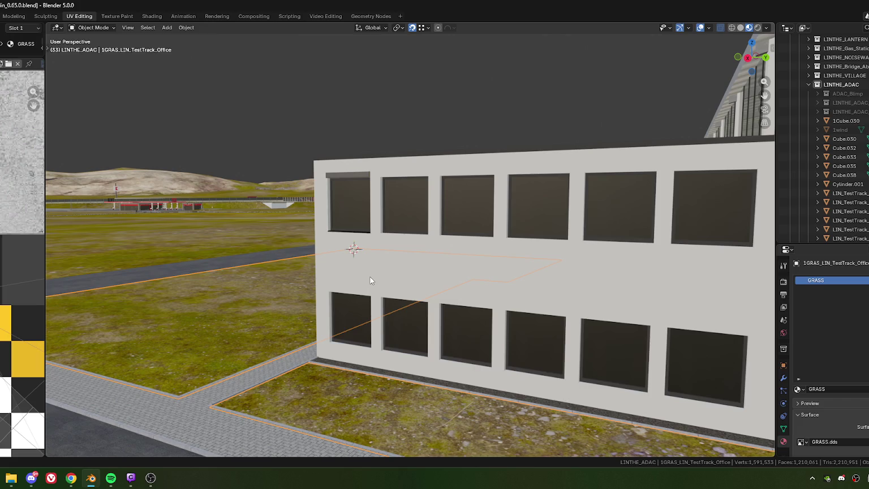
scroll(316, 235, up, 4)
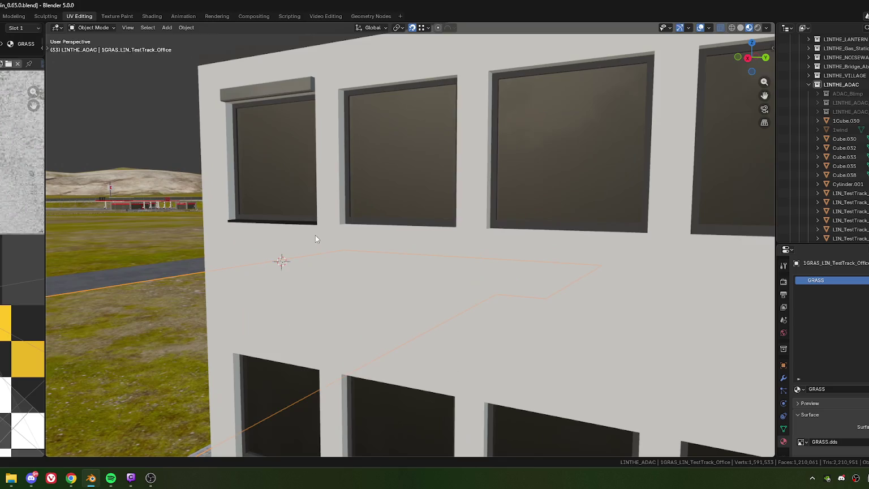
scroll(329, 251, down, 3)
mouse_move(311, 223)
middle_down()
mouse_move(403, 272)
mouse_move(363, 248)
middle_up()
scroll(359, 243, up, 5)
click(363, 251)
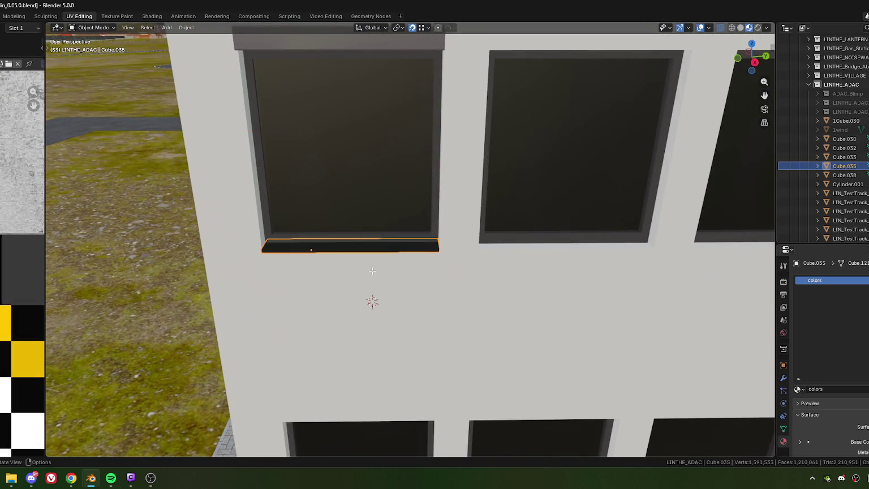
key(Tab)
key(3)
key(a)
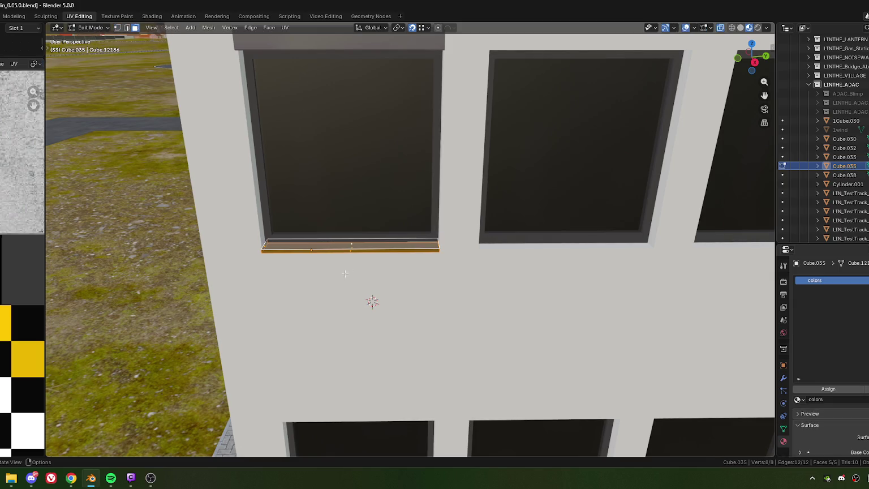
key(g)
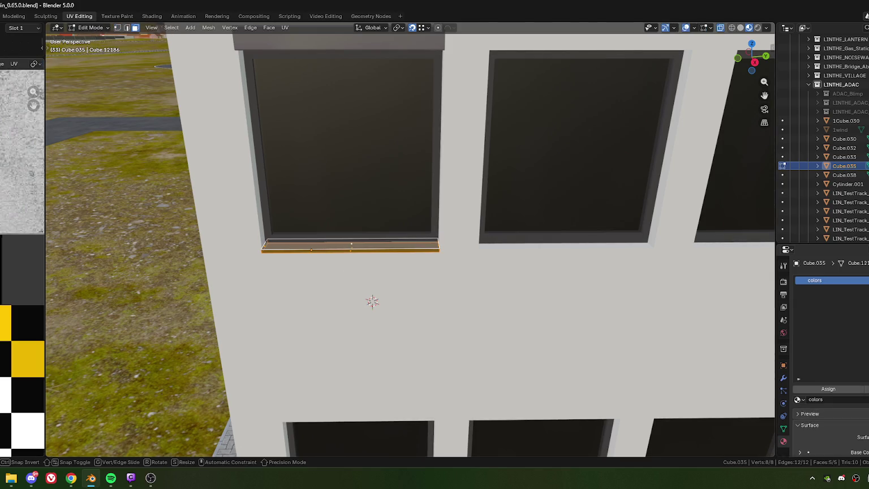
key(Escape)
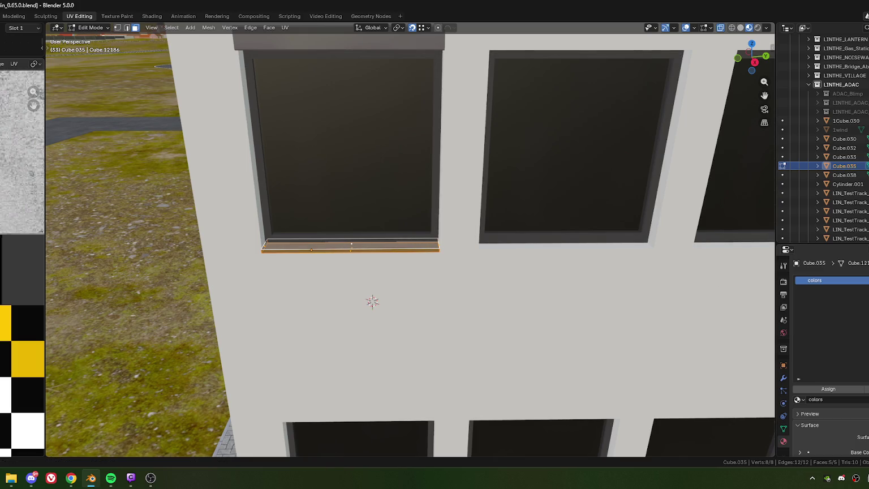
key(Tab)
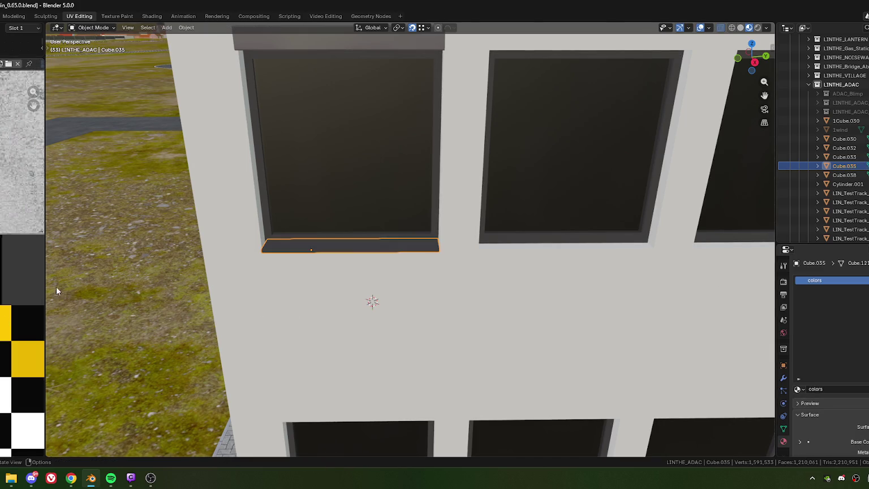
scroll(23, 283, down, 4)
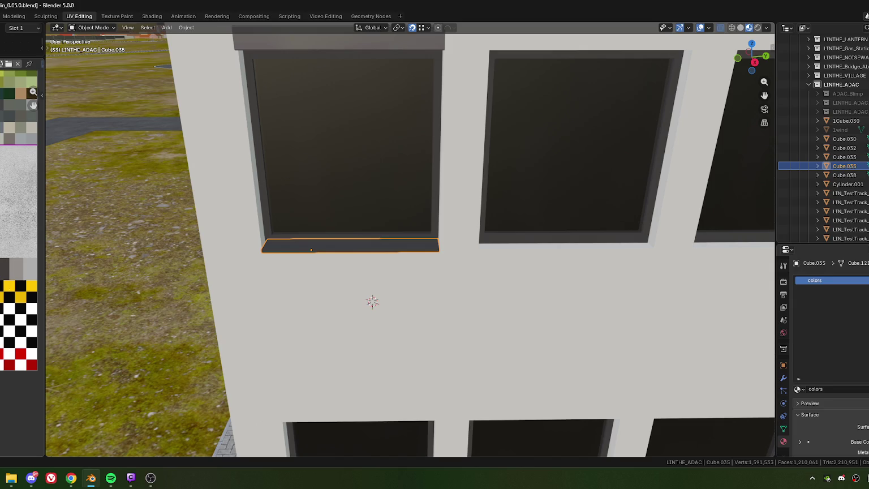
middle_drag(23, 226, 30, 210)
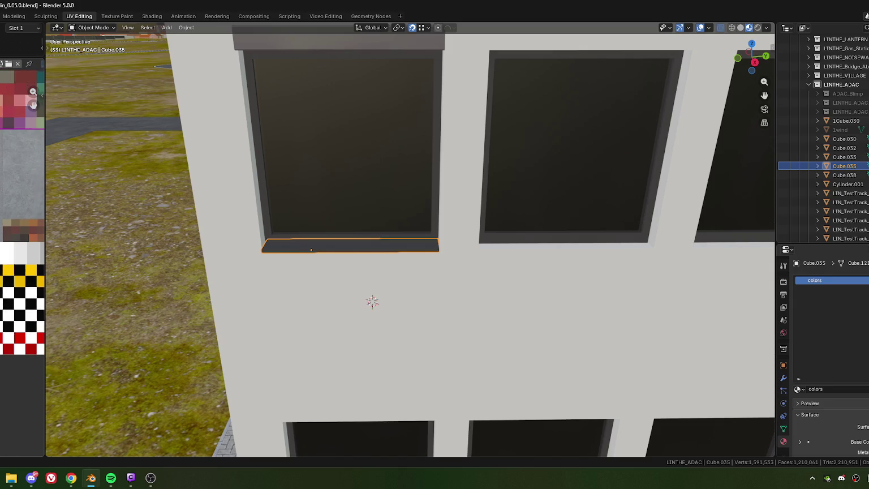
scroll(21, 276, down, 3)
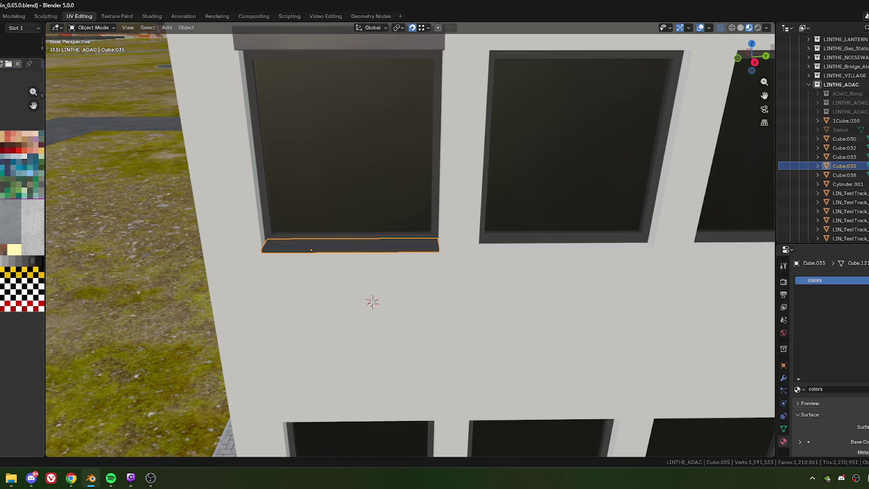
key(Tab)
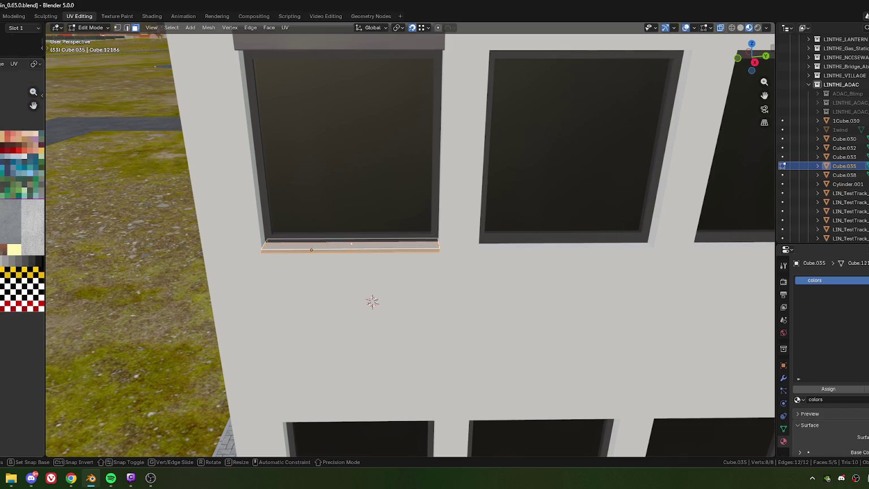
scroll(2, 270, up, 2)
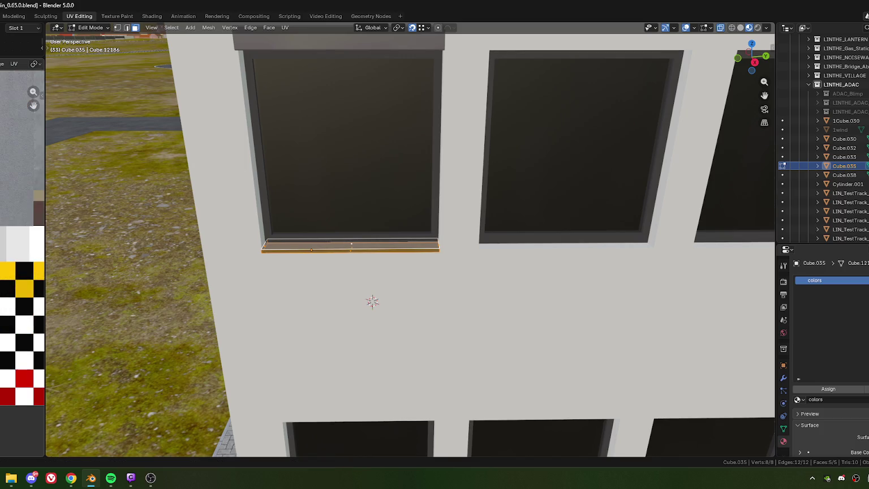
scroll(1, 270, up, 2)
scroll(1, 270, up, 2)
scroll(1, 270, up, 1)
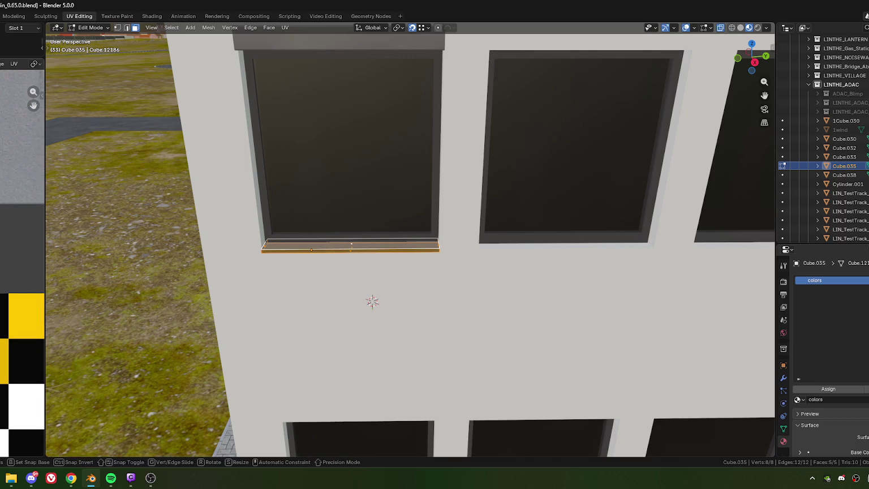
key(Tab)
scroll(424, 291, up, 4)
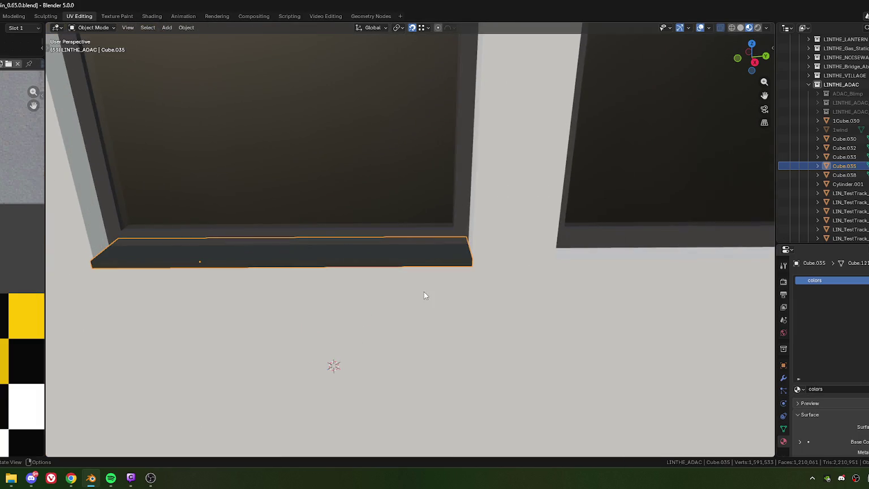
scroll(424, 291, down, 6)
scroll(23, 271, down, 2)
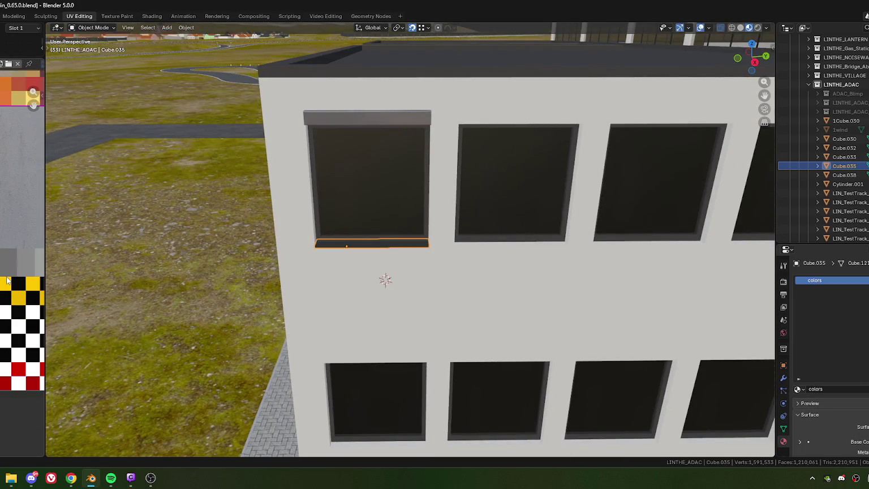
scroll(22, 272, down, 2)
scroll(22, 272, down, 2)
scroll(23, 266, up, 1)
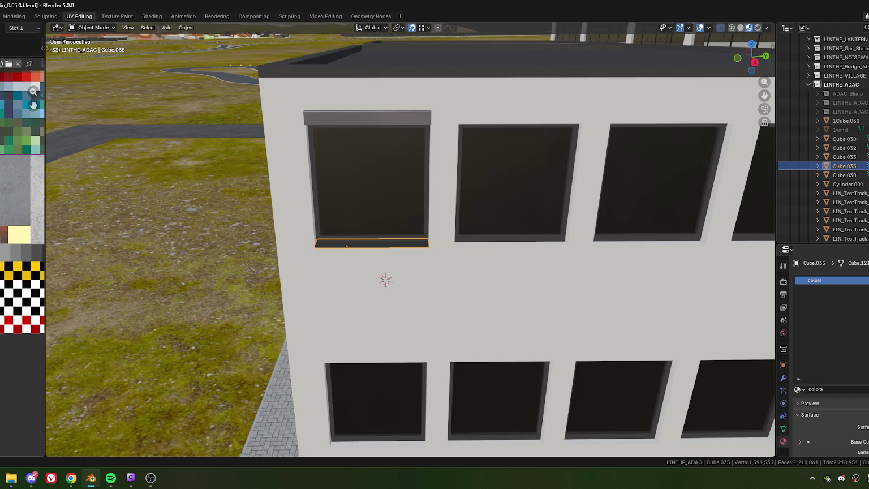
scroll(23, 266, up, 1)
scroll(22, 266, up, 2)
scroll(23, 266, up, 2)
scroll(23, 329, up, 1)
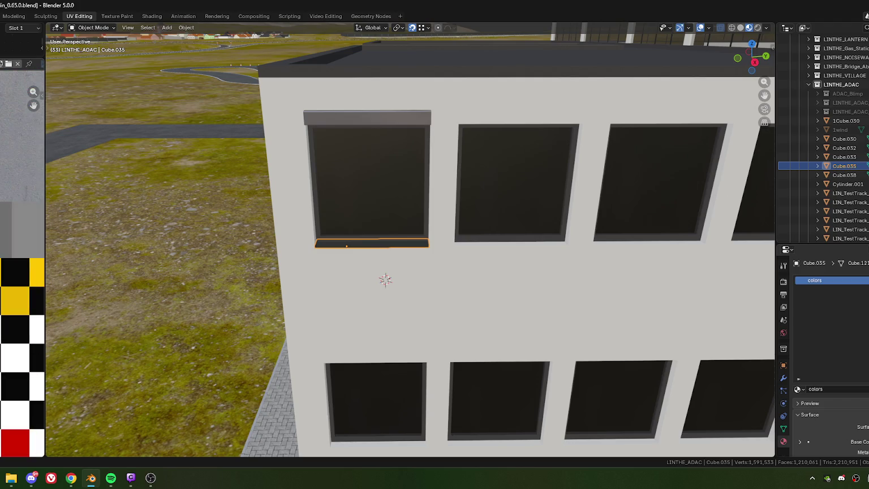
key(Tab)
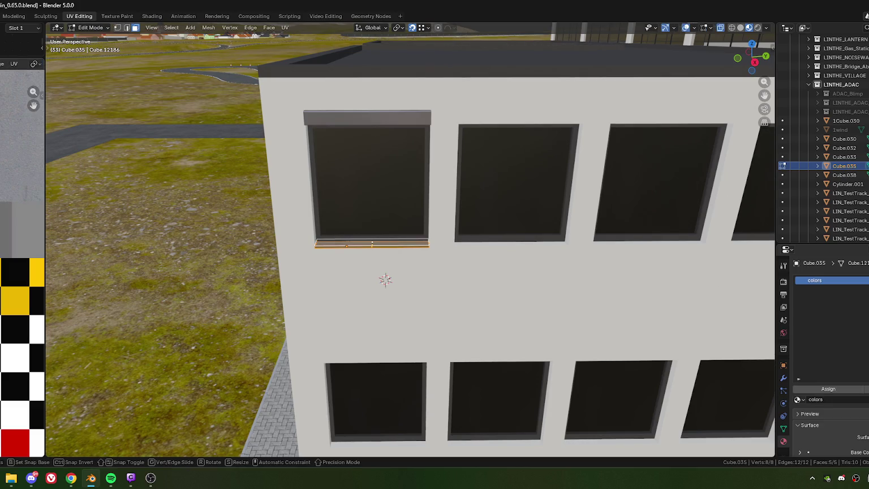
key(Tab)
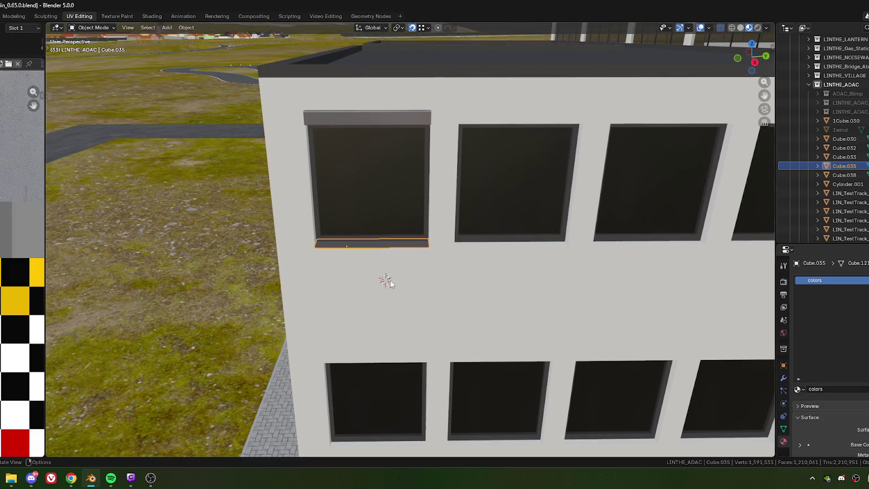
scroll(375, 321, up, 3)
middle_drag(375, 321, 390, 289)
scroll(403, 293, down, 3)
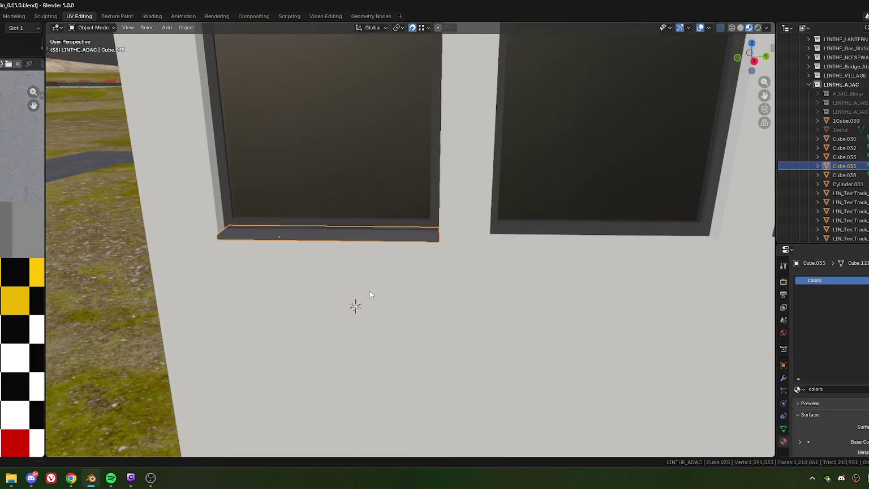
scroll(371, 291, down, 5)
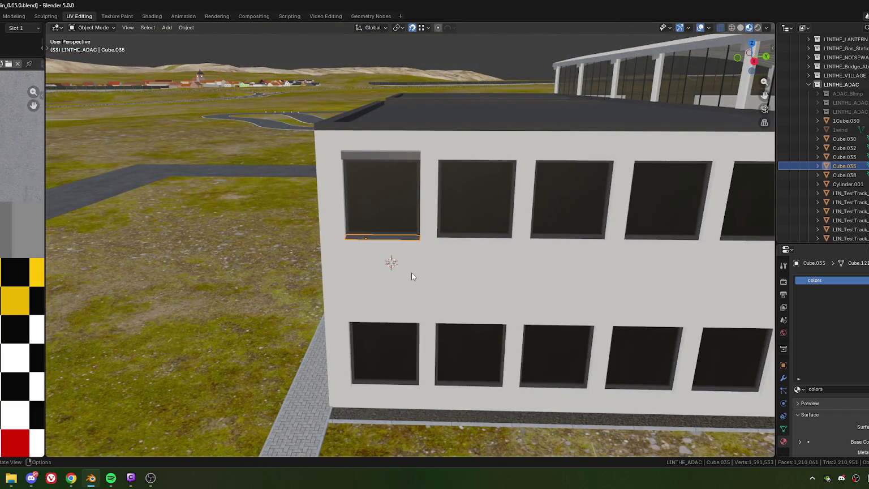
scroll(408, 257, up, 5)
scroll(395, 265, up, 1)
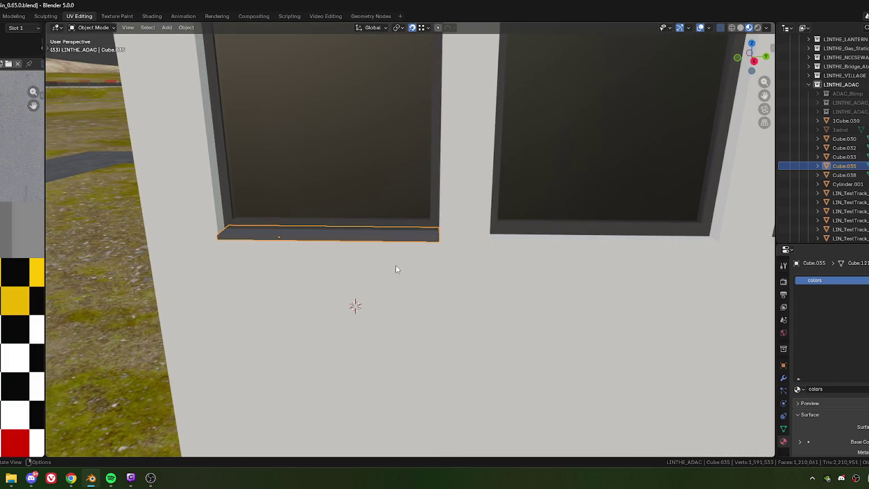
mouse_move(44, 249)
mouse_down()
mouse_move(25, 253)
mouse_move(97, 253)
mouse_up()
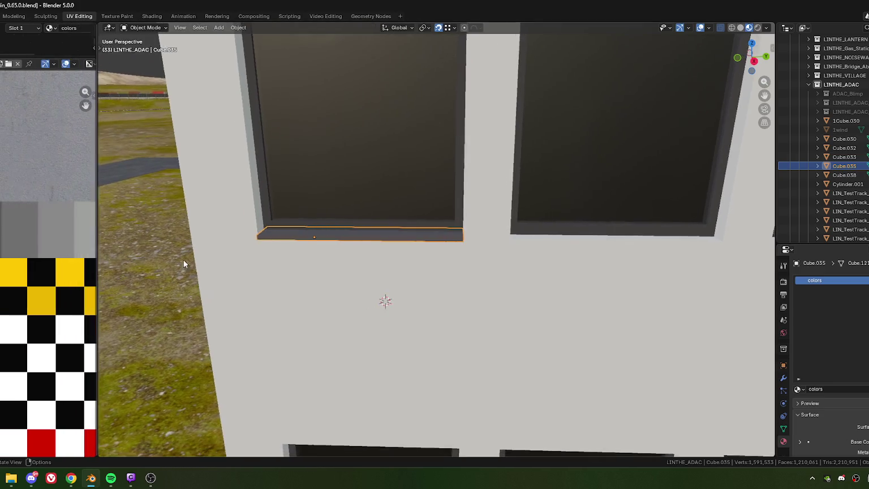
scroll(459, 194, down, 5)
mouse_move(451, 212)
middle_down()
mouse_move(391, 183)
mouse_move(396, 173)
mouse_move(428, 186)
mouse_move(440, 176)
mouse_move(393, 175)
mouse_move(430, 189)
mouse_move(427, 221)
middle_up()
scroll(426, 222, up, 3)
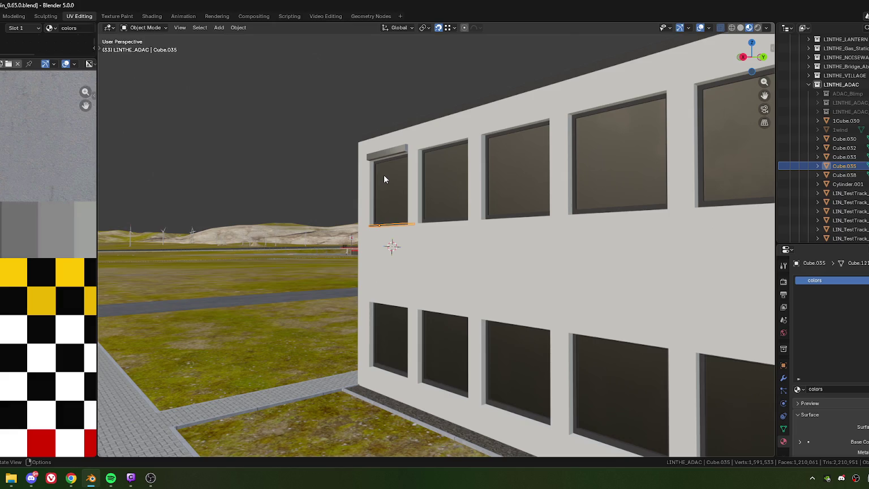
shift+middle_drag(383, 179, 394, 189)
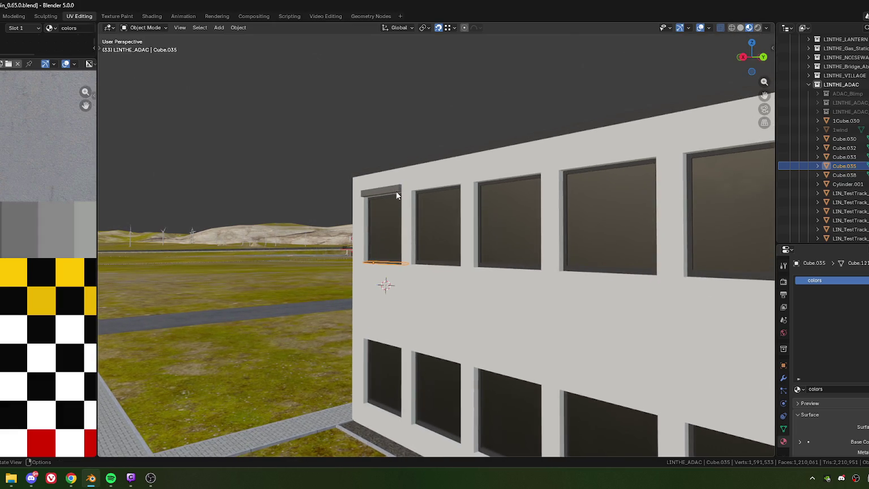
Widen the Cube.033 lintel above the end upper window to 1.029 along X
click(396, 196)
scroll(427, 194, up, 1)
scroll(433, 200, up, 3)
scroll(435, 193, up, 1)
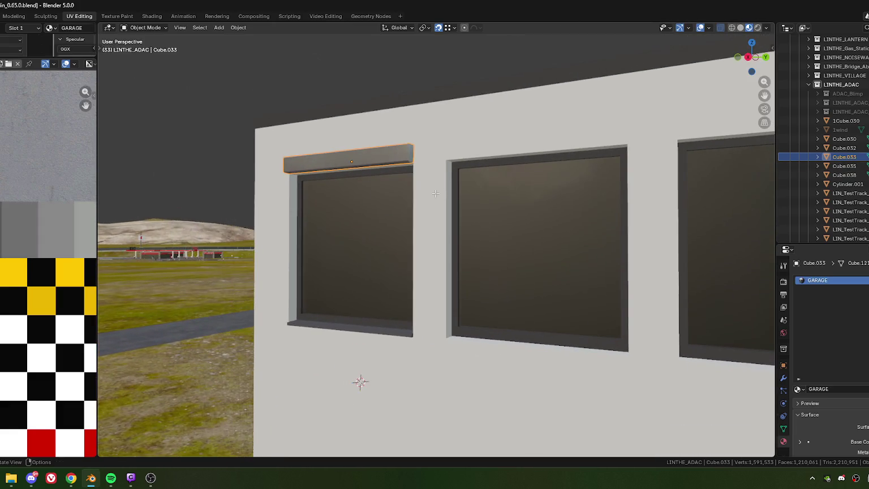
key(Tab)
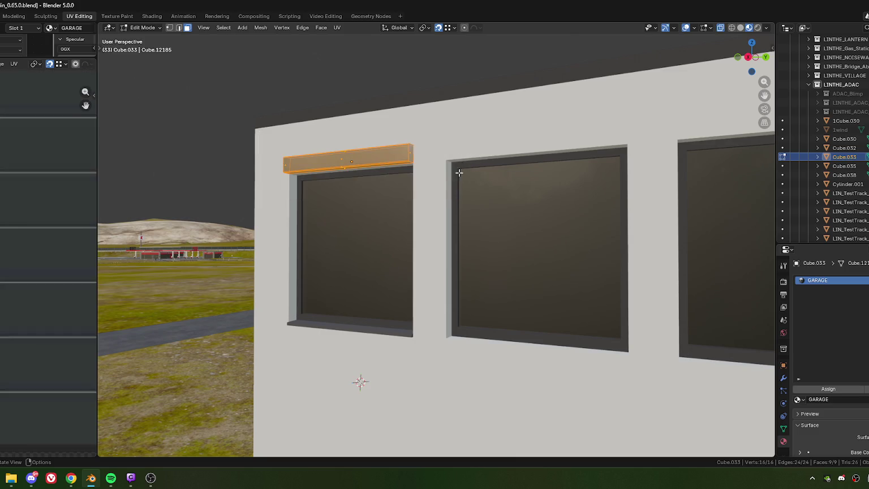
key(s)
key(x)
key(x)
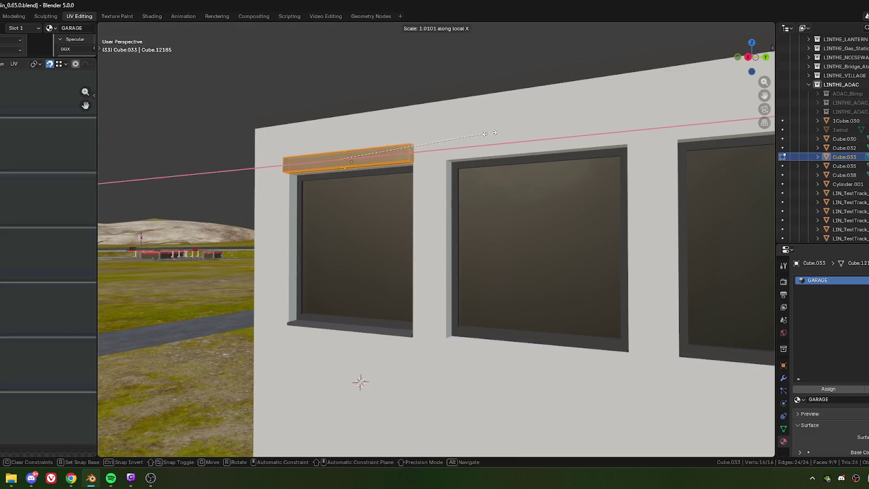
click(513, 130)
Inspect the widened lintel, return to Object Mode and select the Cube.035 sill below it
middle_drag(512, 130, 447, 171)
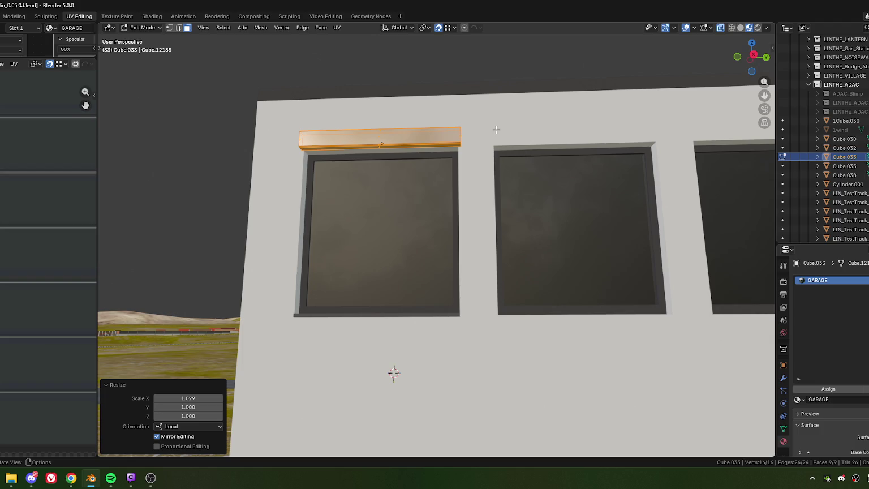
middle_drag(496, 133, 497, 131)
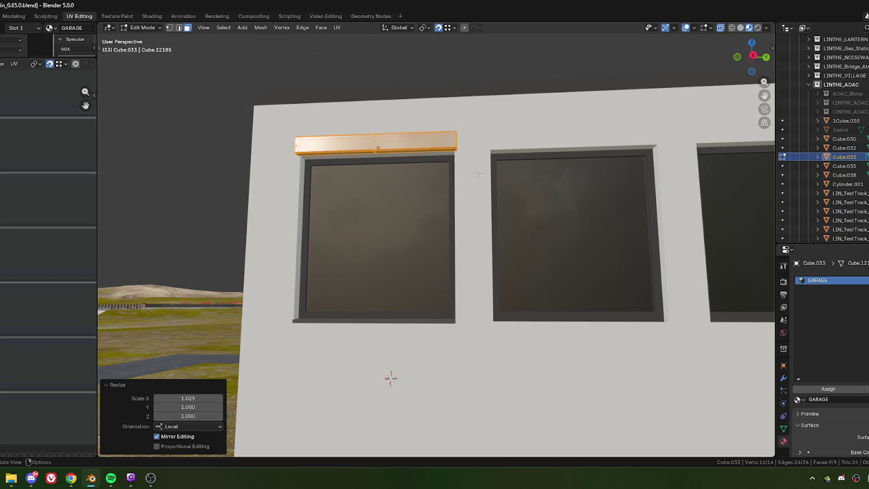
scroll(479, 175, down, 5)
mouse_move(423, 277)
middle_down()
mouse_move(409, 291)
mouse_move(442, 267)
middle_up()
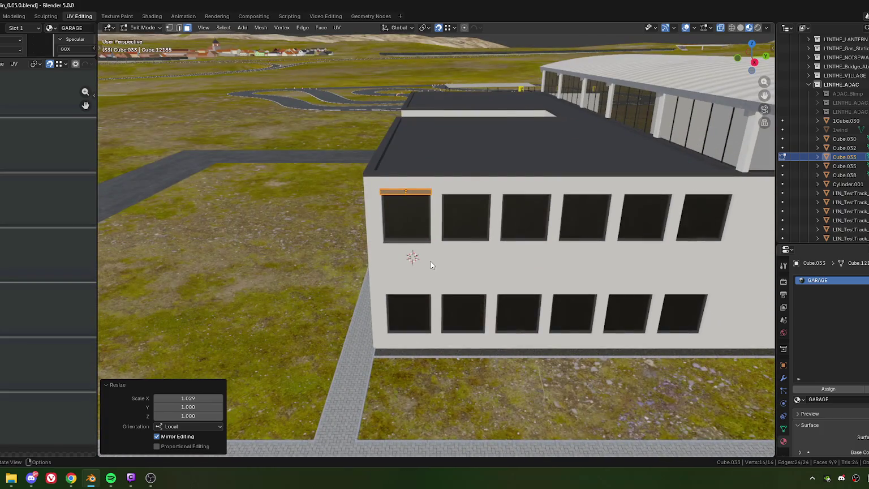
key(Tab)
scroll(431, 262, up, 6)
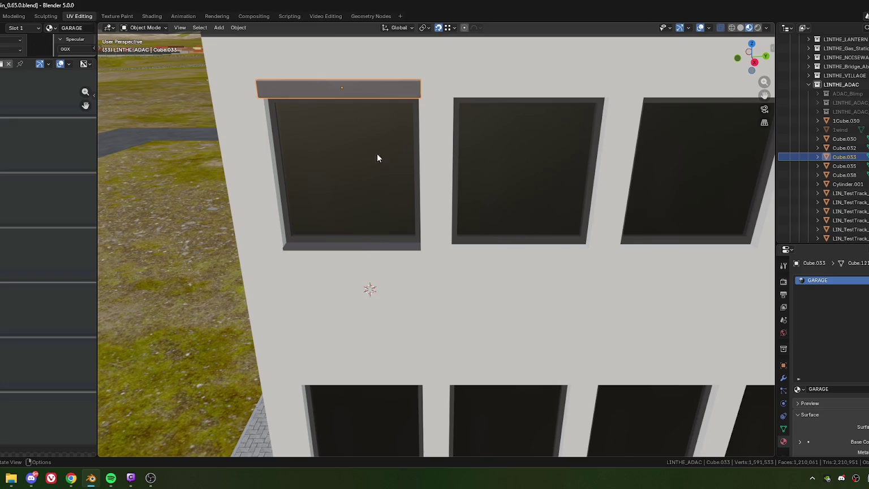
scroll(377, 157, down, 5)
mouse_move(388, 217)
middle_down()
mouse_move(379, 227)
mouse_move(387, 223)
middle_up()
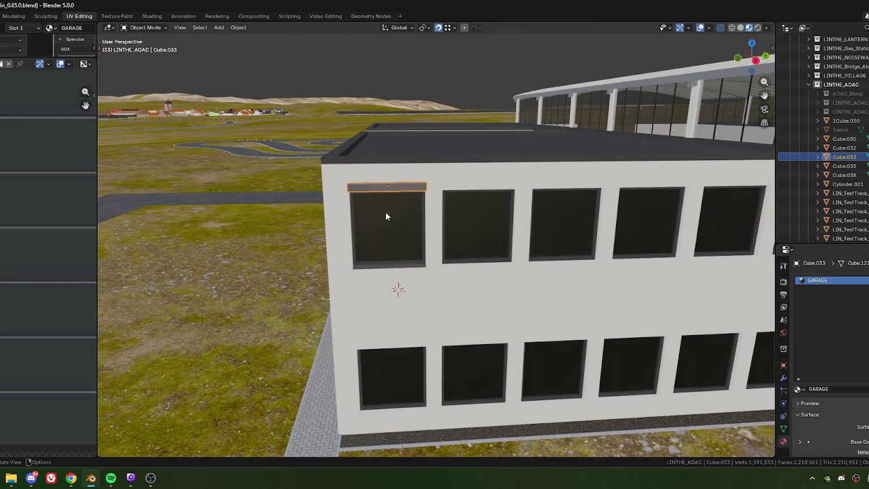
click(399, 285)
Put the Cube.035 sill into Edit Mode and zoom out the UV editor
key(Tab)
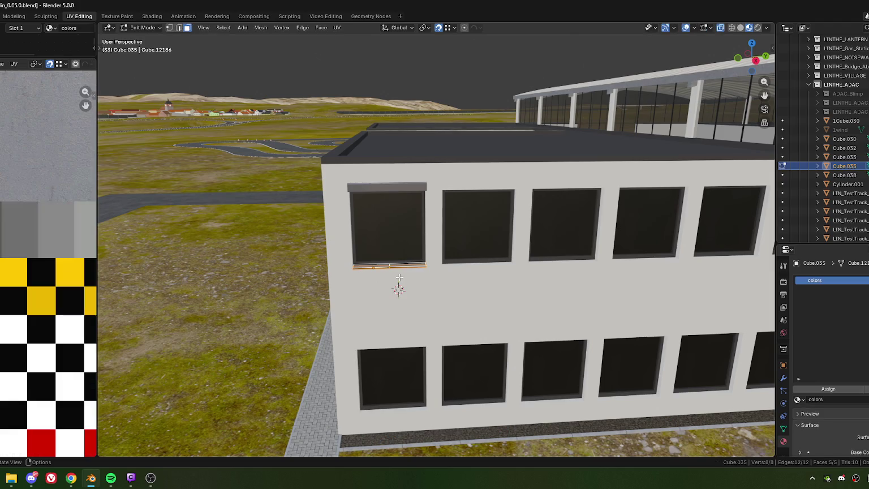
scroll(17, 272, down, 4)
scroll(17, 272, down, 3)
scroll(17, 272, down, 2)
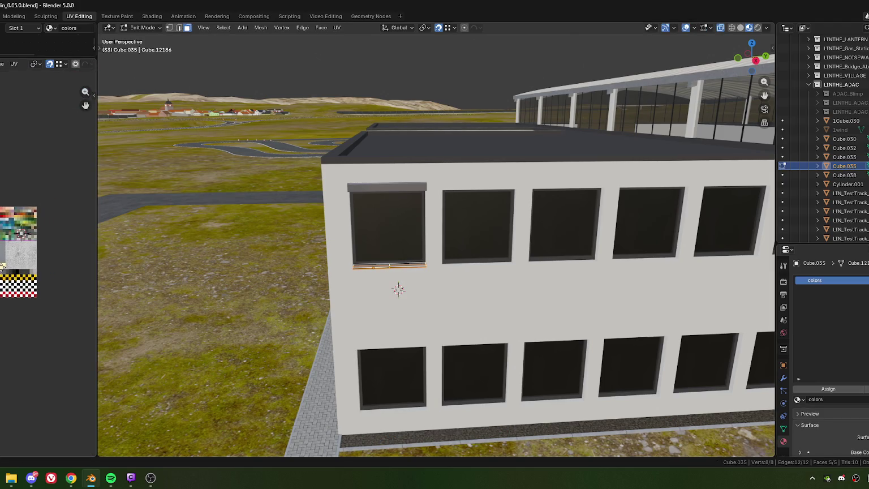
scroll(17, 272, down, 1)
ctrl+scroll(17, 249, right, 3)
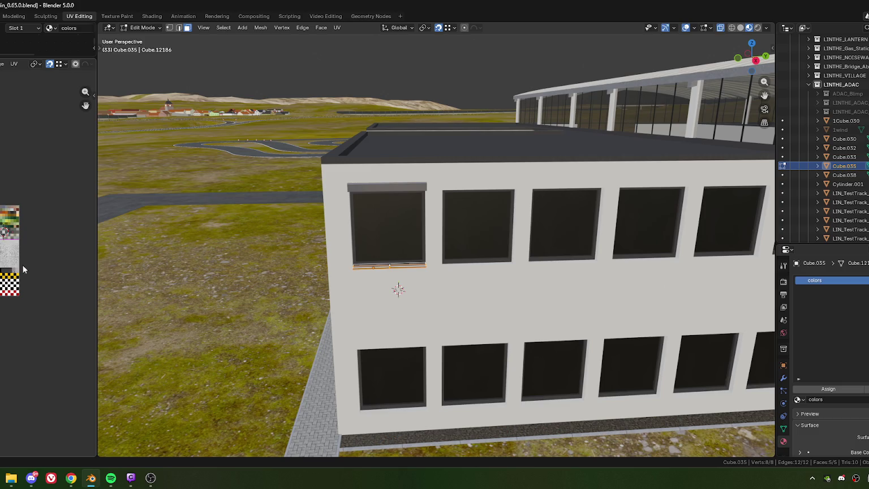
Pull back to the whole building and entrance, then leave Edit Mode and select the glass entrance frame
mouse_move(494, 275)
middle_down()
mouse_move(446, 253)
mouse_move(449, 262)
middle_up()
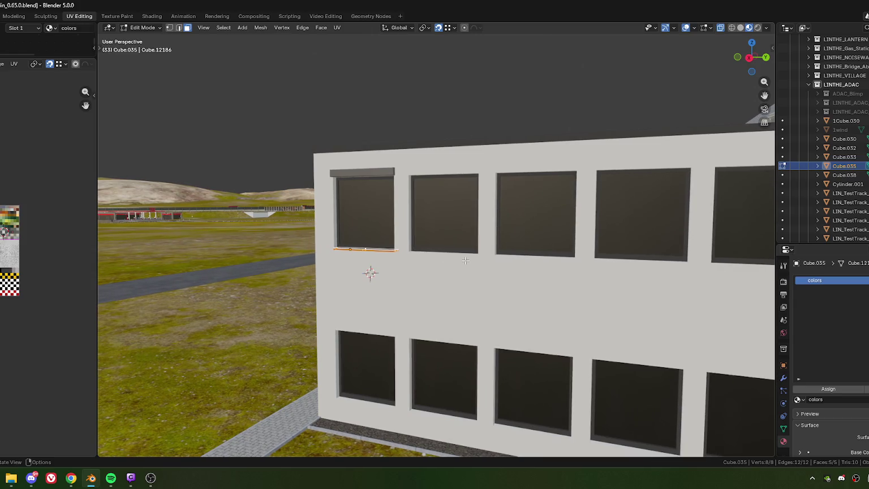
scroll(439, 259, down, 5)
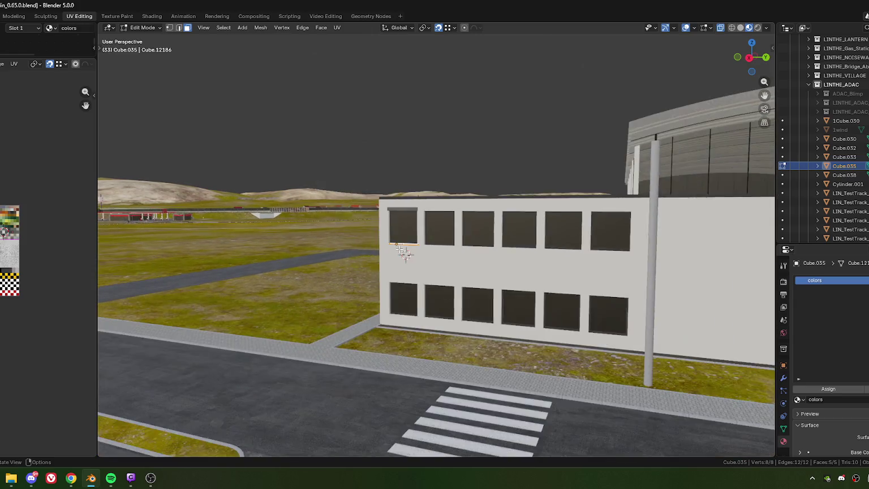
mouse_move(438, 258)
middle_down()
mouse_move(440, 249)
mouse_move(454, 251)
middle_up()
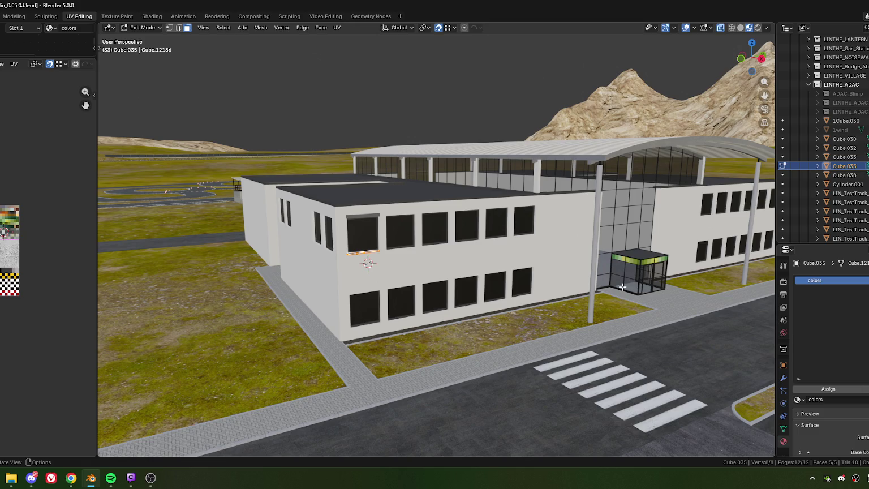
key(Tab)
click(639, 295)
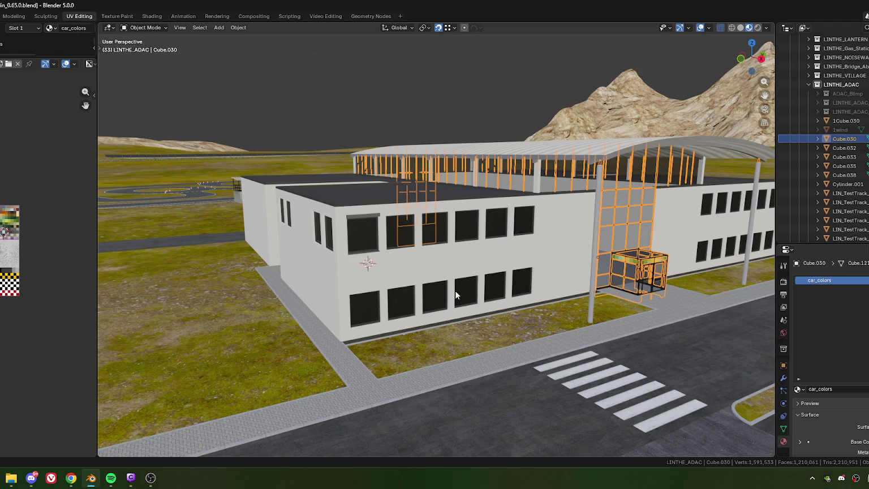
Assign the aluminium material to the Cube.030 glass entrance frame in Edit Mode
key(Tab)
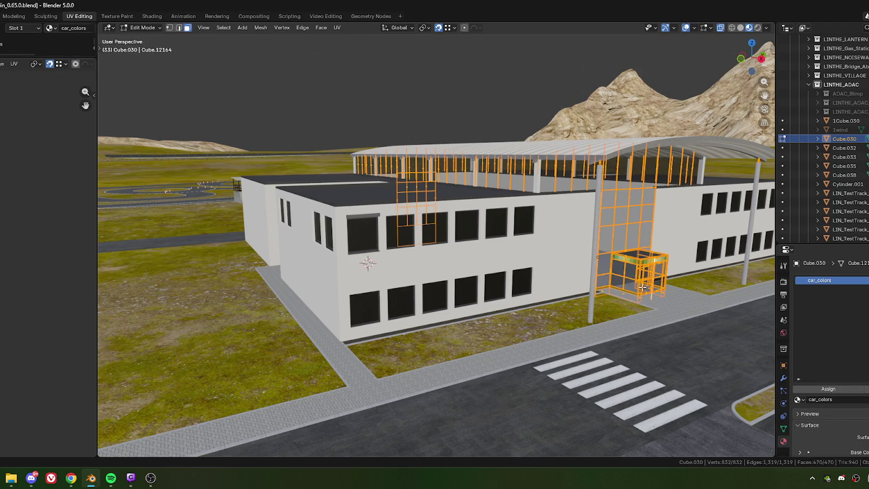
middle_drag(617, 280, 521, 285)
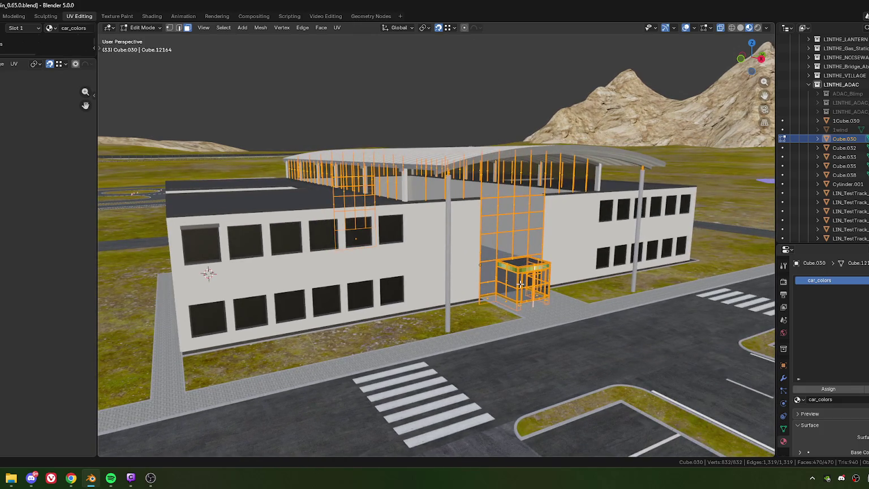
click(799, 399)
text(alumin)
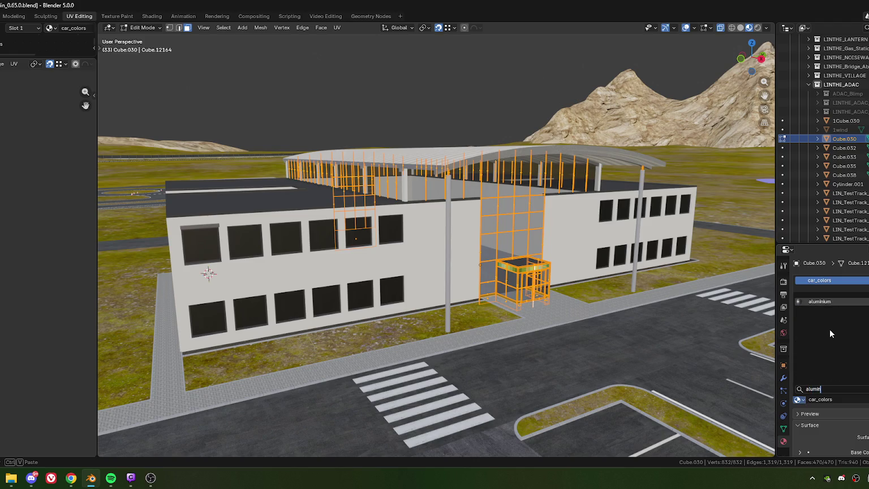
key(Return)
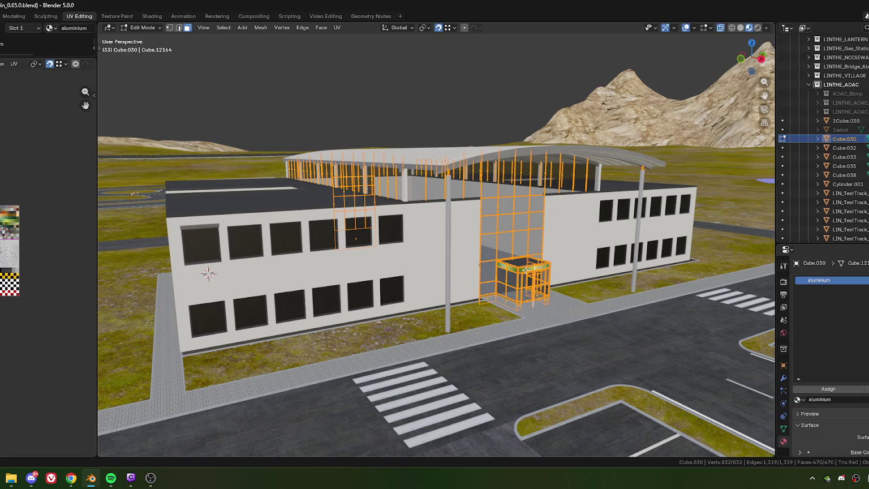
Unwrap the entrance frame's UVs and rescale the resulting UV island
middle_drag(208, 240, 532, 216)
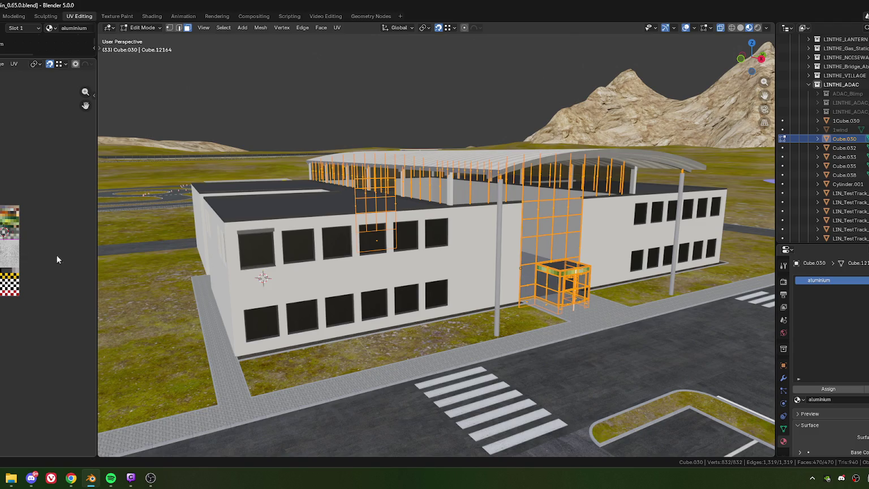
middle_drag(532, 256, 527, 266)
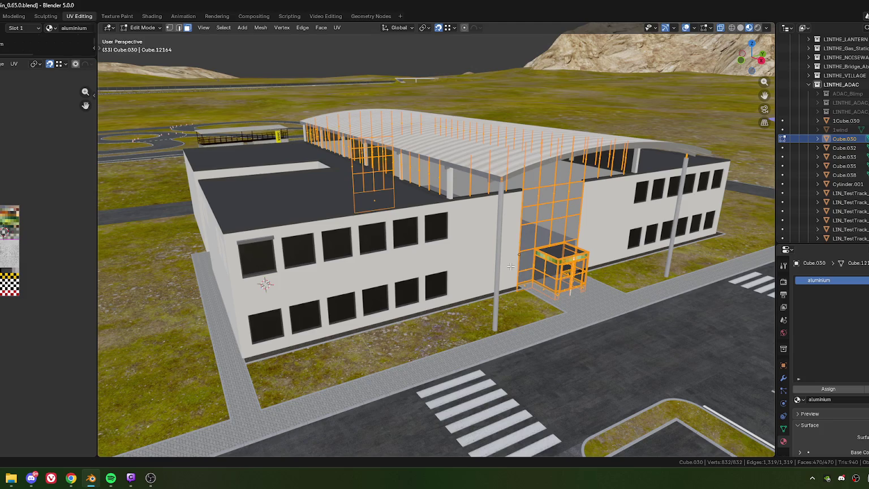
key(u)
click(487, 267)
key(s)
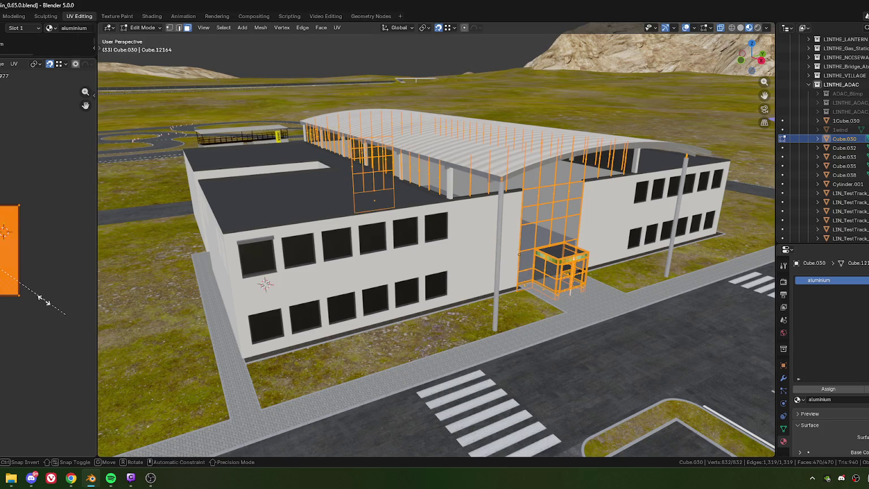
key(Return)
Move the UV island onto the texture image and return to Object Mode
scroll(42, 222, up, 4)
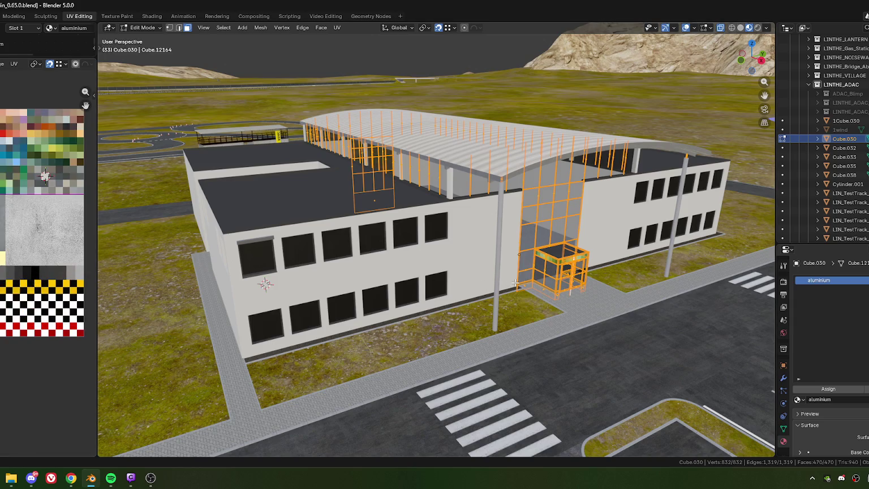
middle_drag(0, 196, 36, 230)
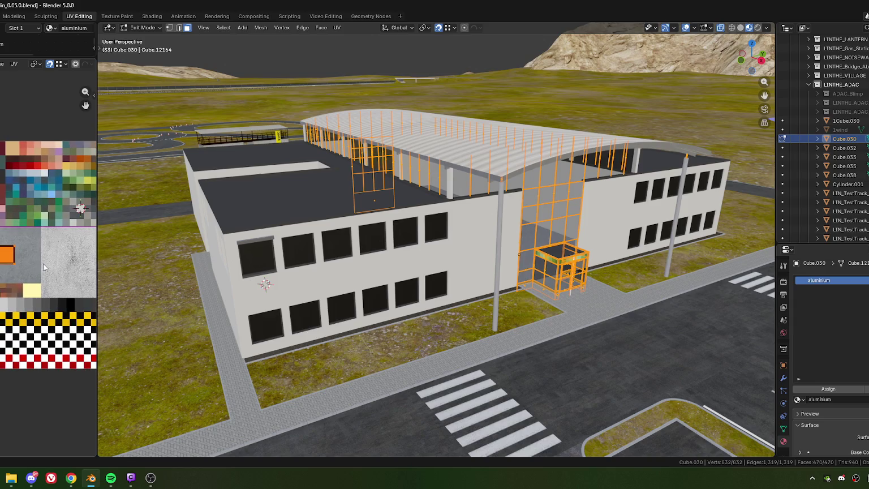
key(g)
click(64, 196)
key(g)
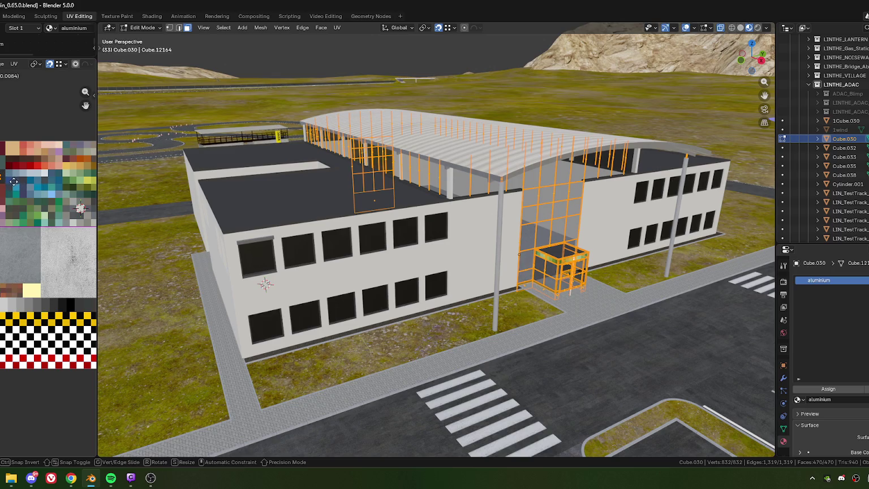
click(14, 181)
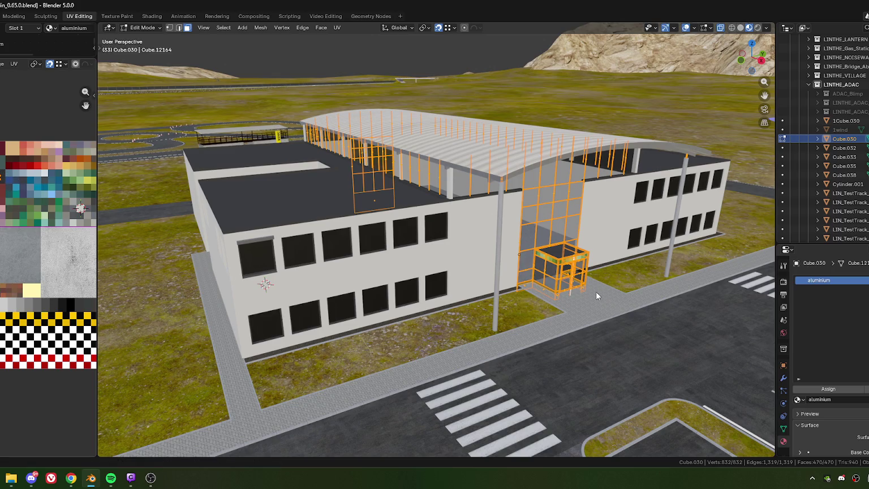
key(Tab)
middle_drag(598, 307, 478, 171)
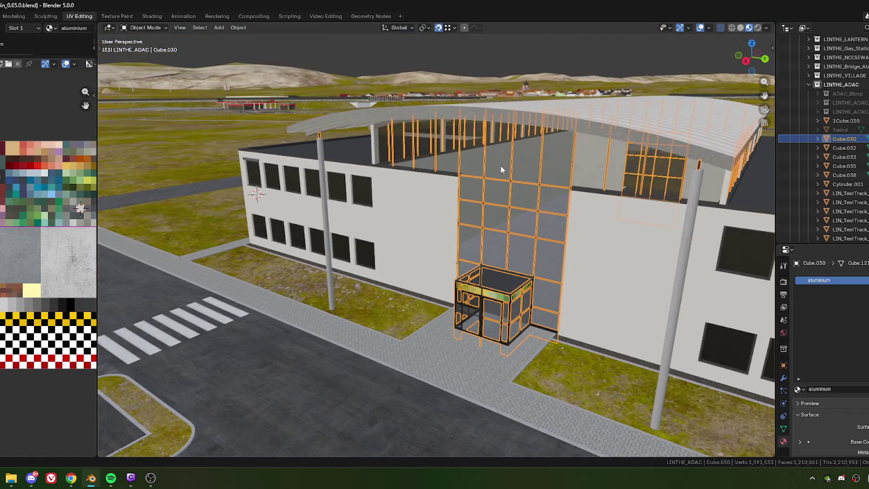
Select the Cube.033 lintel above the end window and enter Edit Mode, showing its GARAGE texture
click(503, 250)
scroll(505, 252, up, 5)
mouse_move(506, 262)
middle_down()
mouse_move(433, 253)
mouse_move(379, 229)
mouse_move(546, 254)
mouse_move(403, 235)
middle_up()
scroll(427, 248, down, 2)
scroll(402, 248, down, 5)
scroll(380, 227, up, 2)
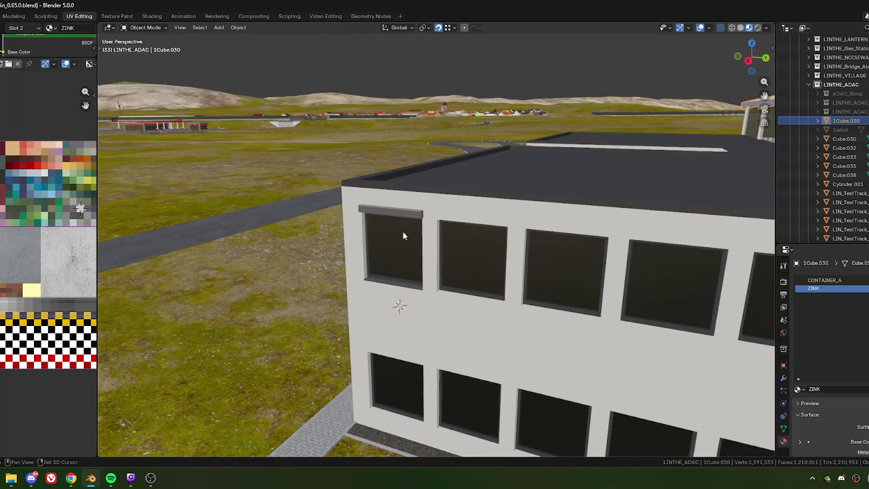
click(394, 273)
scroll(383, 264, up, 2)
scroll(386, 249, up, 3)
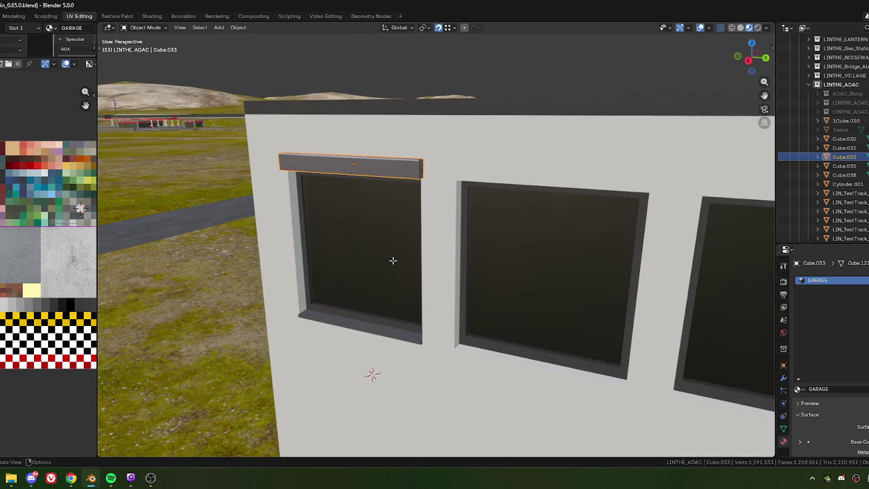
key(Tab)
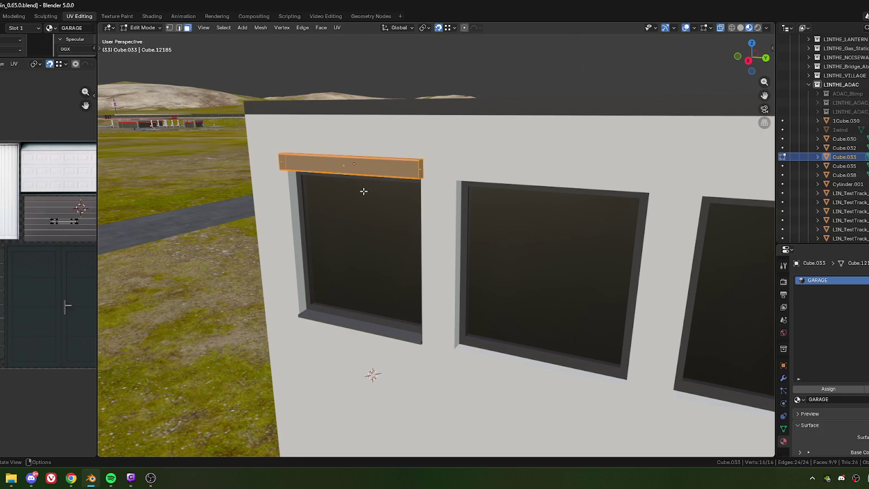
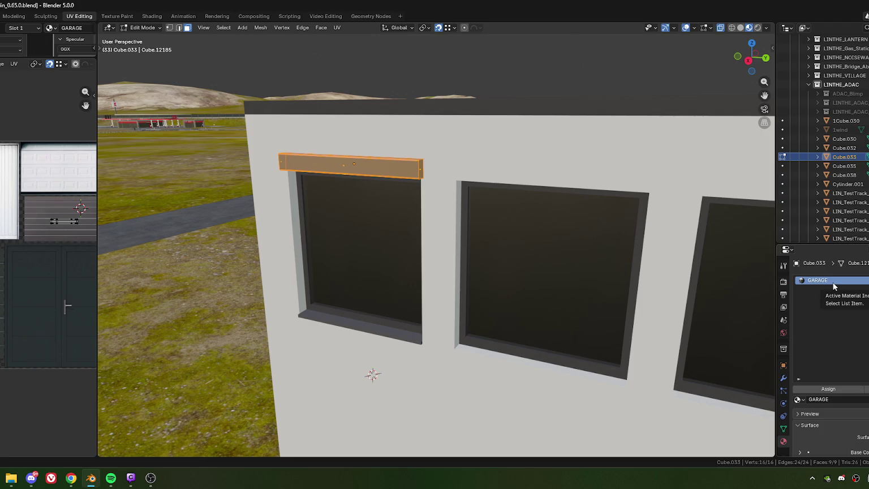
Assign the 'aluminium' material to the lintel above the first upper-floor window
mouse_move(363, 192)
middle_down()
mouse_move(510, 206)
mouse_move(514, 200)
middle_up()
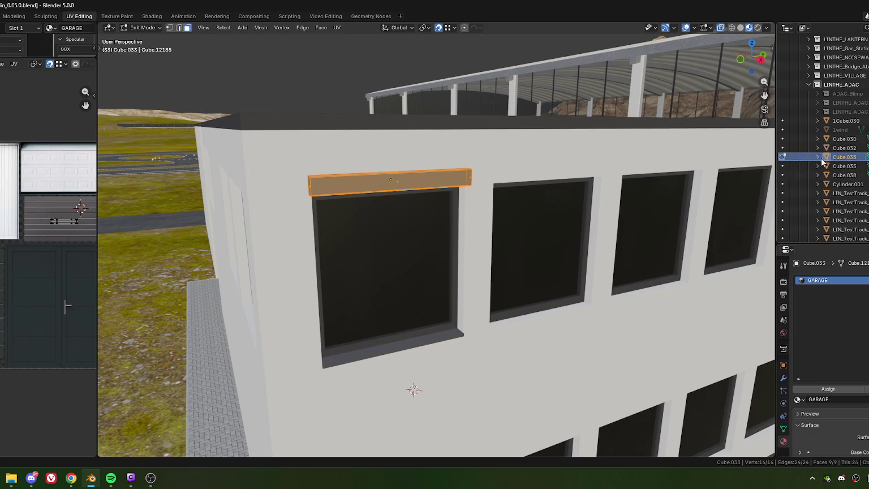
click(798, 399)
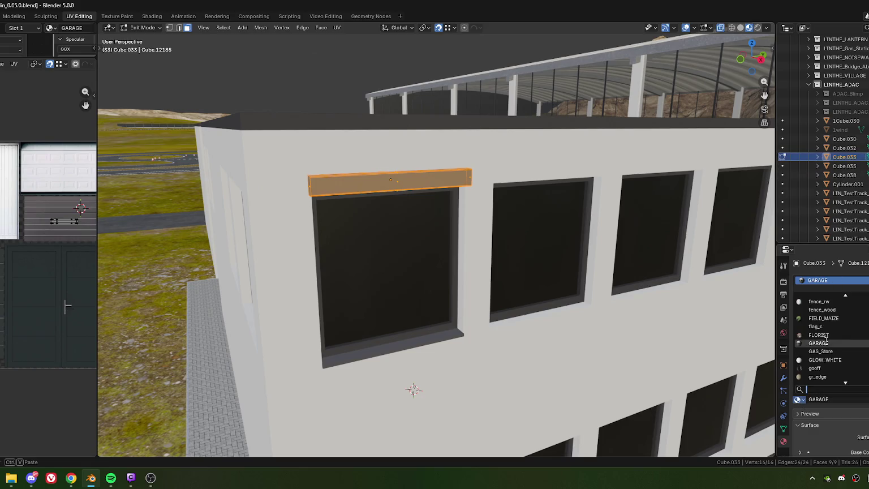
text(alum)
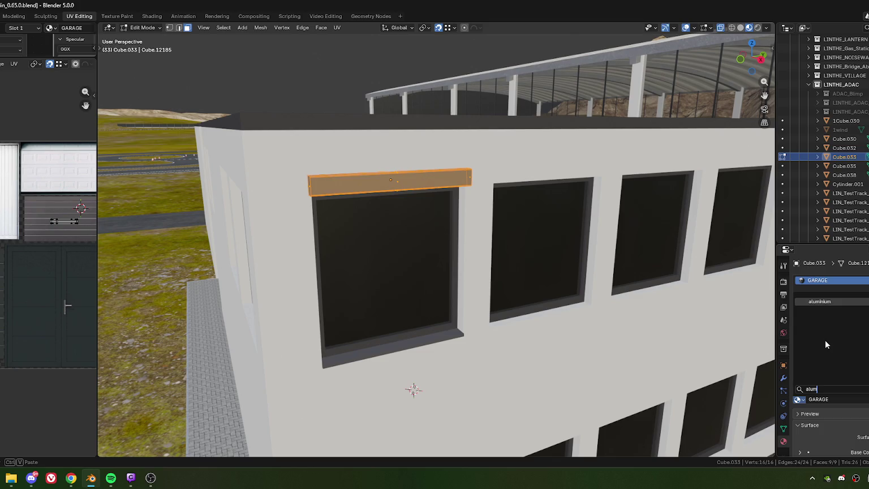
key(Return)
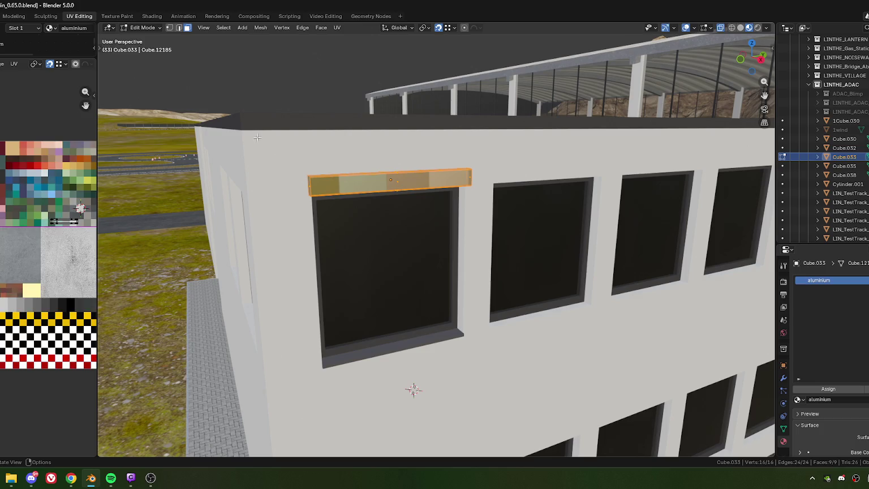
Unwrap the lintel Angle Based, shrink its UV island and widen the UV editor
key(u)
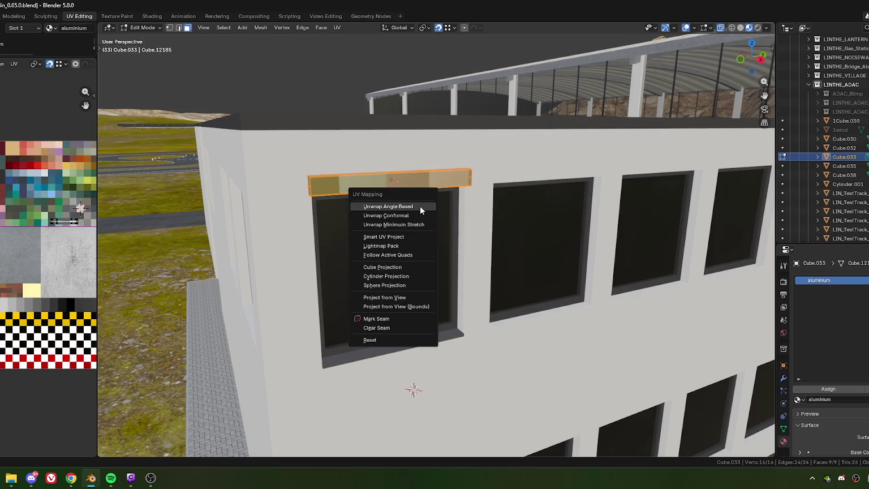
click(388, 206)
key(s)
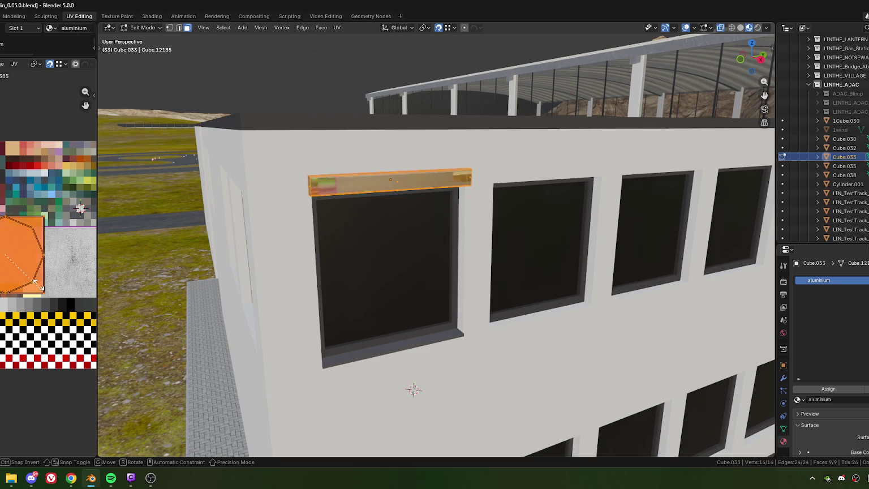
click(35, 268)
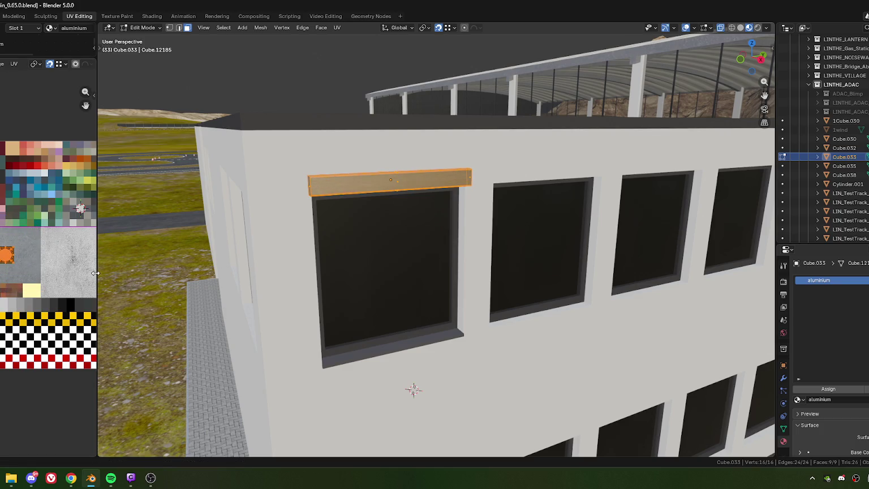
drag(95, 272, 212, 271)
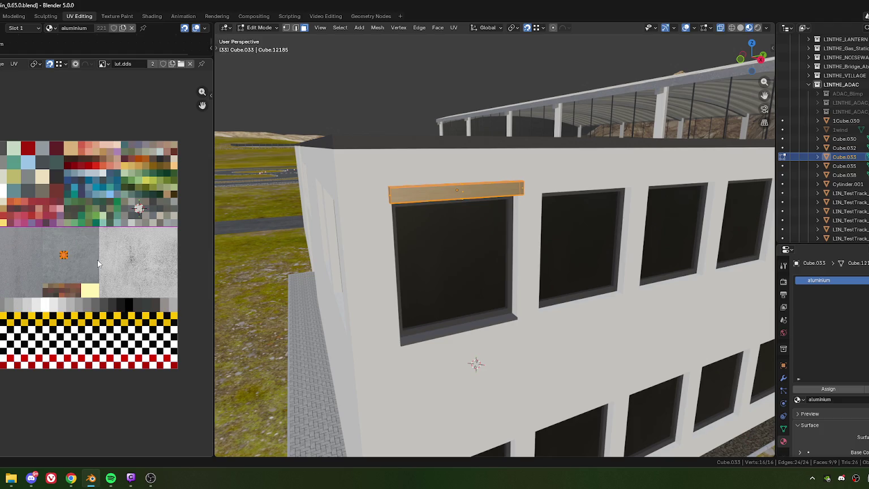
Move the lintel's UV island onto a palette tile and preview it in Object Mode
key(g)
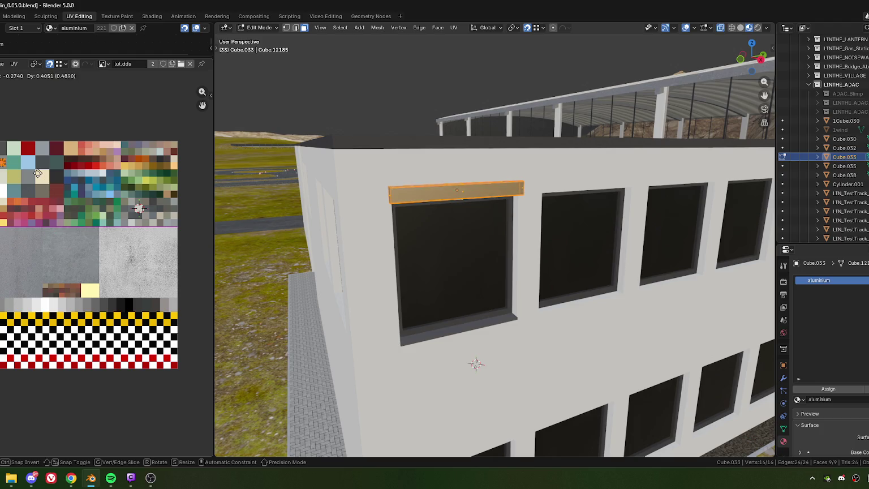
click(38, 162)
scroll(82, 274, up, 4)
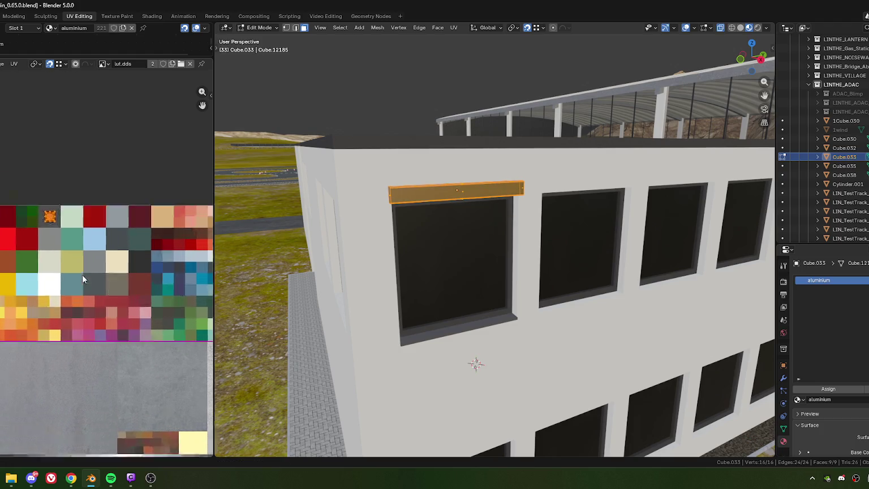
scroll(82, 275, up, 5)
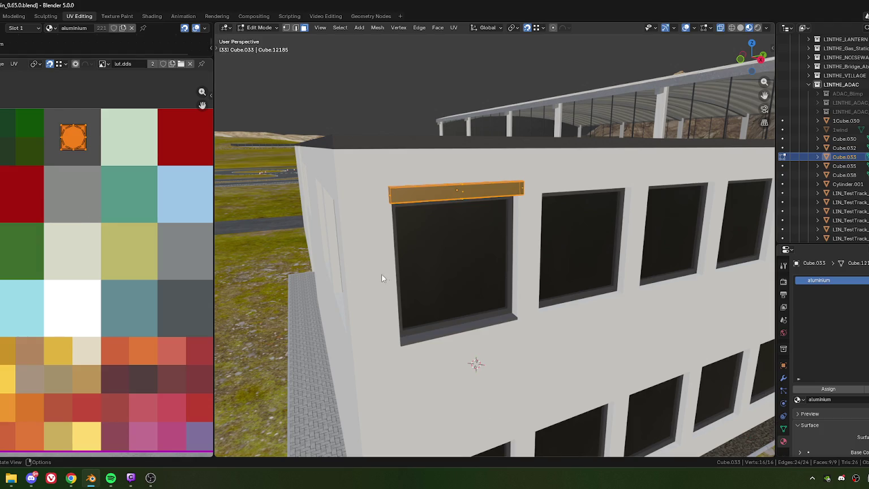
key(Tab)
mouse_move(532, 267)
middle_down()
mouse_move(441, 272)
mouse_move(376, 262)
middle_up()
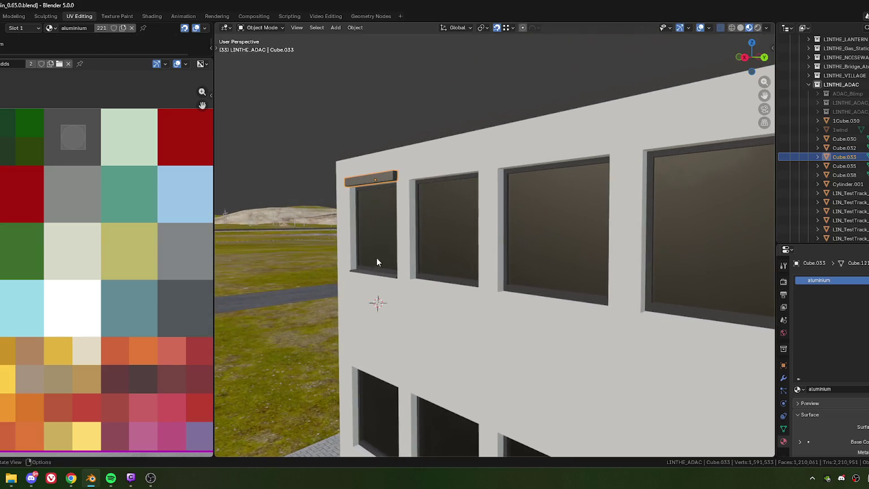
scroll(95, 266, down, 3)
Shift the UV island to a grey tile and inspect the grey lintel around the building
key(Tab)
key(g)
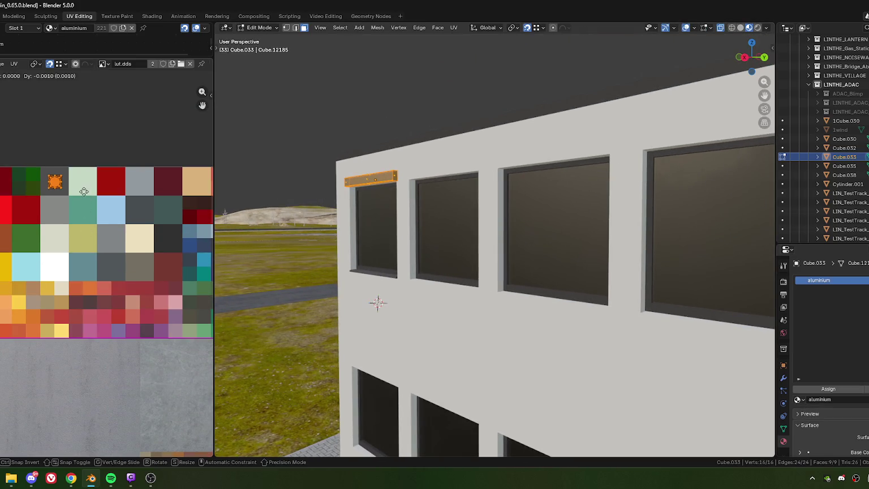
click(85, 219)
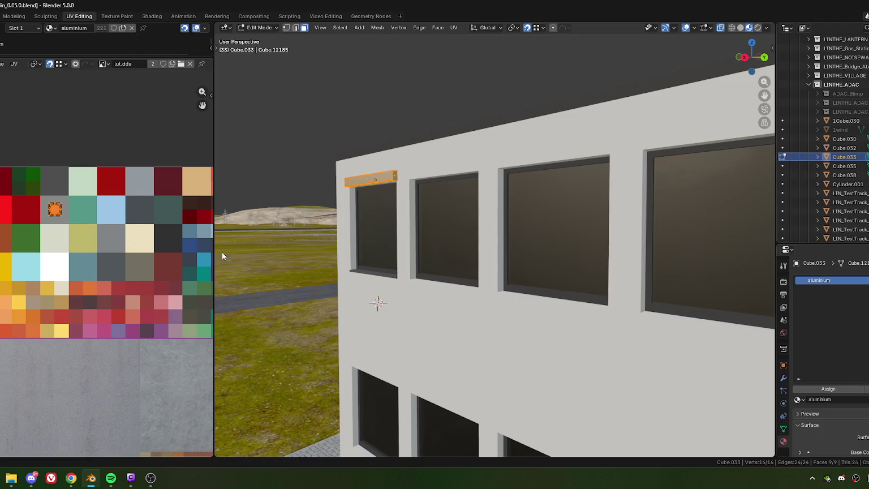
key(Tab)
scroll(419, 285, down, 3)
mouse_move(417, 284)
middle_down()
mouse_move(490, 278)
mouse_move(416, 285)
middle_up()
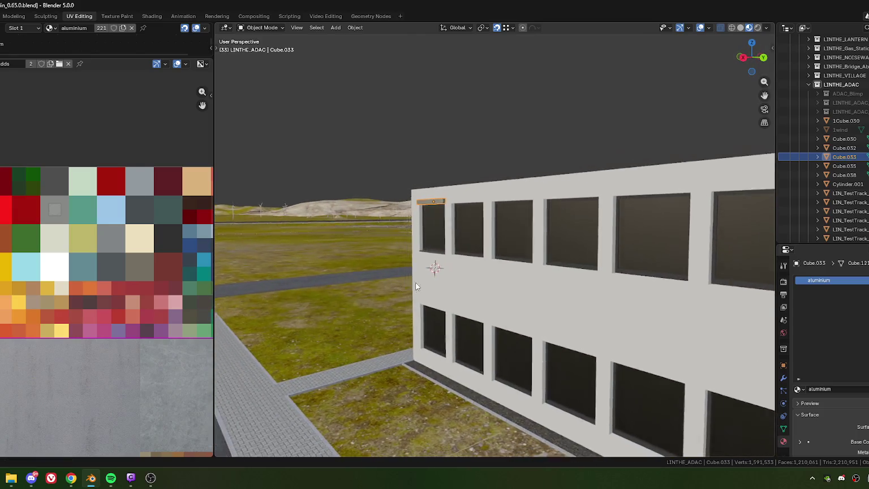
scroll(419, 277, up, 4)
mouse_move(427, 273)
middle_down()
mouse_move(436, 249)
mouse_move(466, 252)
middle_up()
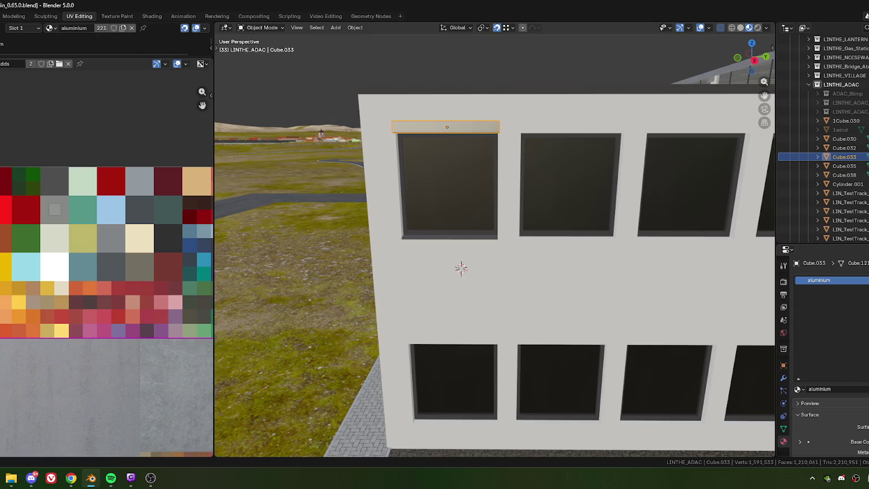
scroll(593, 258, down, 10)
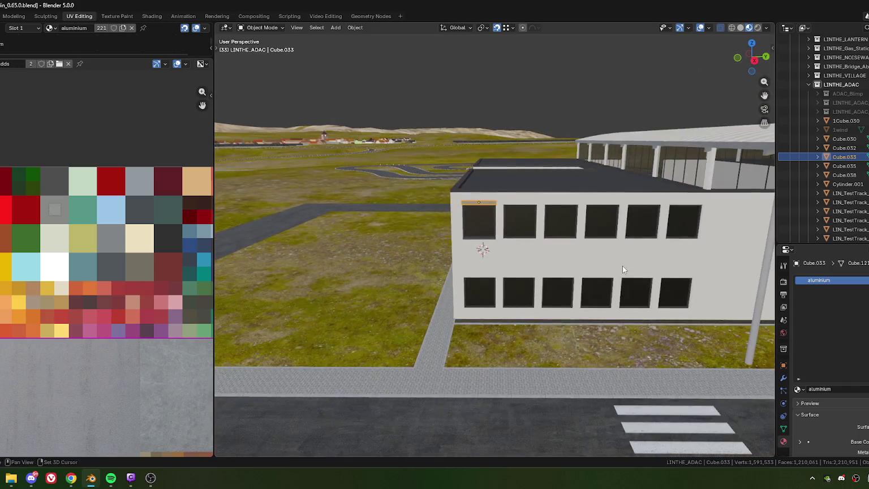
mouse_move(623, 265)
middle_down()
mouse_move(477, 260)
mouse_move(498, 255)
middle_up()
scroll(386, 276, up, 3)
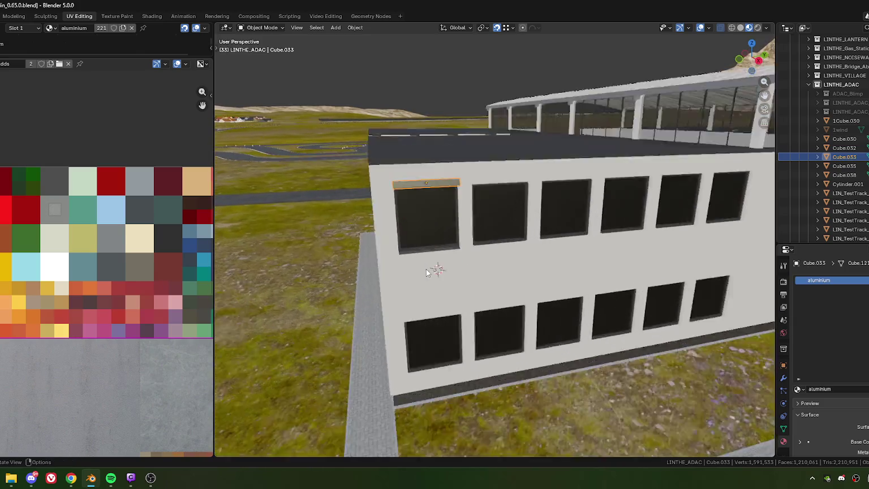
scroll(427, 269, up, 2)
Add the window sill to the lintel selection
shift+click(411, 263)
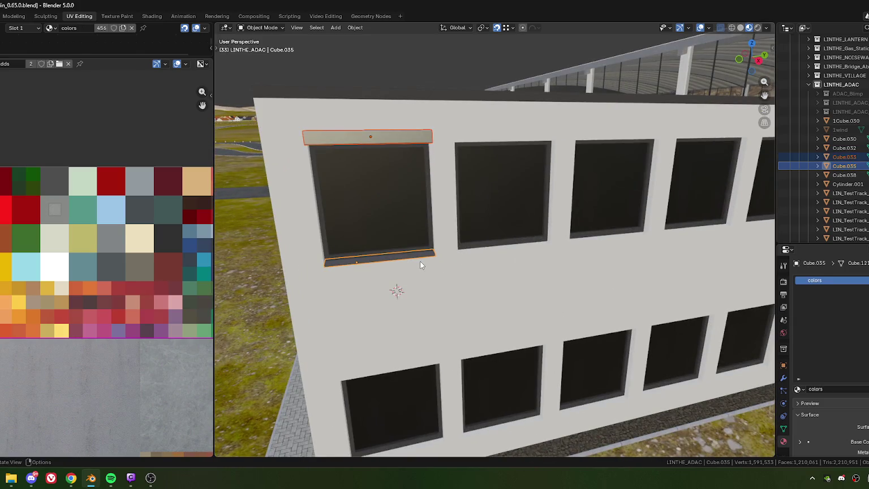
scroll(420, 265, down, 3)
mouse_move(509, 243)
middle_down()
mouse_move(421, 266)
mouse_move(450, 262)
middle_up()
scroll(431, 255, up, 3)
scroll(431, 256, up, 2)
scroll(450, 262, up, 1)
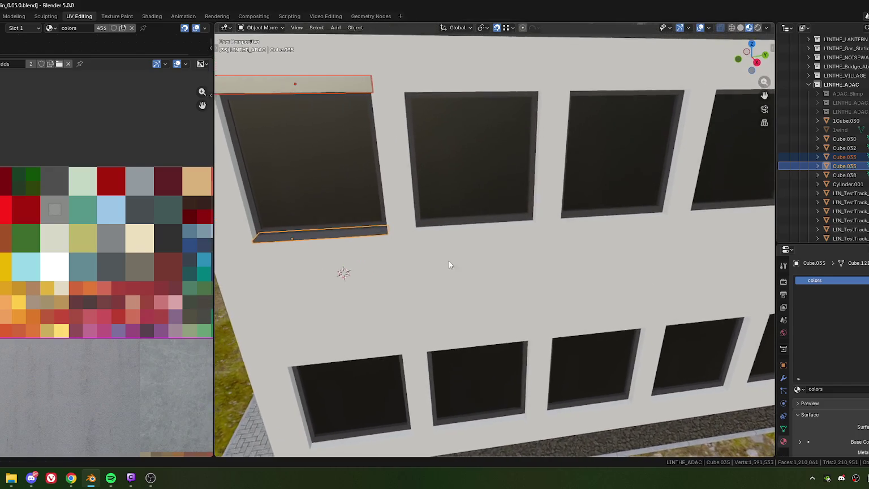
scroll(449, 261, down, 2)
scroll(440, 262, down, 4)
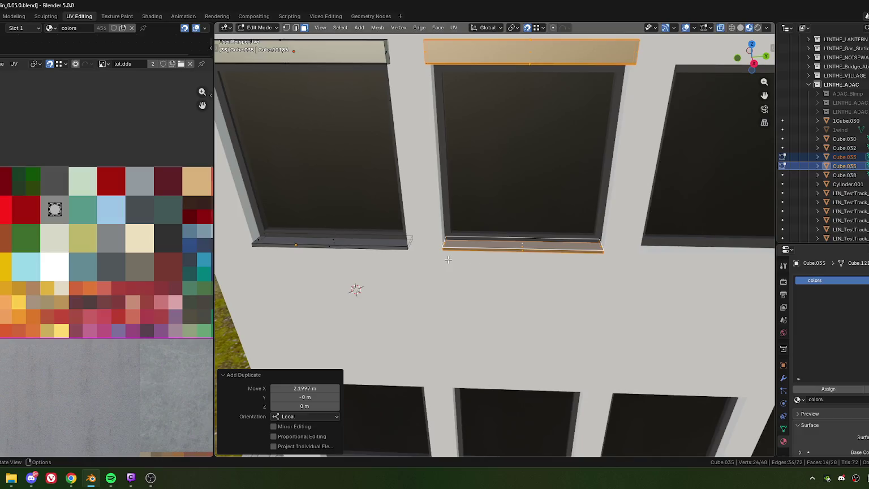
scroll(449, 260, down, 4)
scroll(448, 261, down, 2)
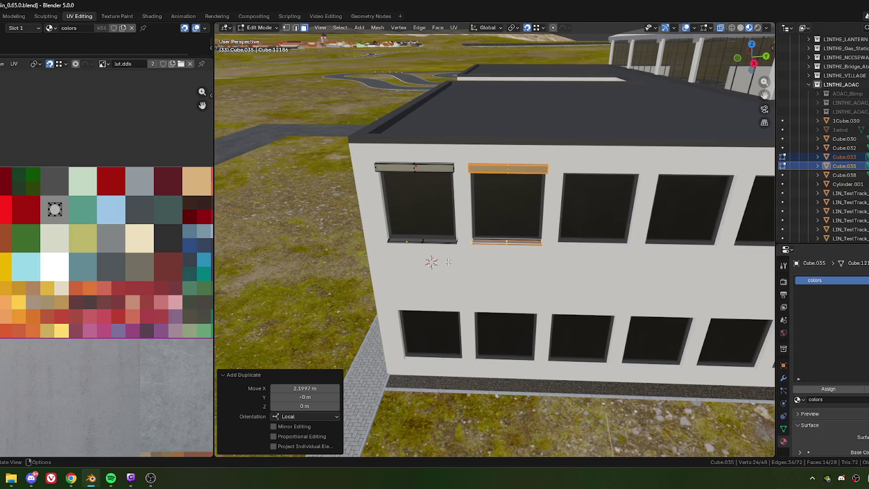
scroll(448, 262, down, 1)
middle_drag(448, 262, 439, 267)
Box-select the lintel and sill around the left window and duplicate them
mouse_move(381, 150)
mouse_down()
mouse_move(483, 265)
mouse_move(474, 260)
mouse_up()
scroll(473, 260, up, 6)
shift+middle_drag(471, 223, 436, 231)
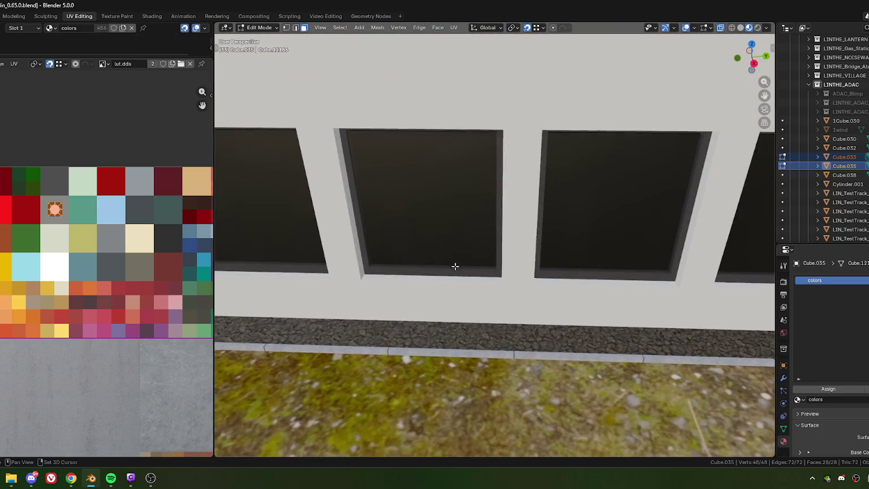
scroll(437, 231, down, 2)
scroll(453, 237, up, 3)
scroll(475, 244, up, 2)
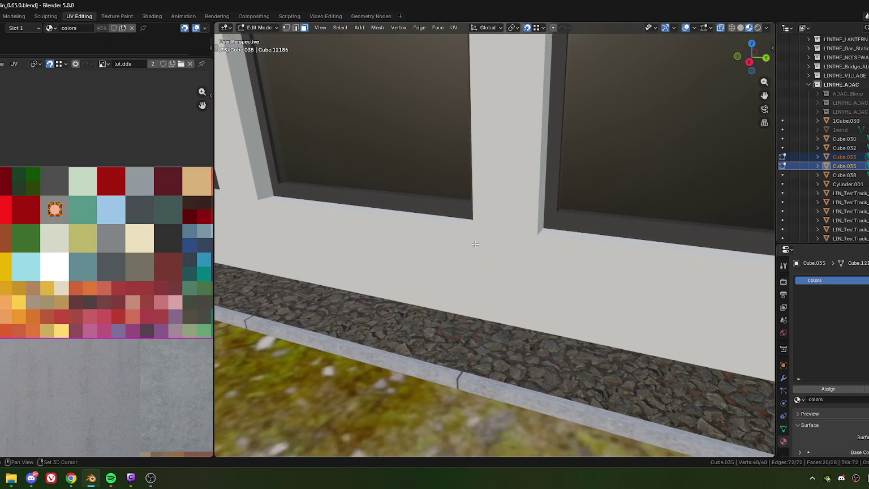
key(shift+d)
Drop the copies 4.08 m lower onto the ground-floor window and lower the first sill slightly
key(z)
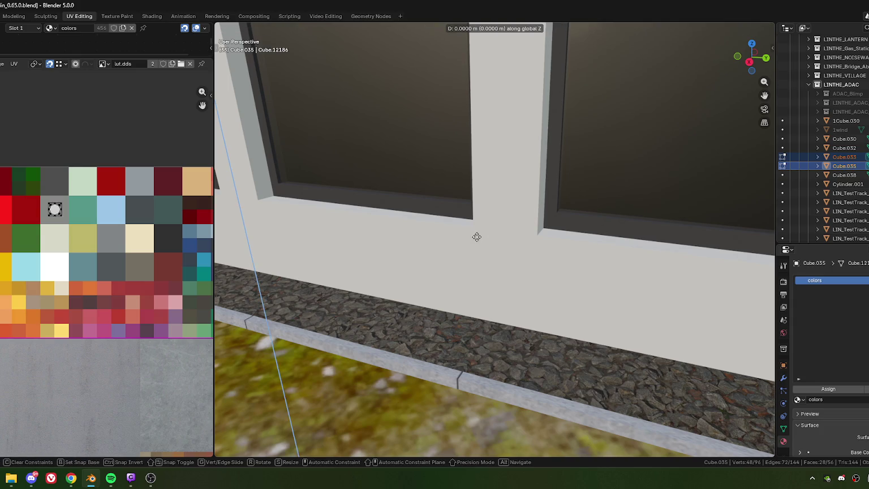
click(475, 227)
shift+middle_drag(476, 245, 484, 258)
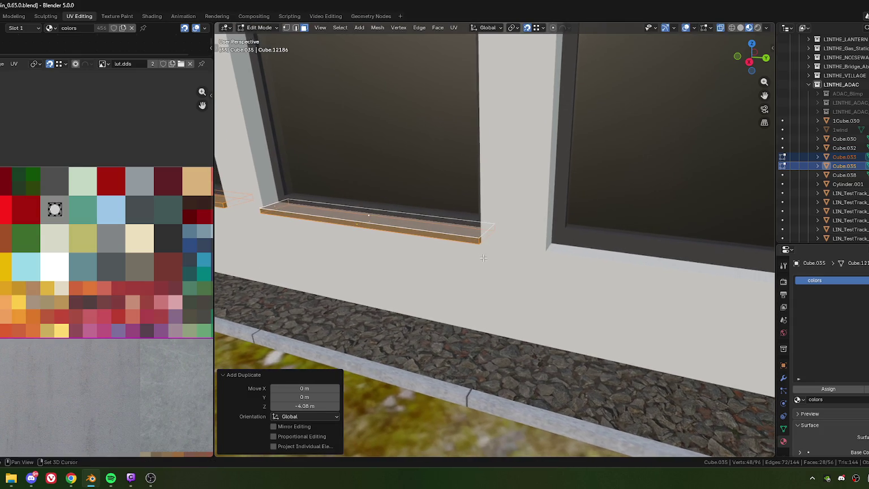
key(g)
key(z)
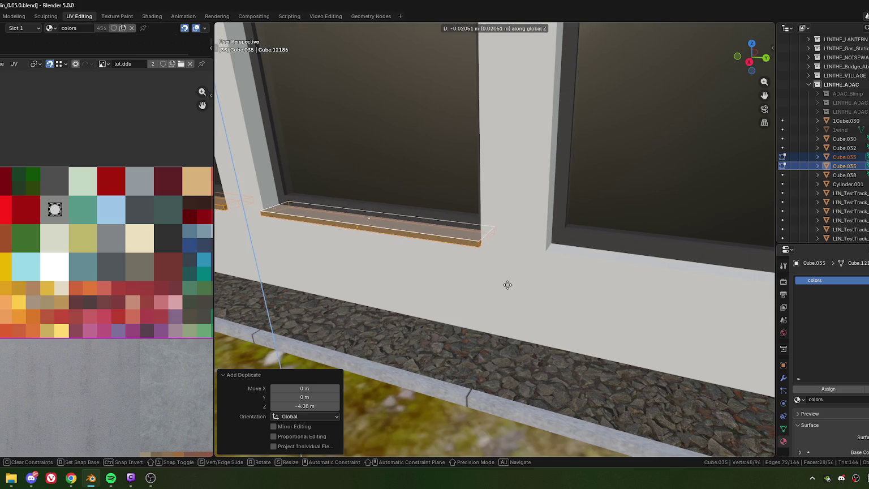
click(506, 318)
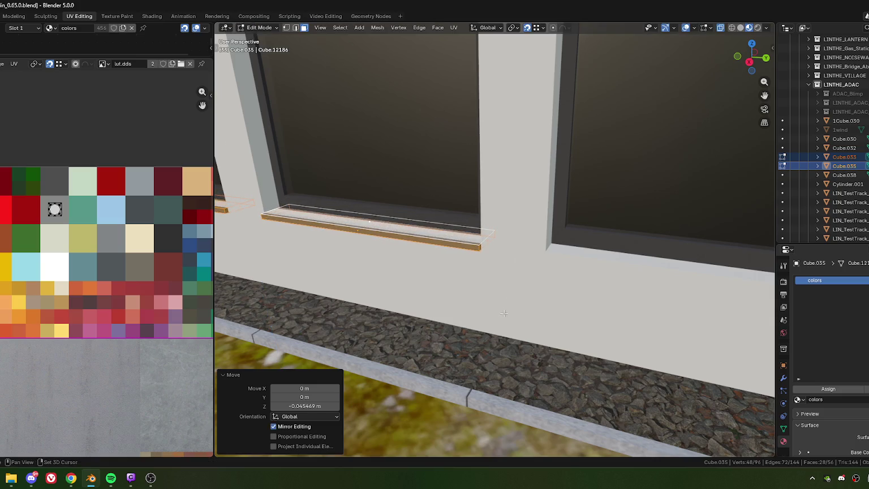
key(g)
key(z)
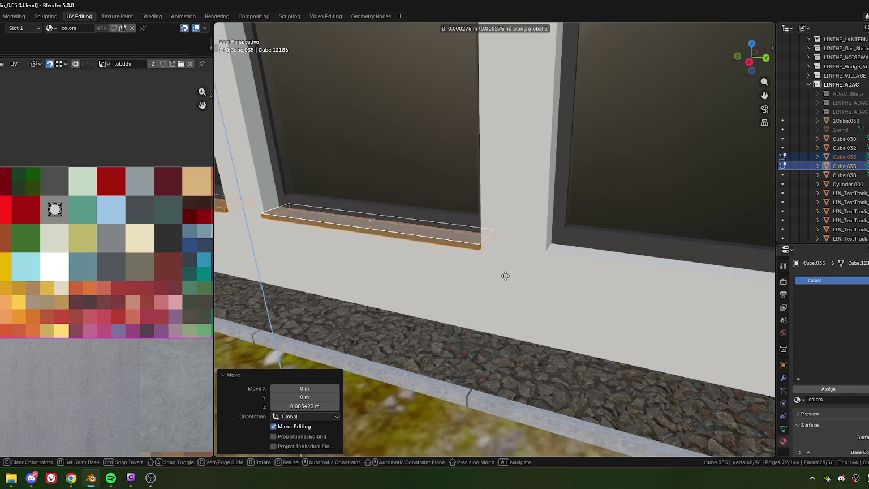
click(507, 270)
click(297, 406)
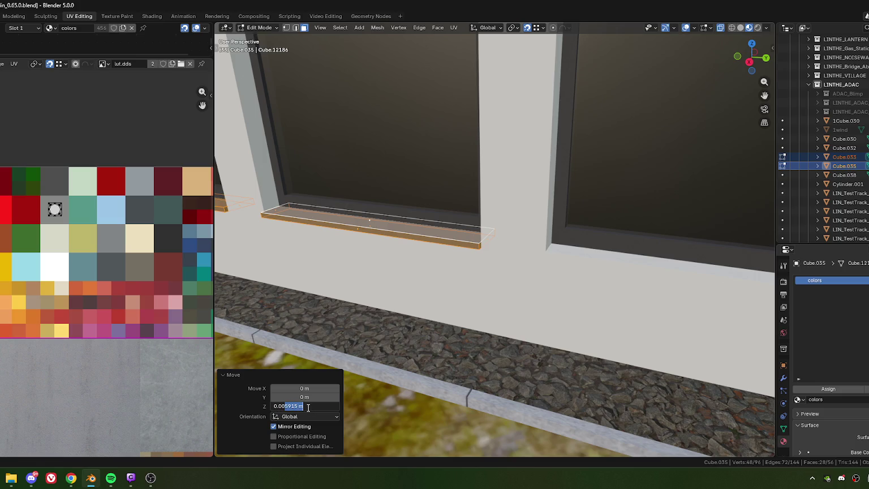
text(2)
key(Return)
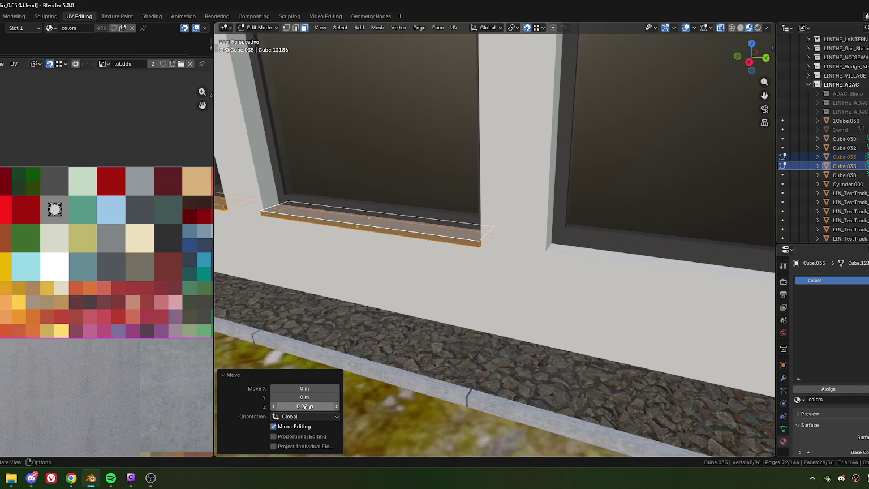
Lower the second ground-floor sill by exactly -0.02 m along Z
shift+middle_drag(283, 237, 489, 238)
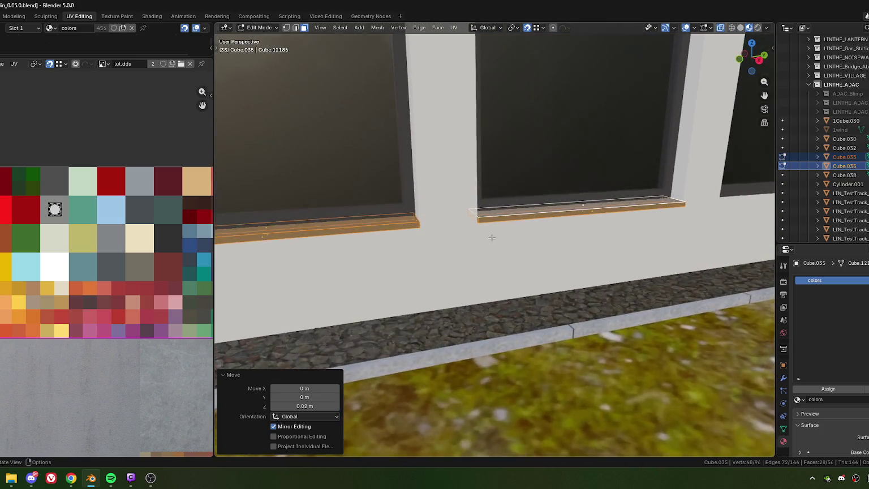
scroll(489, 238, up, 2)
key(g)
key(z)
key(z)
key(z)
key(z)
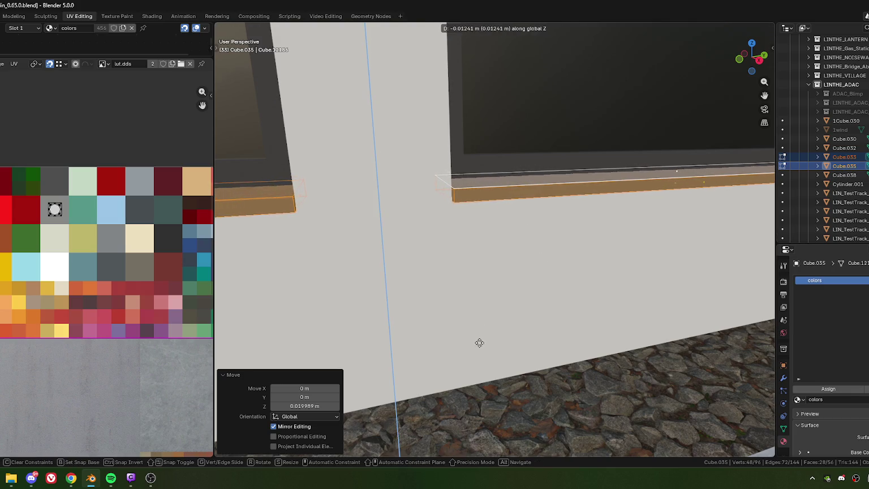
click(456, 397)
click(296, 407)
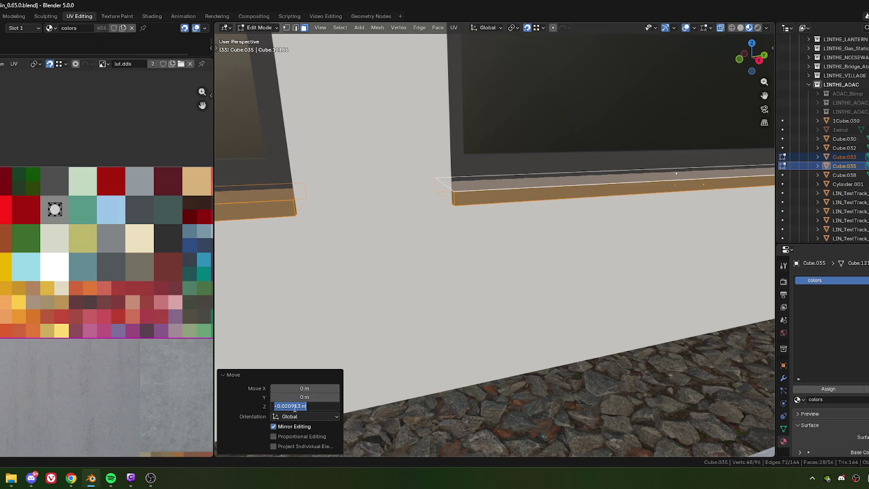
key(Return)
Select the lintel and sill pieces around the second upper window
scroll(396, 255, down, 5)
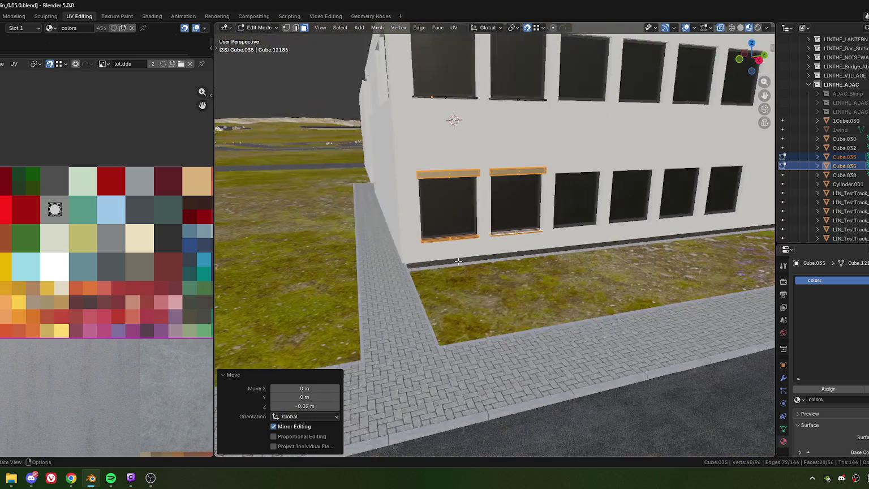
mouse_move(396, 255)
middle_down()
mouse_move(416, 272)
mouse_move(451, 192)
middle_up()
scroll(416, 272, down, 2)
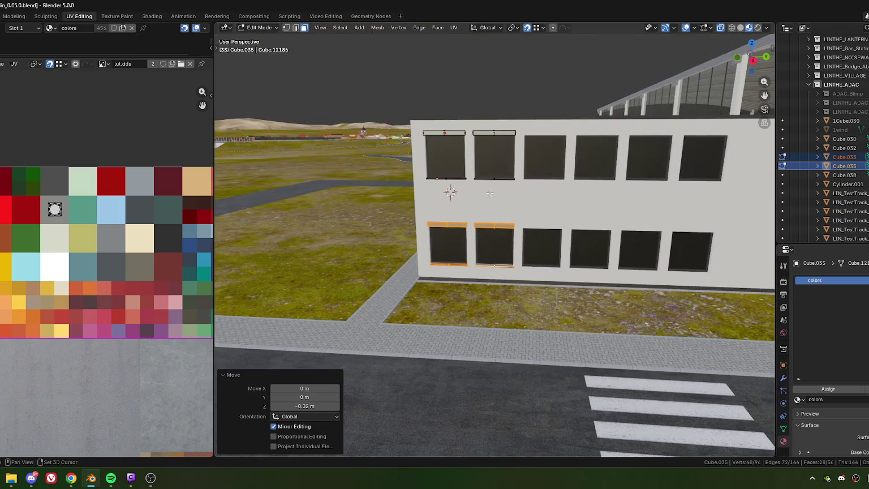
drag(471, 120, 545, 193)
Duplicate both floors' lintels and sills along X onto the next window, halving the offset
shift+drag(473, 222, 538, 276)
scroll(543, 277, up, 3)
scroll(510, 271, up, 2)
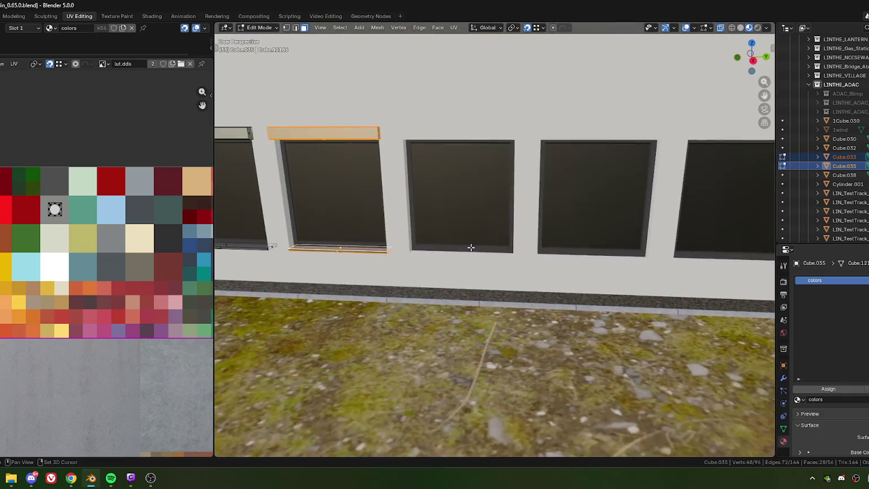
scroll(474, 266, up, 1)
key(shift+d)
key(x)
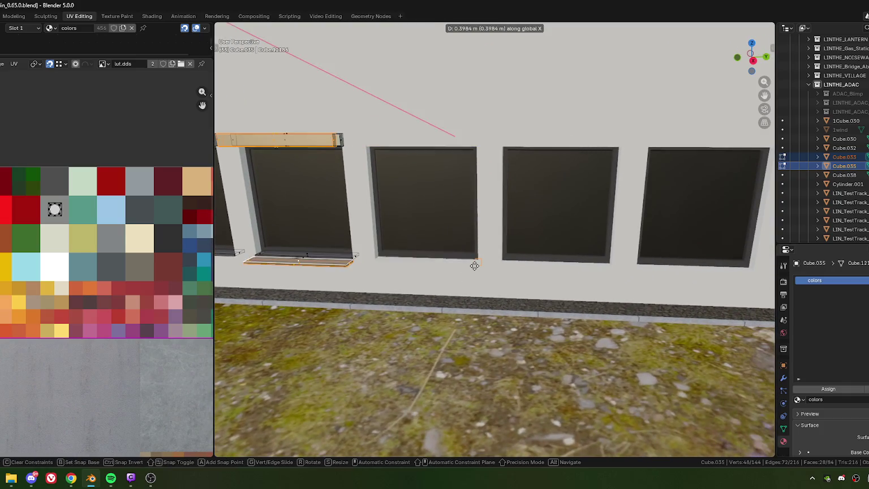
click(475, 266)
middle_drag(474, 266, 404, 265)
key(g)
click(406, 265)
click(311, 389)
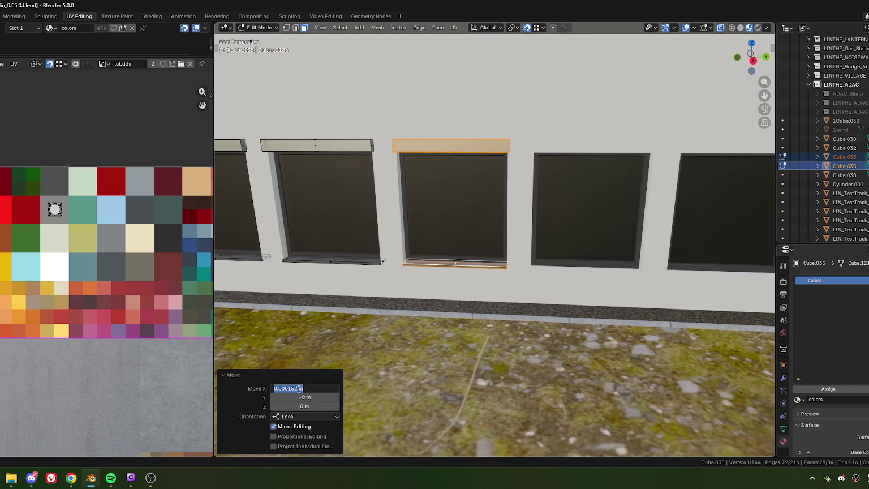
key(Return)
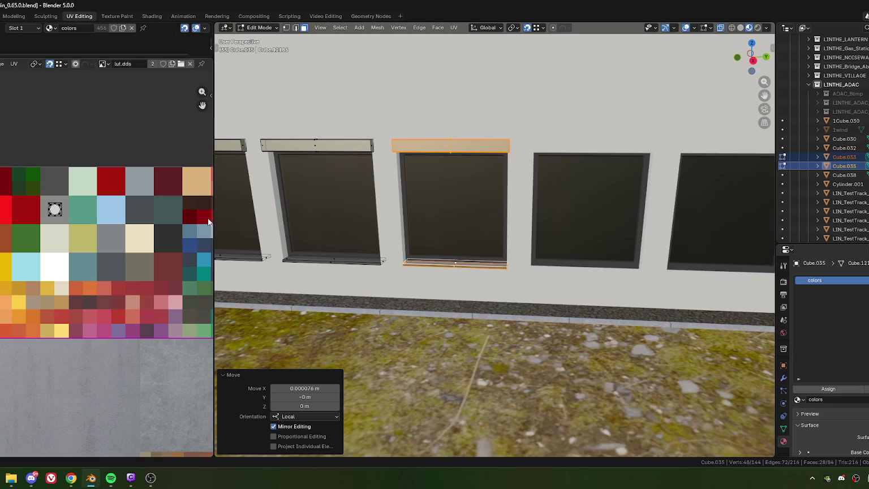
Copy the lintel and sill onto the middle window and the next two windows
drag(213, 302, 34, 302)
scroll(194, 106, down, 5)
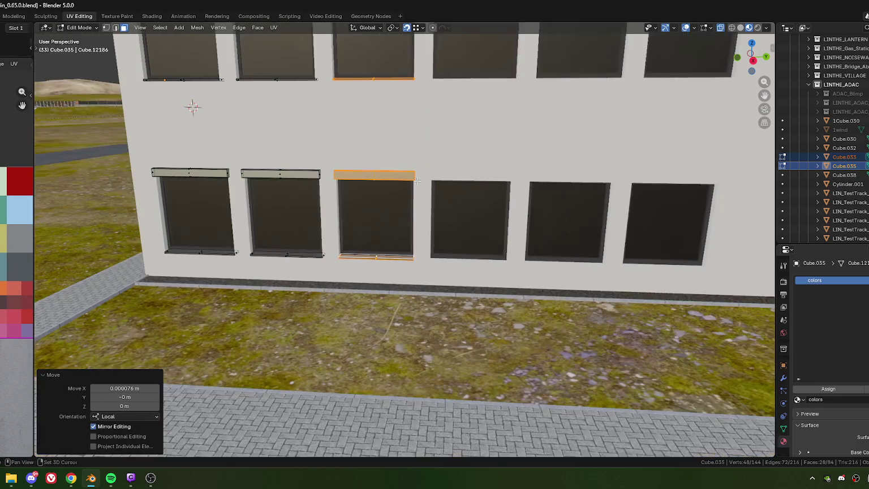
scroll(320, 250, up, 4)
scroll(320, 251, up, 2)
scroll(379, 248, up, 3)
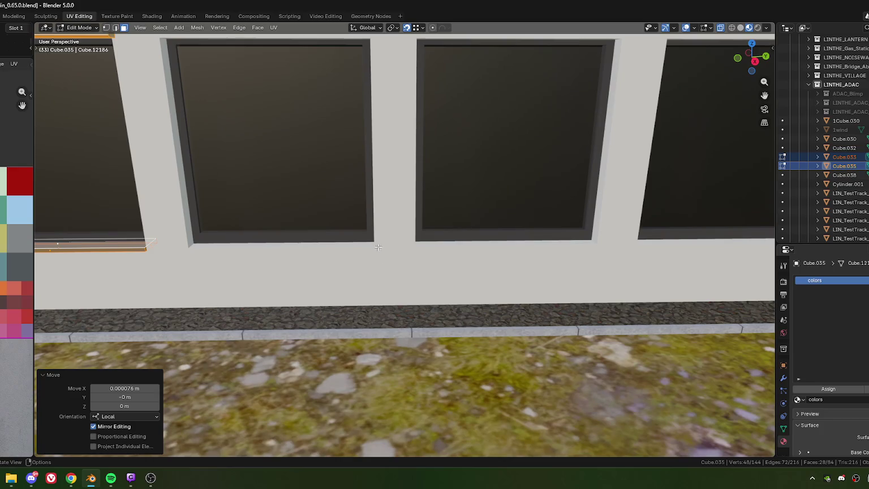
key(shift+d)
click(377, 249)
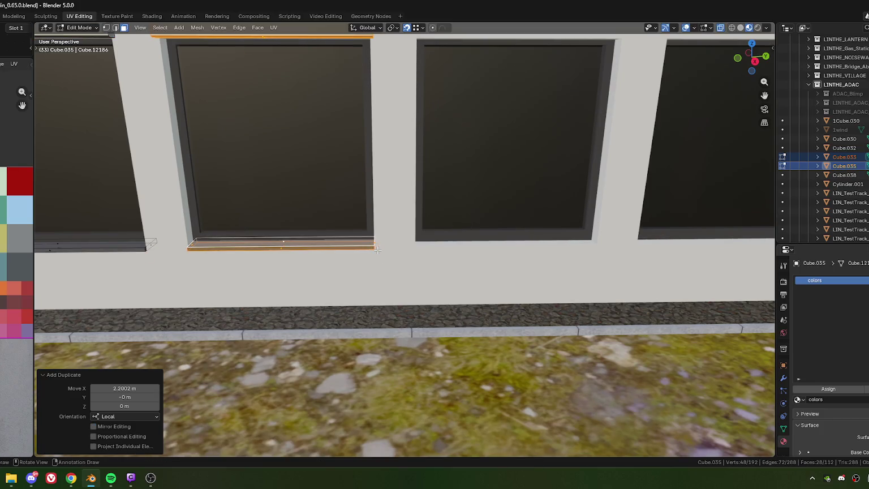
scroll(336, 255, down, 3)
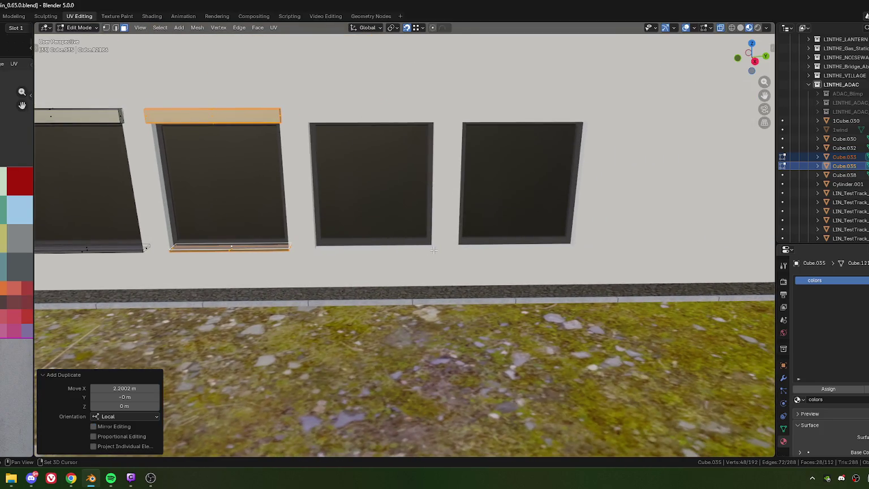
key(shift+d)
click(434, 250)
shift+middle_drag(533, 249, 439, 256)
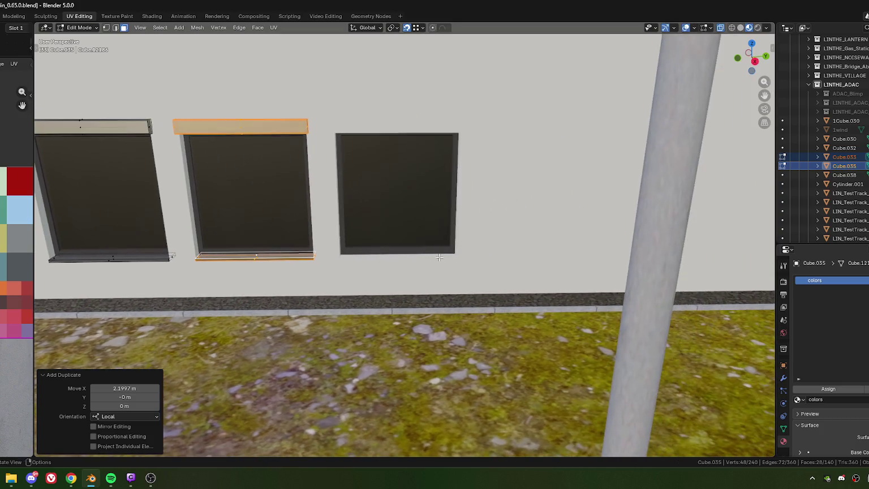
key(shift+d)
click(452, 262)
Copy the lintel and sill onto further windows, cancelling one stray duplicate
scroll(346, 245, down, 5)
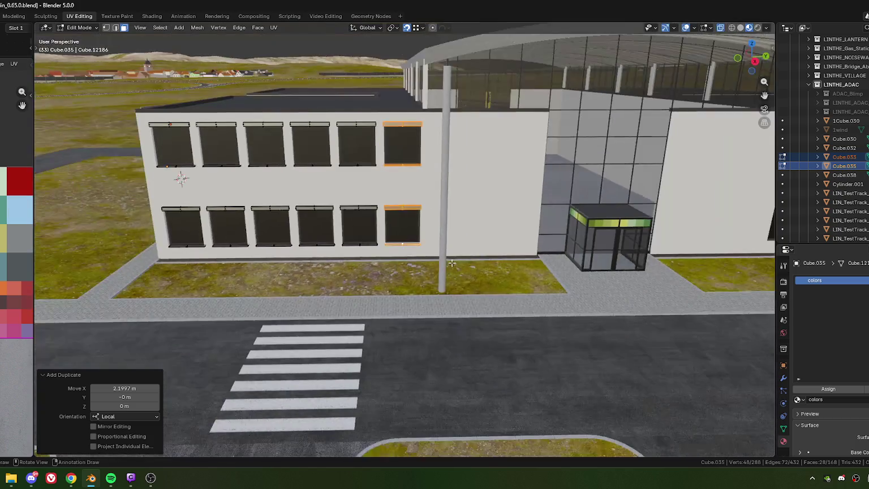
scroll(346, 244, up, 2)
scroll(396, 207, up, 4)
scroll(417, 259, up, 3)
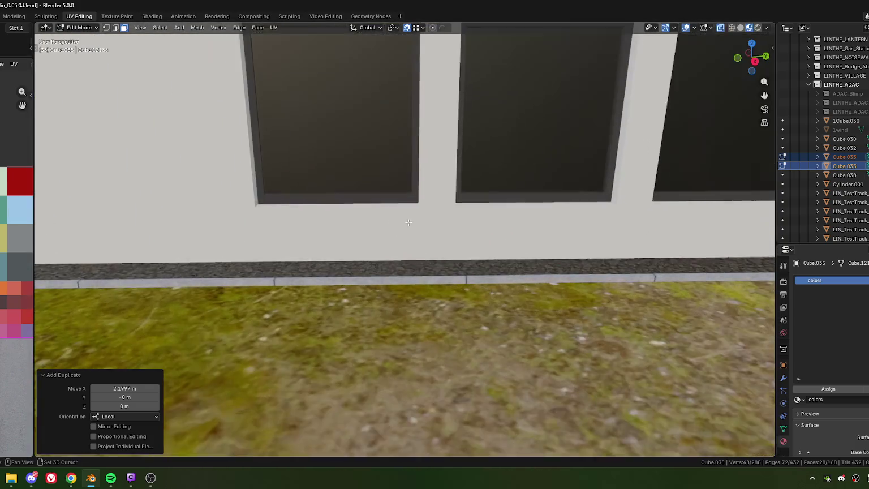
key(shift+d)
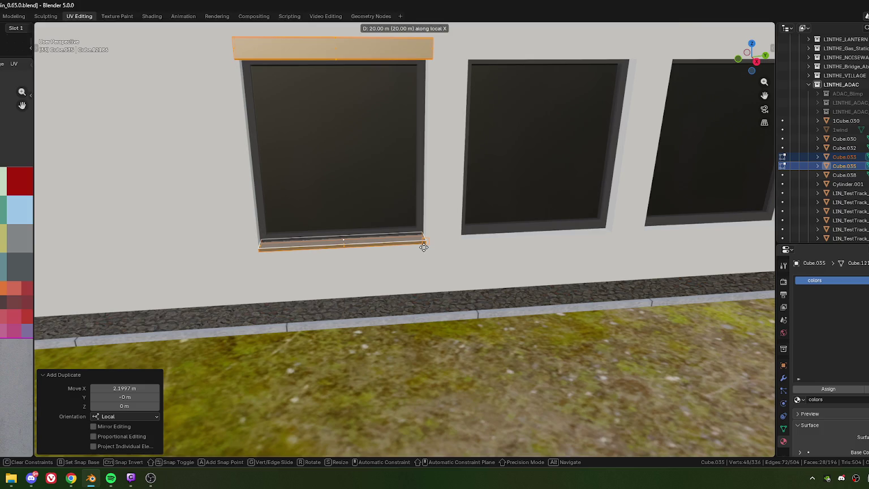
click(369, 248)
mouse_move(535, 216)
middle_down()
mouse_move(417, 276)
mouse_move(429, 248)
mouse_move(443, 280)
mouse_move(387, 224)
middle_up()
key(shift+d)
click(424, 274)
key(shift+d)
key(Escape)
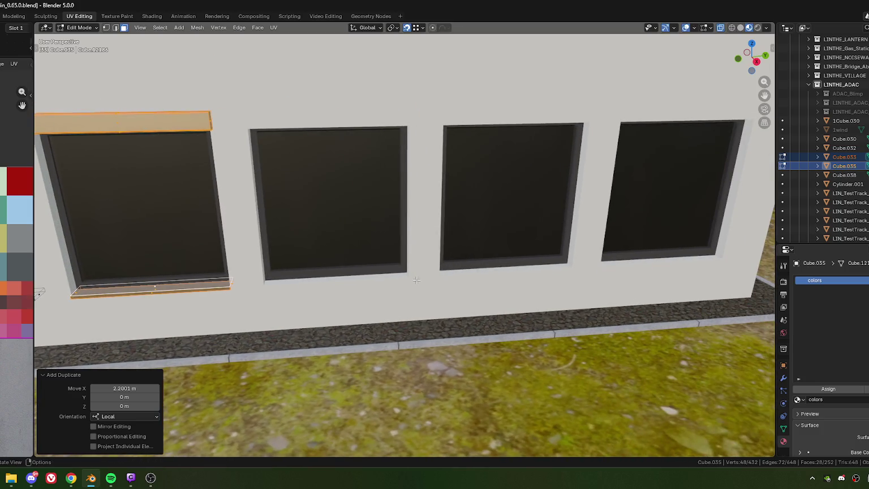
Place lintel and sill copies on the remaining windows up to the end one, then return to Object Mode
key(shift+d)
click(413, 277)
middle_drag(559, 242, 399, 265)
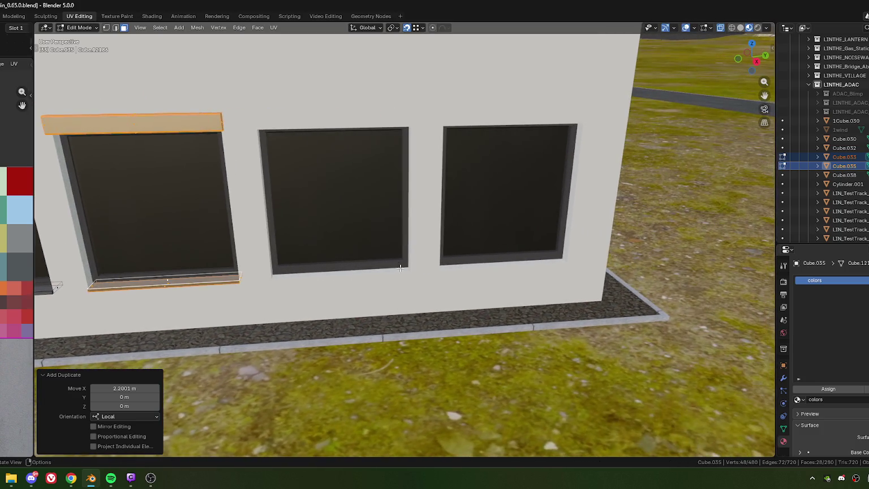
key(shift+d)
click(413, 273)
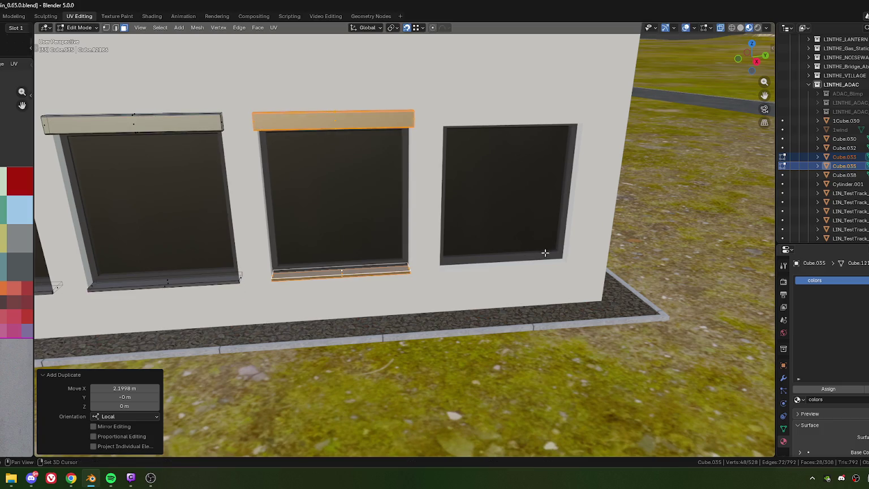
middle_drag(536, 251, 414, 283)
key(shift+d)
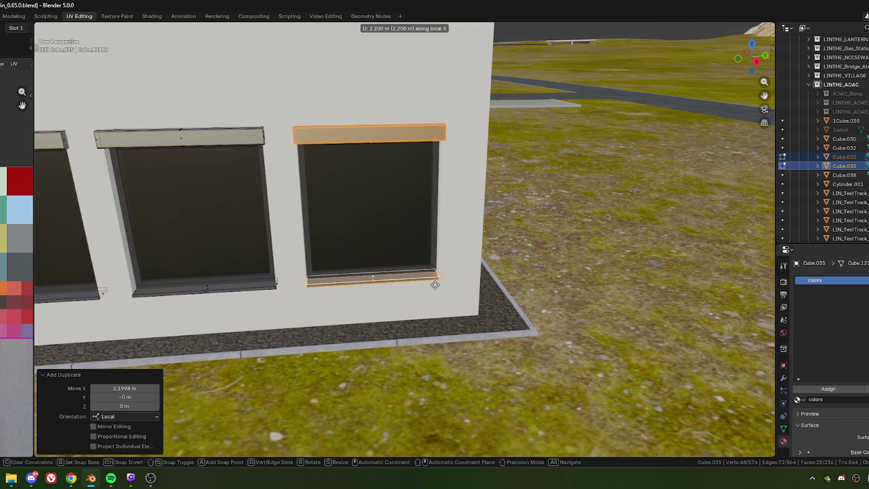
click(435, 283)
scroll(435, 283, down, 5)
mouse_move(289, 210)
middle_down()
mouse_move(279, 250)
mouse_move(270, 238)
middle_up()
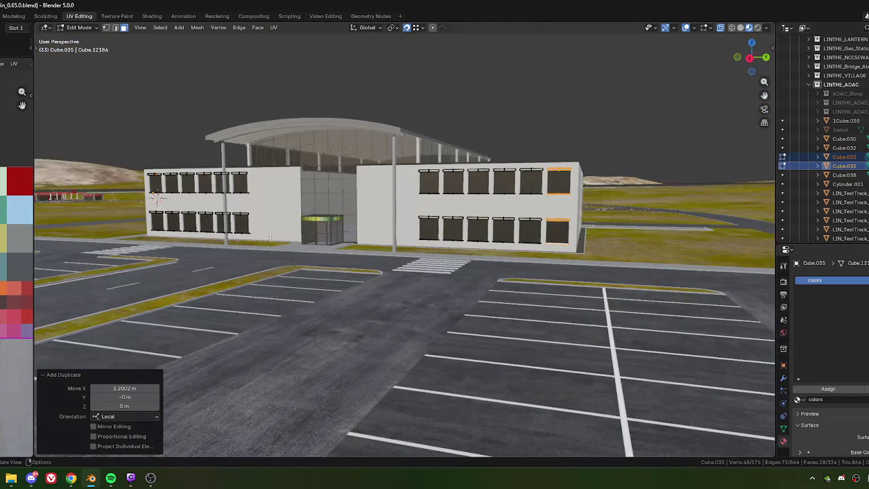
key(Tab)
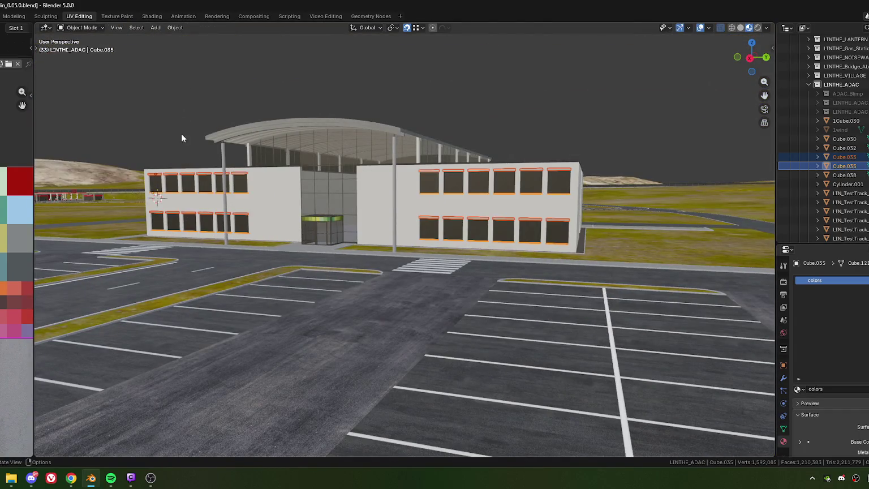
key(alt+a)
mouse_move(291, 286)
middle_down()
mouse_move(257, 289)
mouse_move(374, 289)
mouse_move(333, 232)
mouse_move(429, 242)
mouse_move(436, 229)
middle_up()
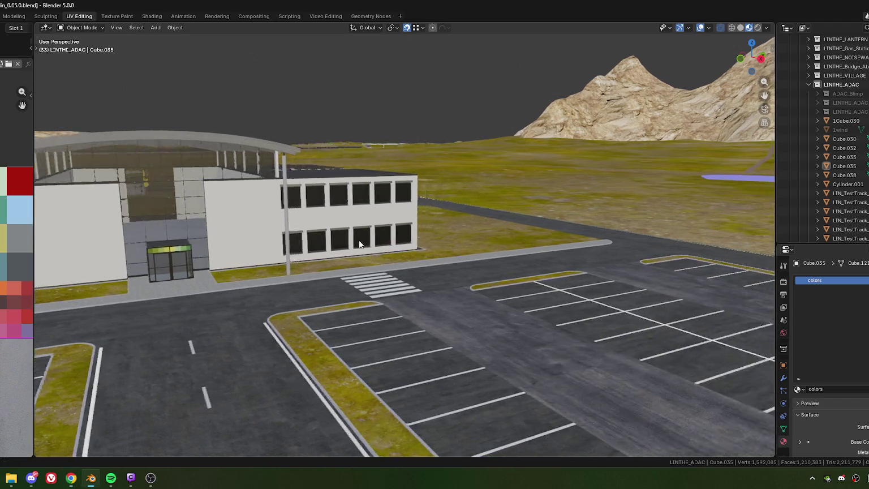
mouse_move(456, 239)
middle_down()
mouse_move(414, 246)
mouse_move(308, 244)
mouse_move(296, 237)
mouse_move(318, 243)
middle_up()
scroll(414, 246, up, 5)
scroll(308, 245, down, 3)
scroll(296, 237, up, 3)
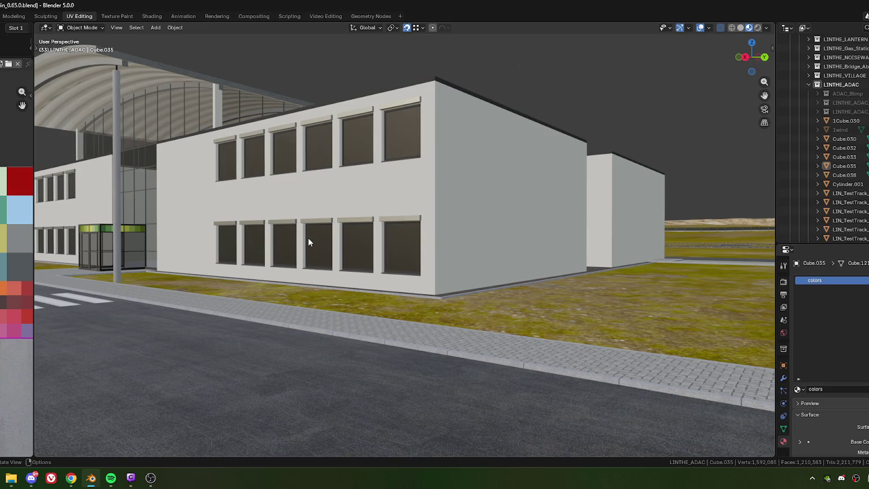
scroll(364, 238, up, 3)
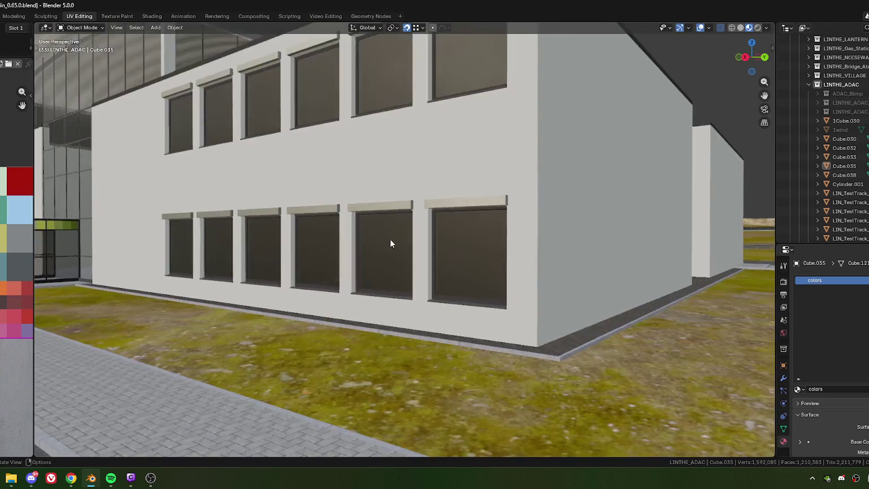
scroll(389, 223, up, 1)
middle_drag(390, 223, 387, 255)
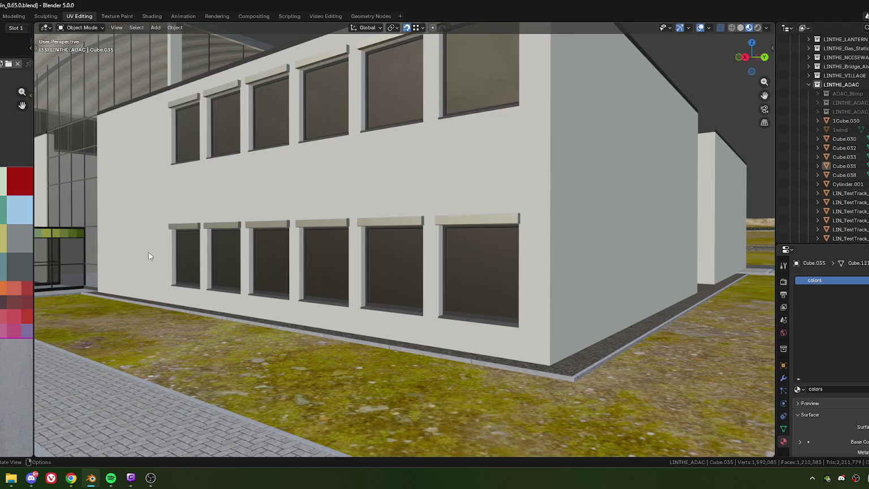
middle_drag(328, 262, 172, 254)
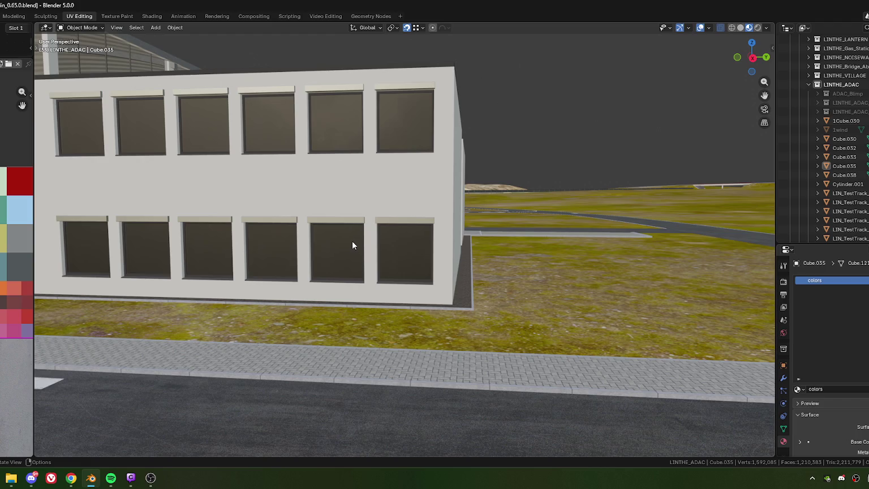
scroll(353, 241, down, 2)
scroll(351, 244, down, 4)
mouse_move(351, 244)
middle_down()
mouse_move(380, 248)
mouse_move(317, 246)
mouse_move(355, 235)
mouse_move(359, 255)
middle_up()
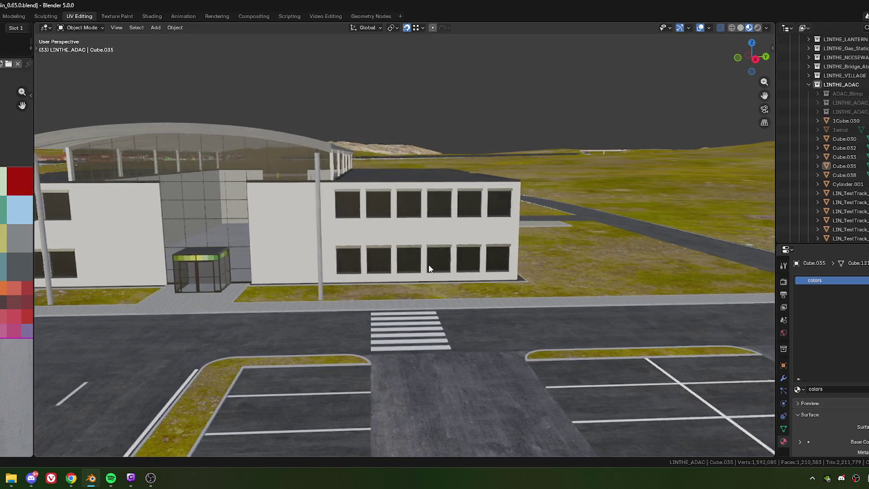
mouse_move(414, 260)
middle_down()
mouse_move(433, 262)
mouse_move(417, 264)
mouse_move(404, 247)
middle_up()
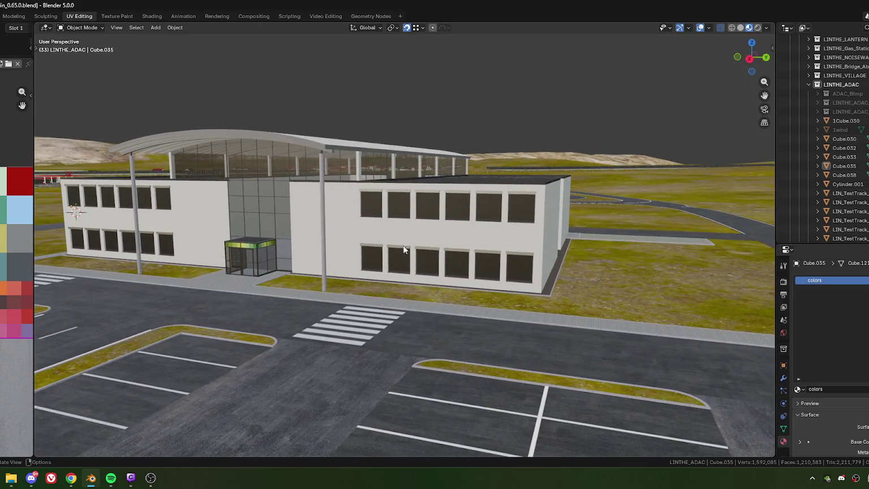
click(386, 218)
Join Cube.033 and Cube.035 into LIN_TestTrack_Office with Ctrl+J and enter Edit Mode
scroll(386, 218, up, 4)
middle_drag(368, 183, 394, 203)
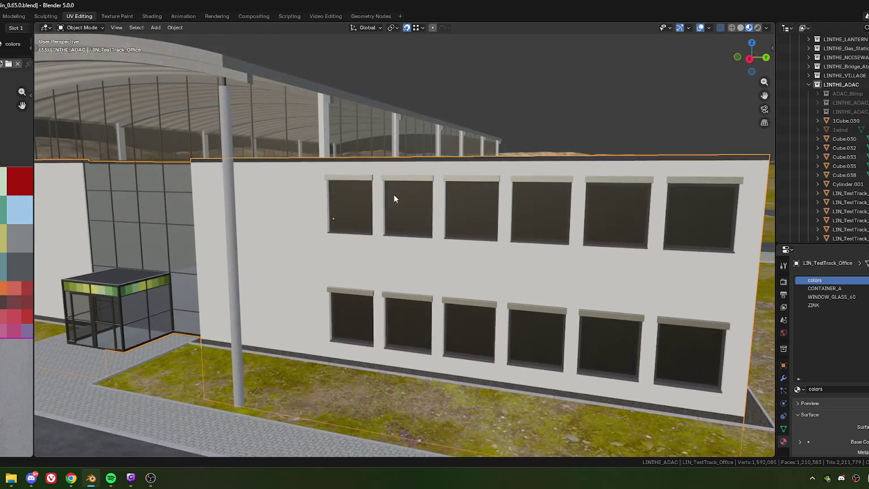
click(392, 223)
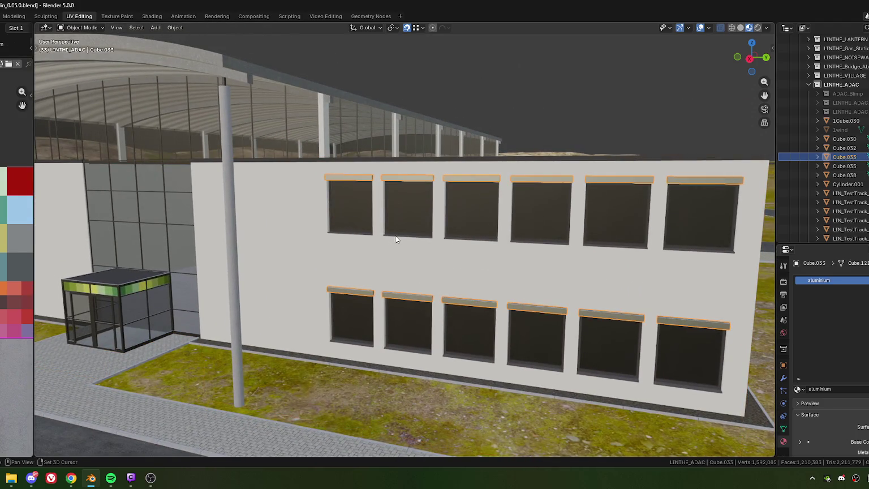
shift+click(395, 249)
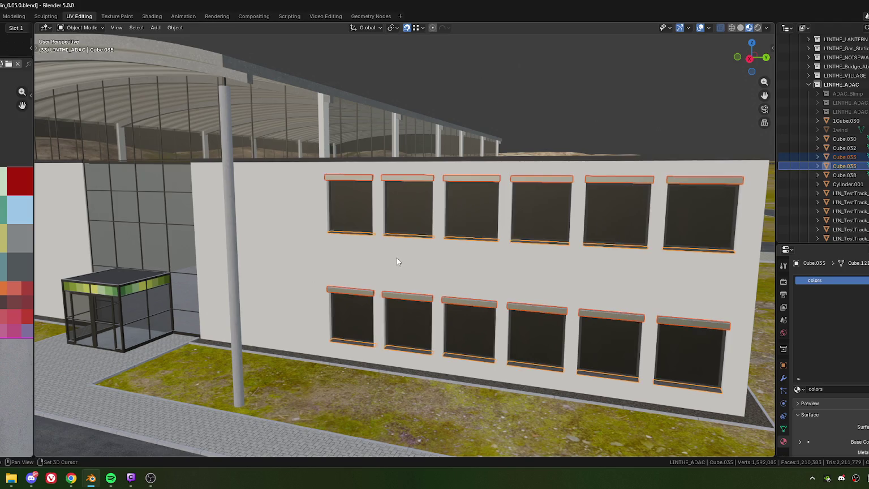
shift+click(397, 257)
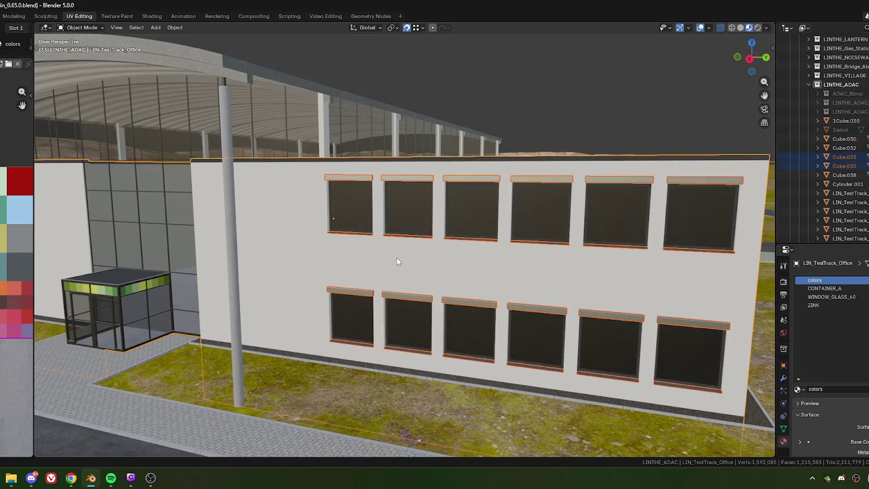
right_click(396, 257)
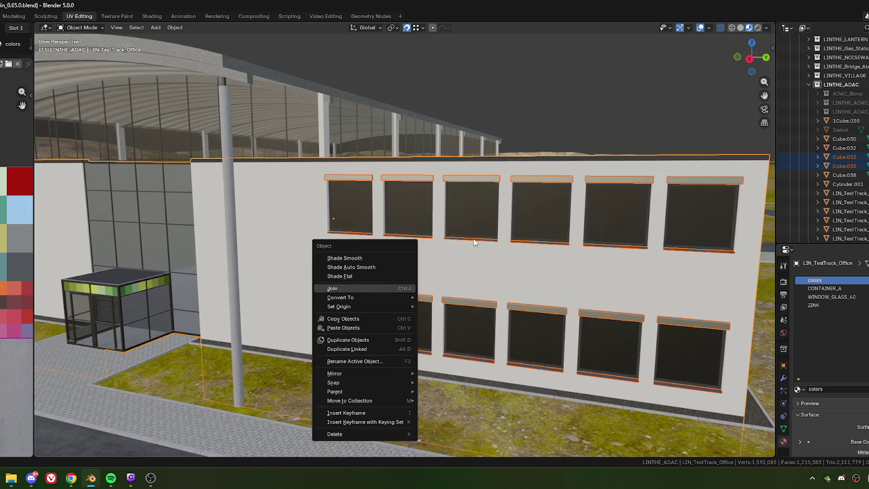
key(ctrl+j)
scroll(473, 243, down, 5)
mouse_move(381, 234)
middle_down()
mouse_move(408, 258)
mouse_move(399, 235)
mouse_move(431, 231)
middle_up()
key(Tab)
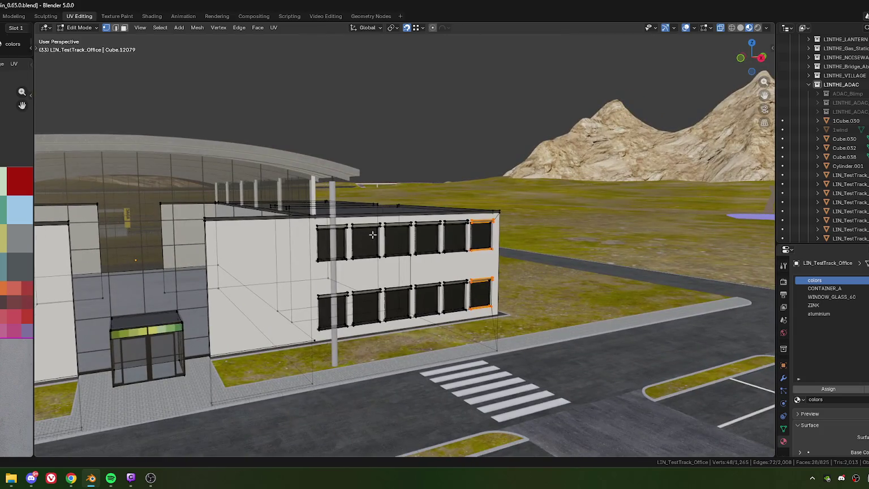
Box-select the upper-row window faces across the front and both wings of the office
middle_drag(373, 234, 349, 234)
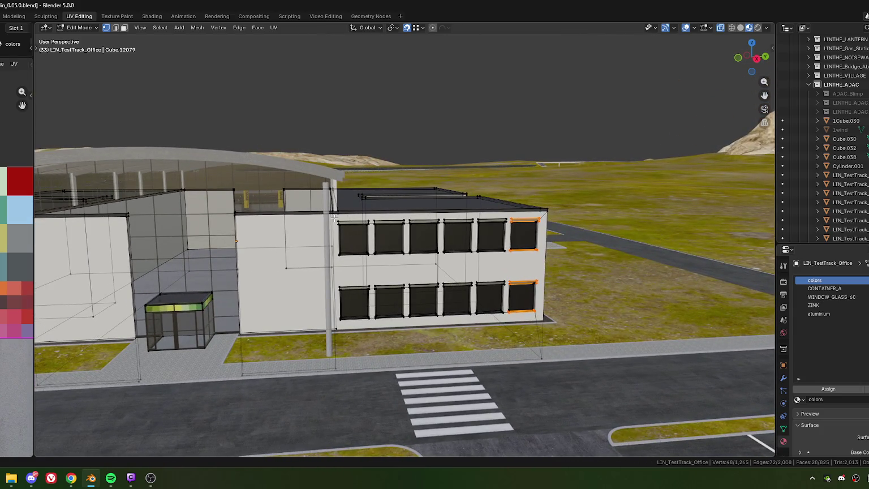
drag(395, 231, 395, 230)
mouse_move(394, 230)
middle_down()
mouse_move(360, 243)
mouse_move(351, 227)
middle_up()
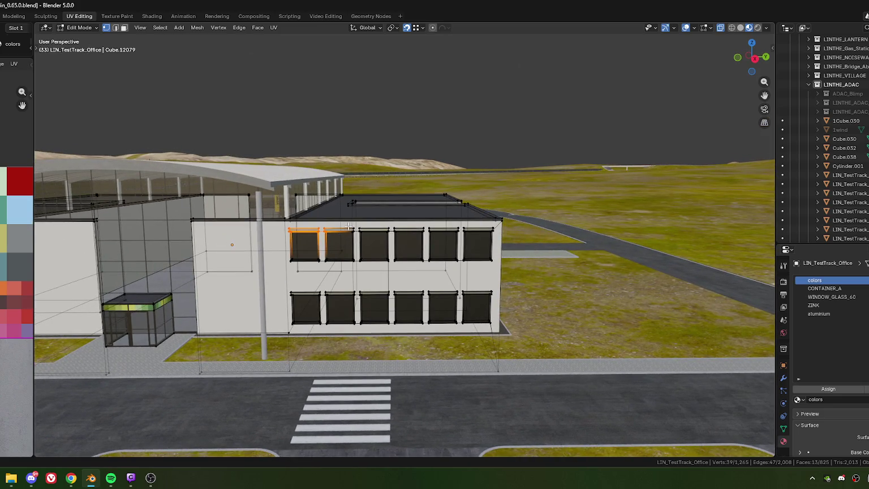
drag(347, 224, 494, 242)
shift+middle_drag(467, 272, 426, 236)
drag(362, 225, 496, 245)
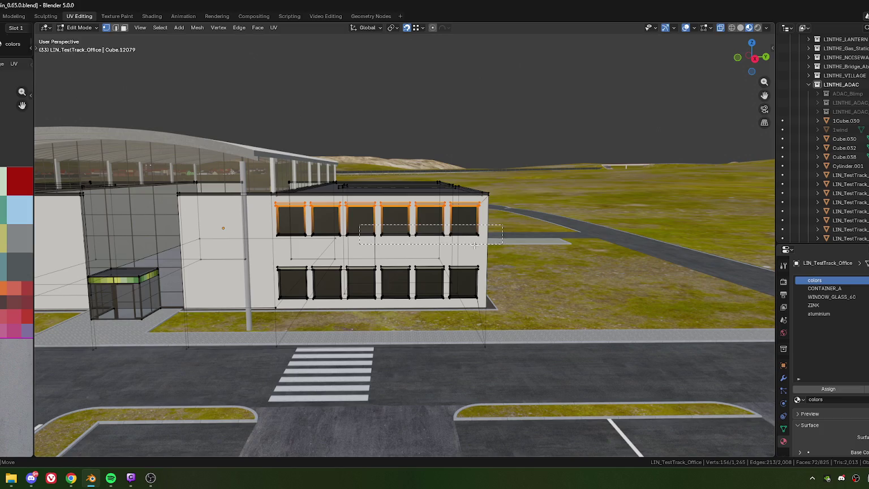
shift+middle_drag(326, 235, 459, 237)
drag(411, 227, 533, 238)
middle_drag(340, 235, 420, 227)
mouse_move(424, 216)
mouse_down()
mouse_move(281, 244)
mouse_move(433, 259)
mouse_move(398, 256)
mouse_up()
mouse_move(398, 256)
shift+middle_down()
mouse_move(315, 248)
mouse_move(417, 214)
shift+middle_up()
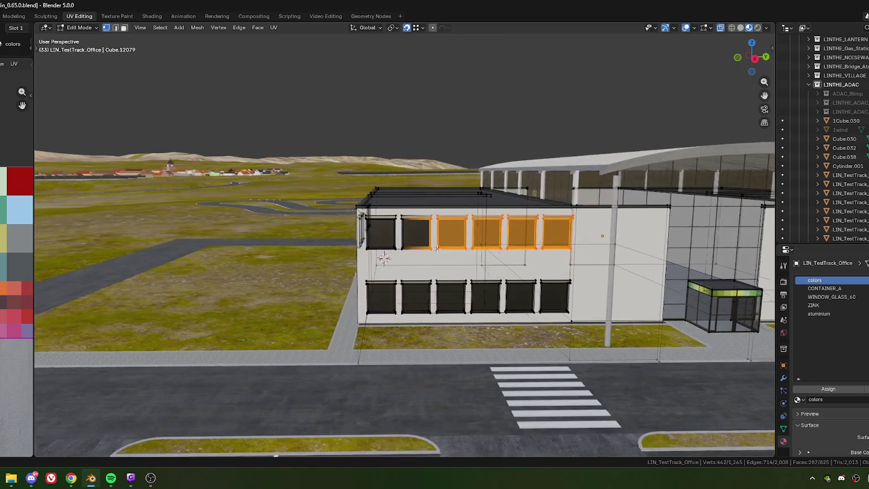
middle_drag(413, 243, 451, 217)
drag(466, 258, 466, 258)
middle_drag(466, 258, 458, 225)
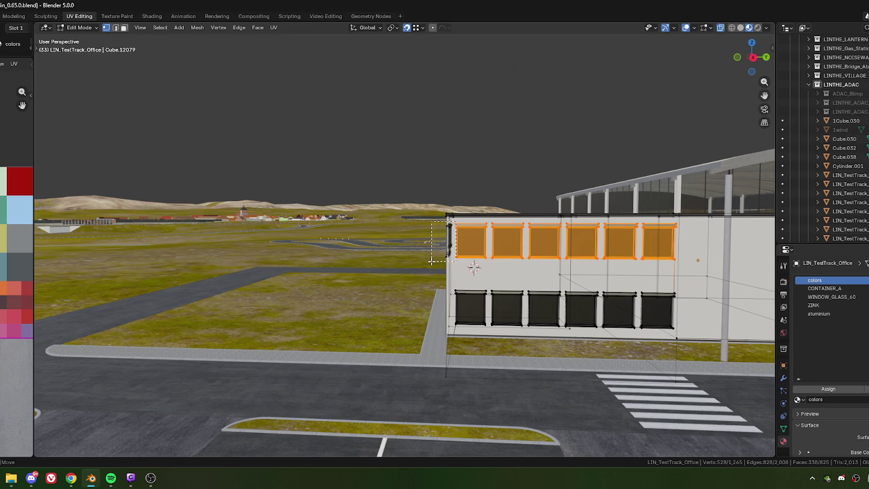
drag(432, 261, 432, 261)
scroll(432, 261, down, 3)
mouse_move(432, 261)
middle_down()
mouse_move(499, 270)
mouse_move(433, 248)
middle_up()
scroll(476, 266, up, 5)
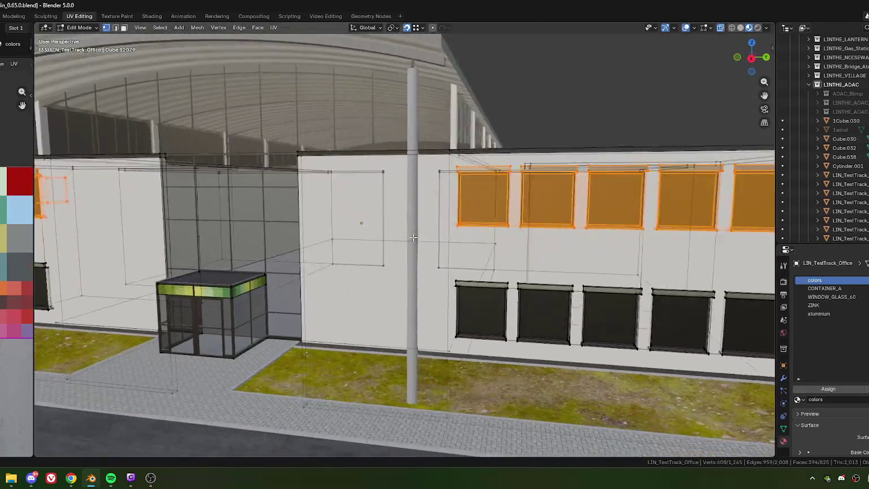
scroll(476, 266, down, 5)
middle_drag(476, 266, 484, 121)
scroll(483, 121, up, 3)
Move the selected window faces -0.2 m along Z and leave Edit Mode
key(g)
key(z)
click(509, 105)
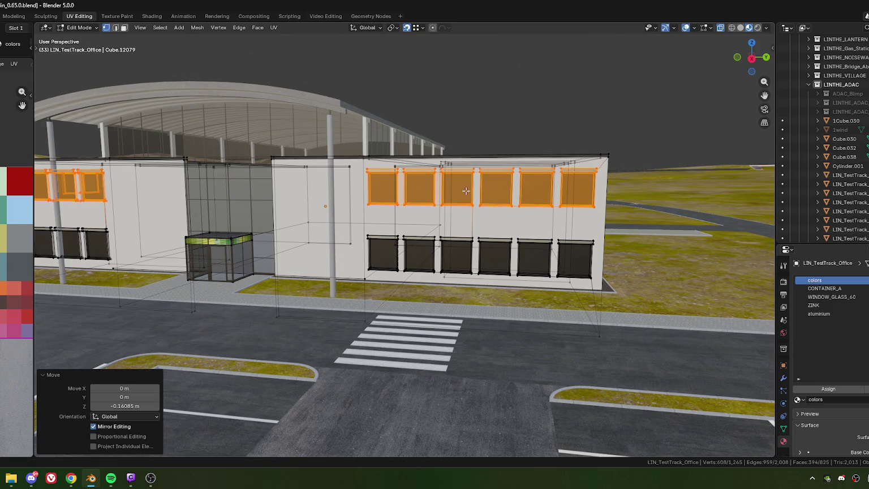
click(119, 406)
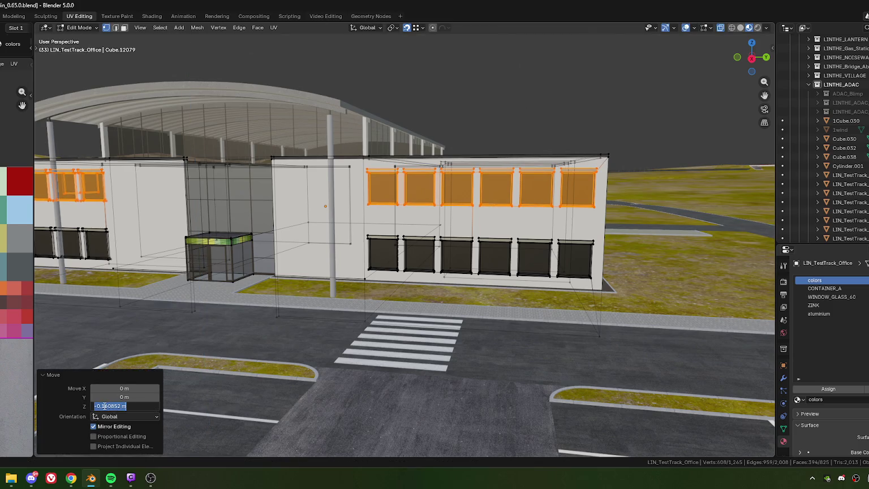
text(-0.2)
key(Return)
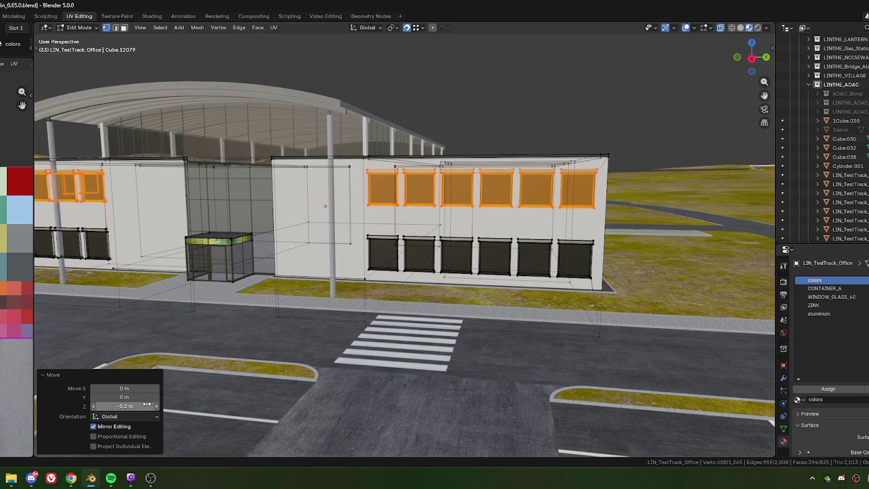
scroll(419, 243, down, 5)
middle_drag(419, 245, 429, 247)
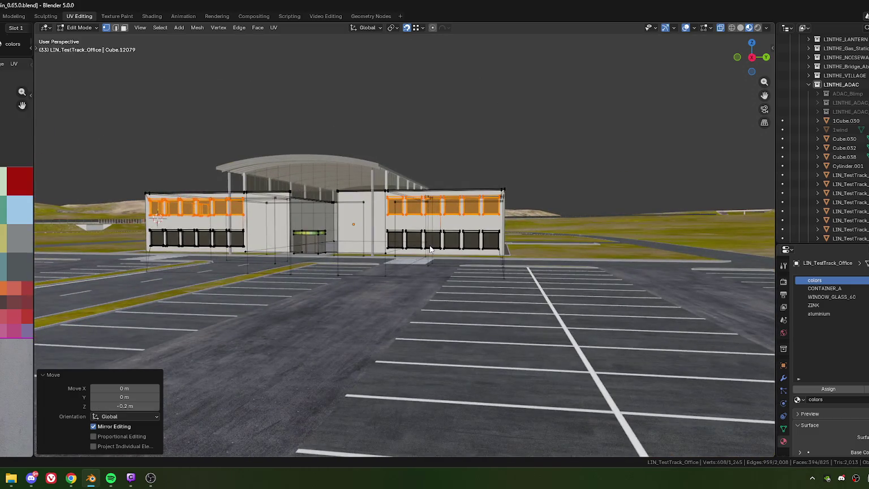
key(Tab)
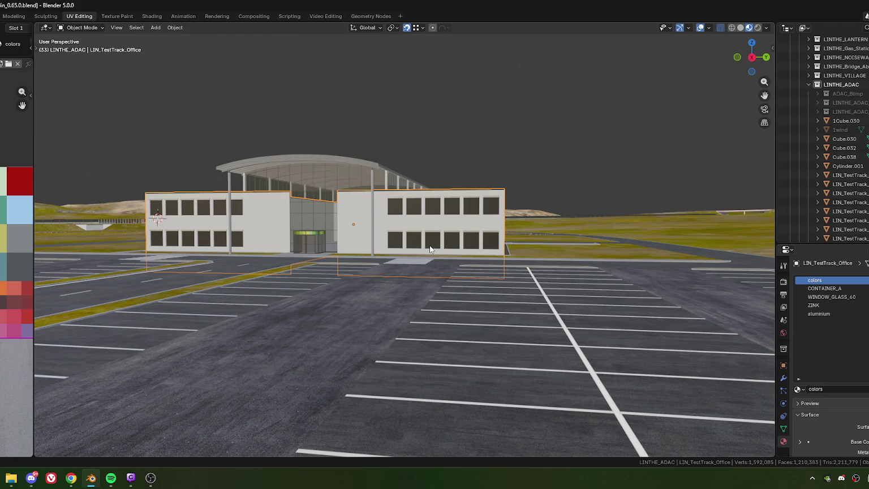
Join the roof support pillars into the office building mesh
scroll(411, 253, up, 4)
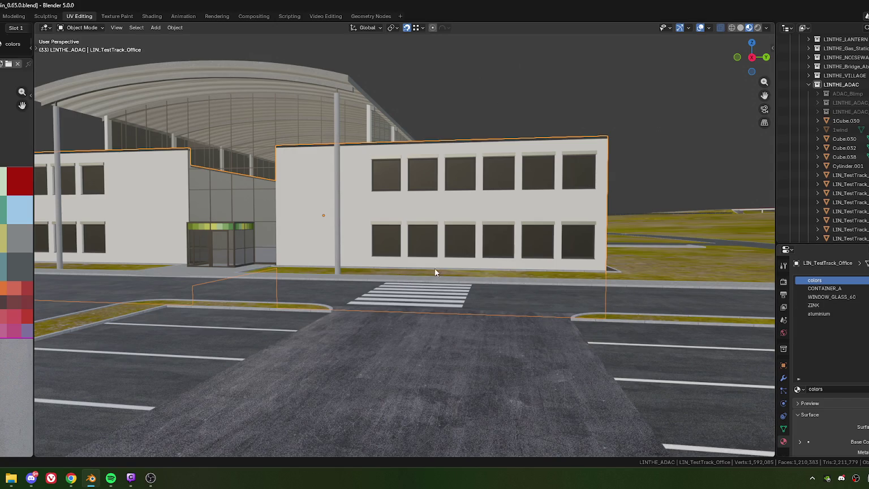
scroll(431, 268, down, 5)
mouse_move(481, 271)
middle_down()
mouse_move(389, 212)
mouse_move(391, 201)
middle_up()
click(392, 225)
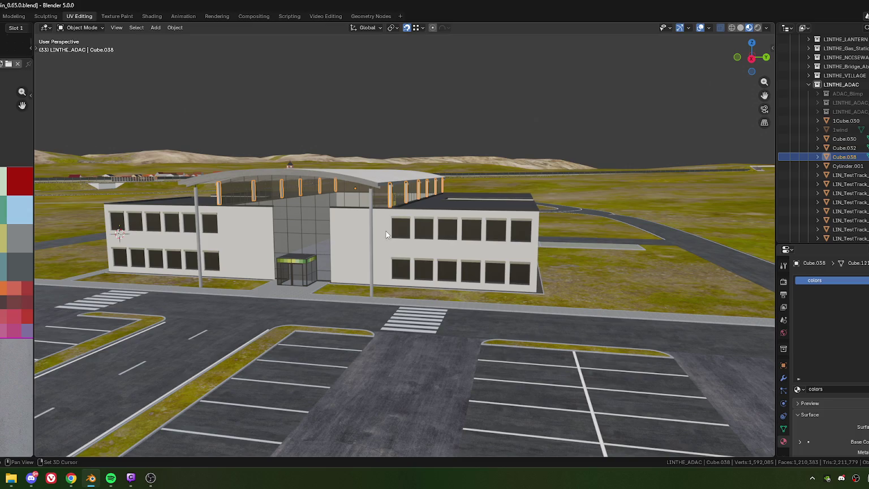
shift+click(385, 235)
right_click(386, 229)
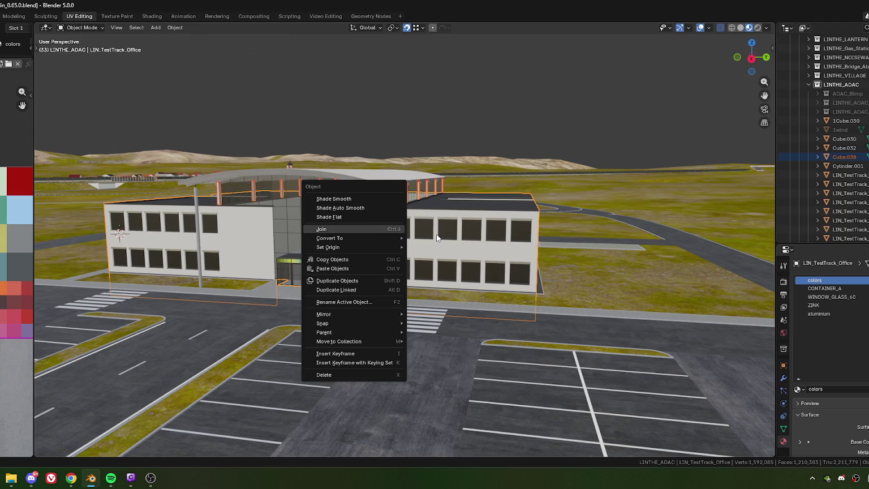
key(ctrl+j)
Join the curved roof and glass entrance framing into the office building
scroll(414, 232, up, 5)
scroll(401, 220, up, 1)
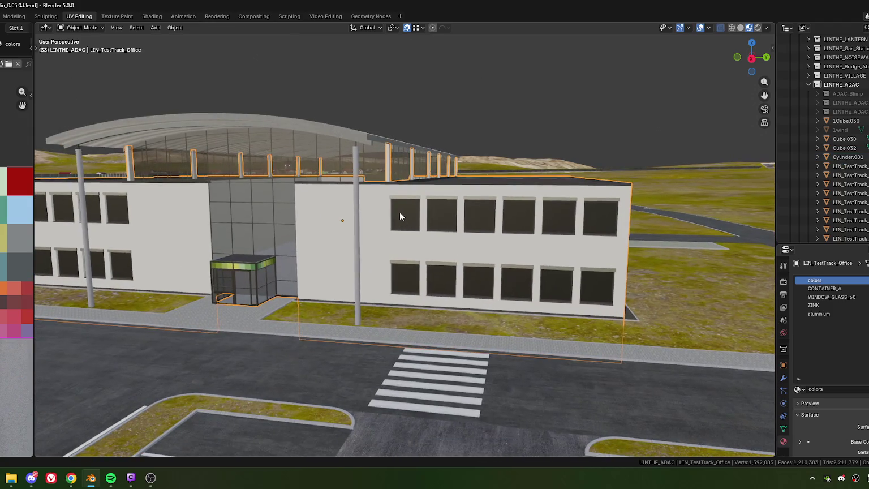
click(374, 170)
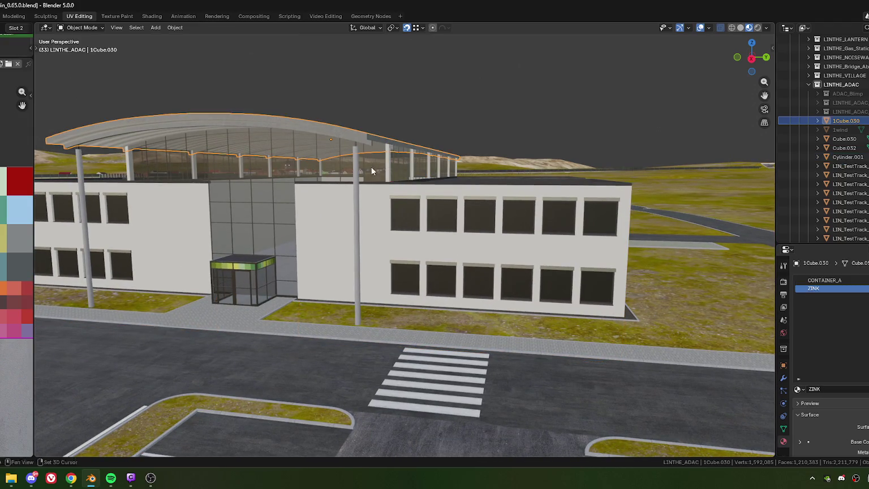
middle_drag(303, 205, 429, 225)
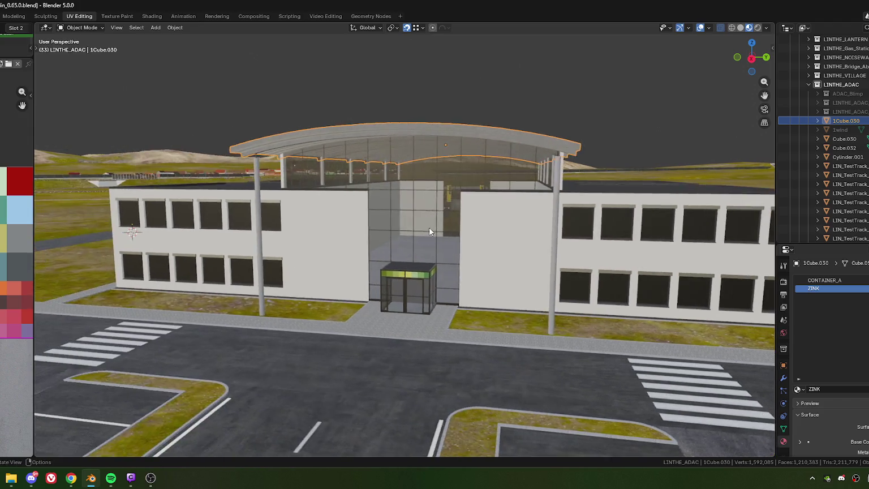
scroll(429, 225, up, 6)
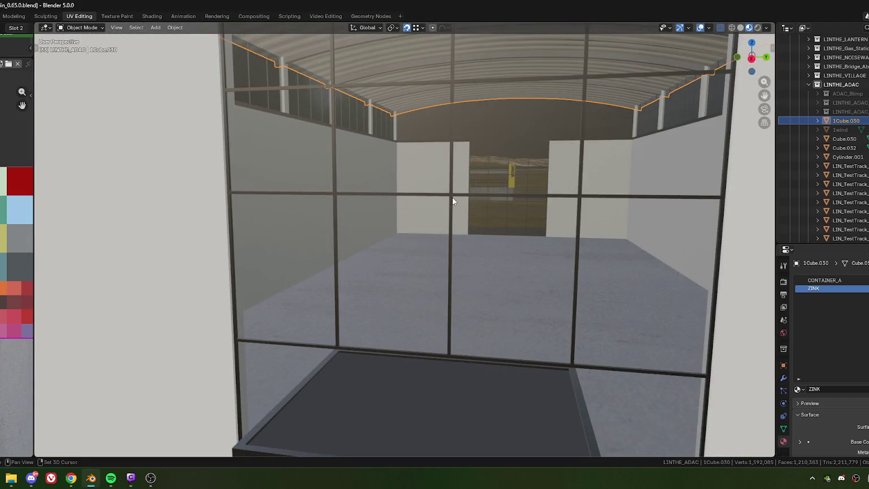
click(452, 198)
scroll(456, 227, down, 8)
scroll(410, 226, down, 2)
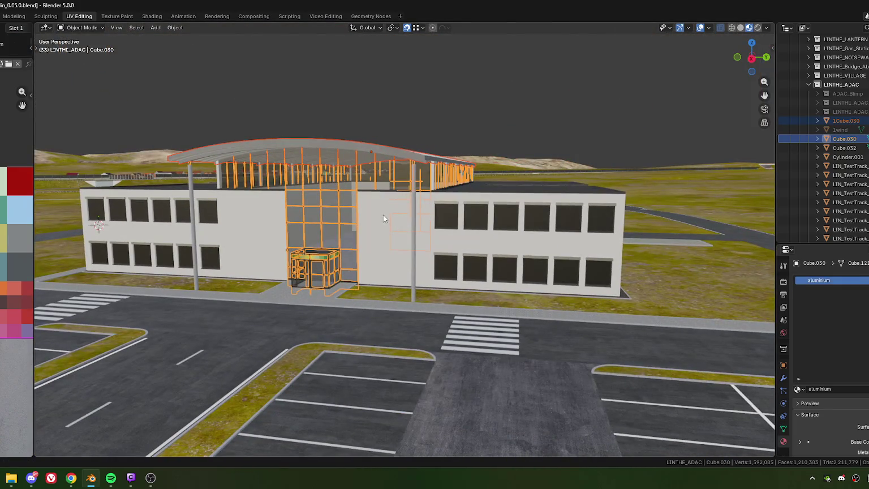
shift+click(382, 222)
right_click(380, 219)
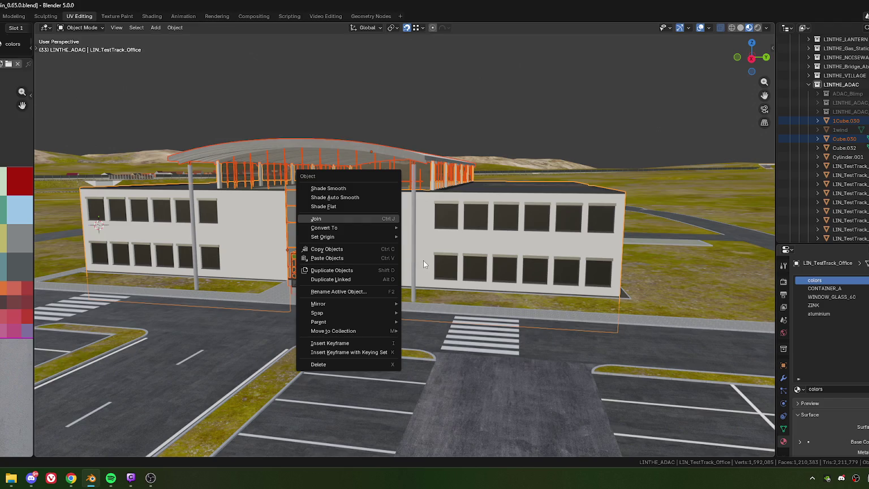
key(ctrl+j)
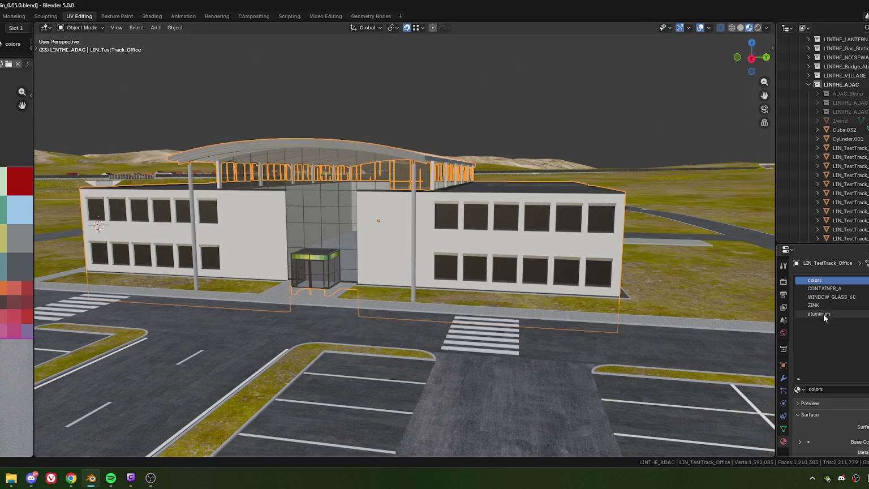
Move the aluminium material slot up the office's material list
click(824, 314)
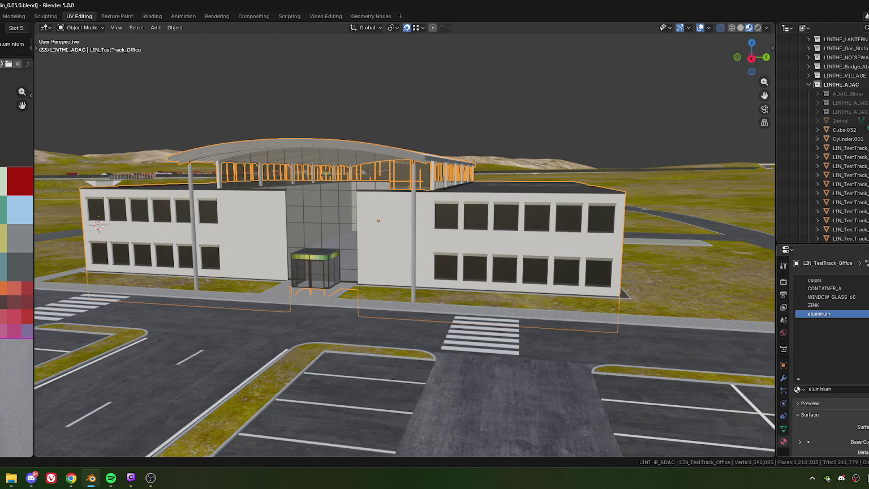
click(868, 297)
click(868, 298)
click(868, 297)
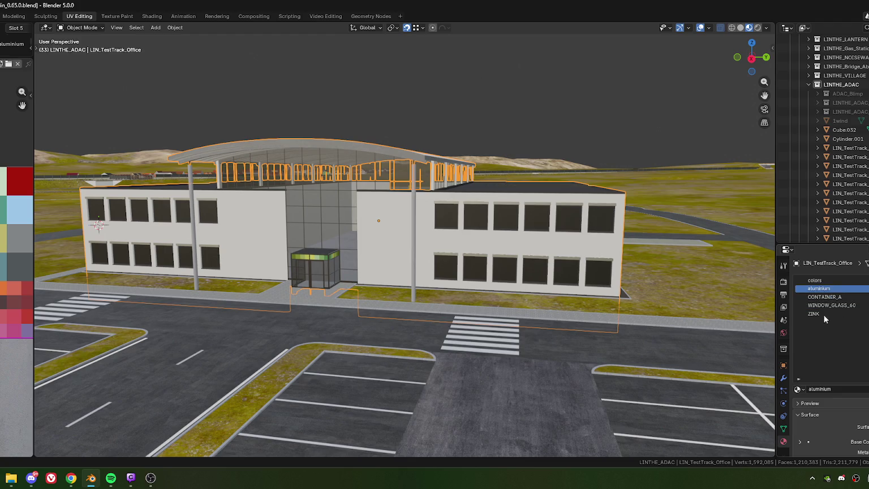
Order the material slots as colors, aluminium, ZINK, CONTAINER_A, WINDOW_GLASS_60
click(868, 297)
click(814, 314)
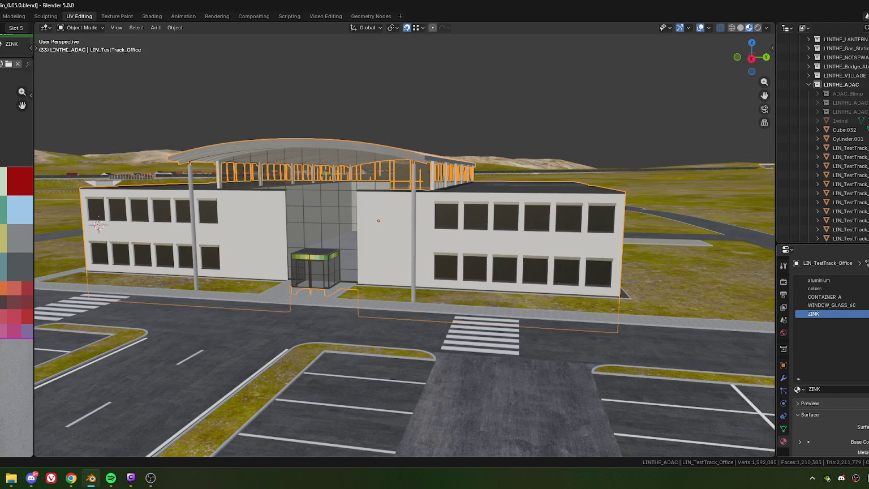
click(868, 297)
click(868, 297)
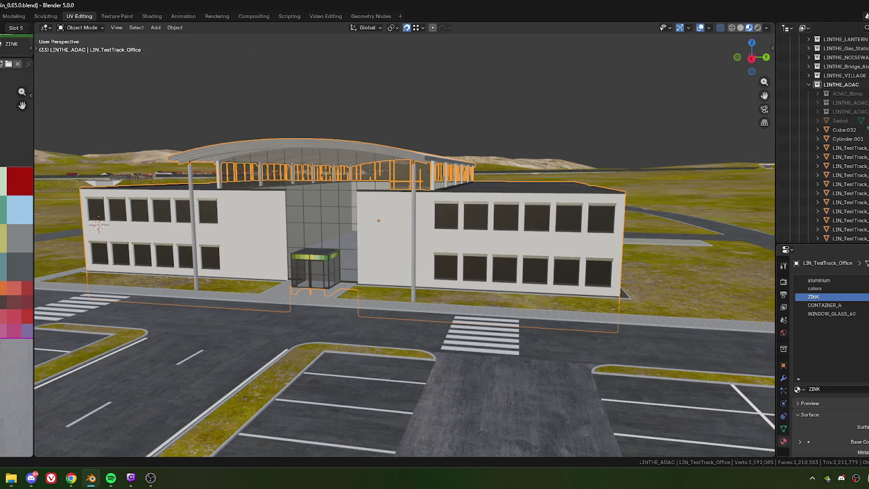
click(830, 281)
drag(825, 290, 824, 281)
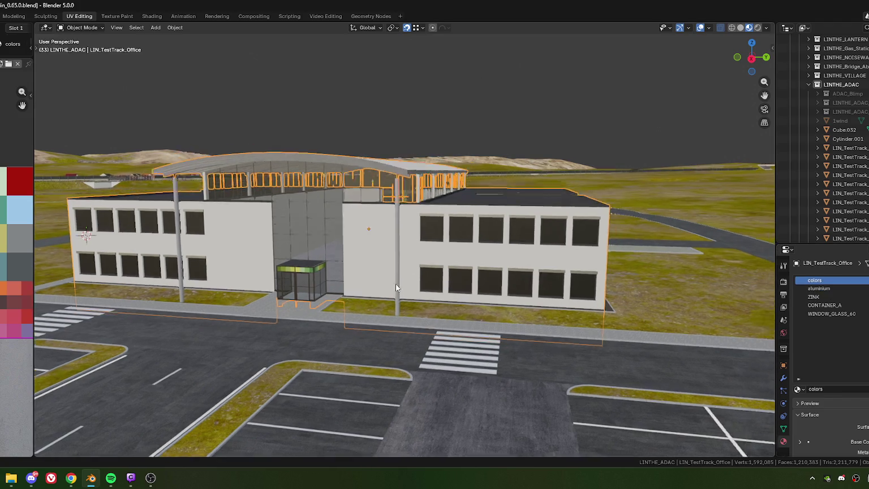
Select the entrance glass Cube.032 together with the office building object
middle_drag(379, 269, 383, 267)
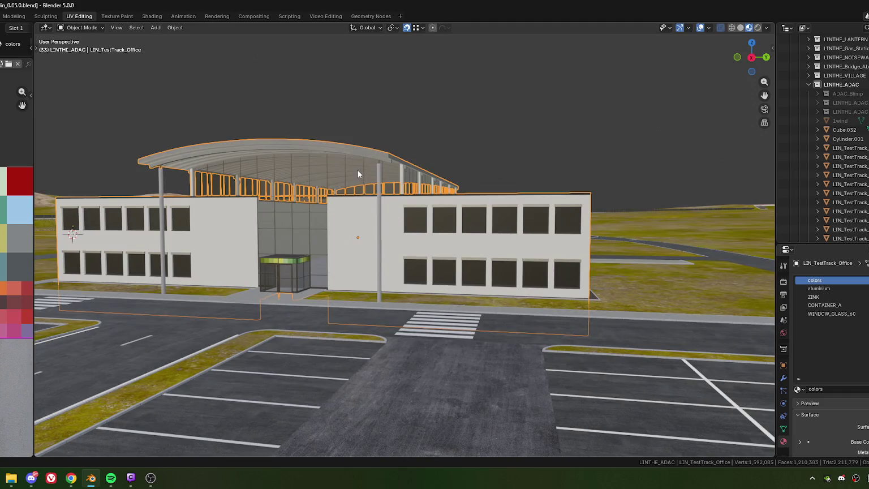
click(358, 170)
middle_drag(373, 196, 375, 203)
click(386, 238)
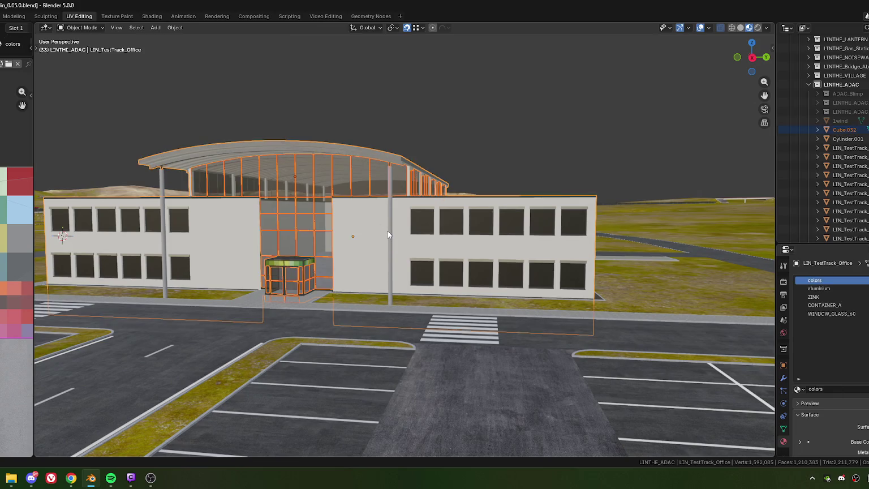
key(Tab)
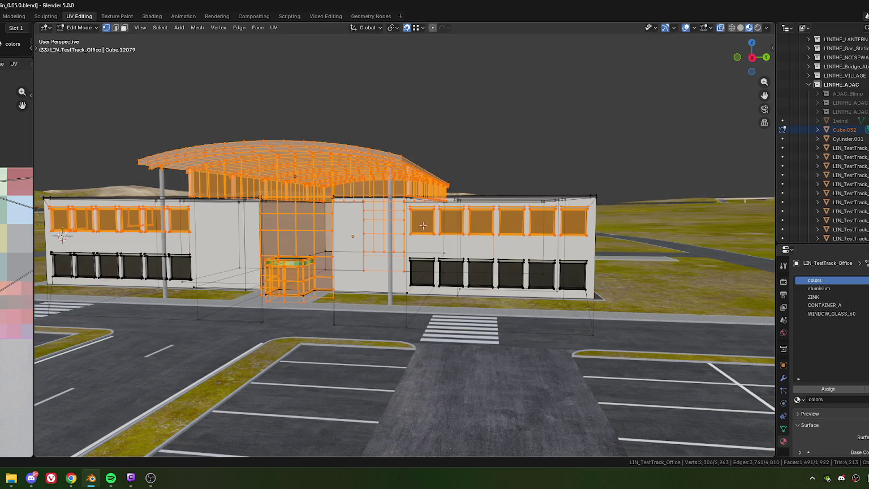
key(alt+a)
middle_drag(472, 257, 394, 242)
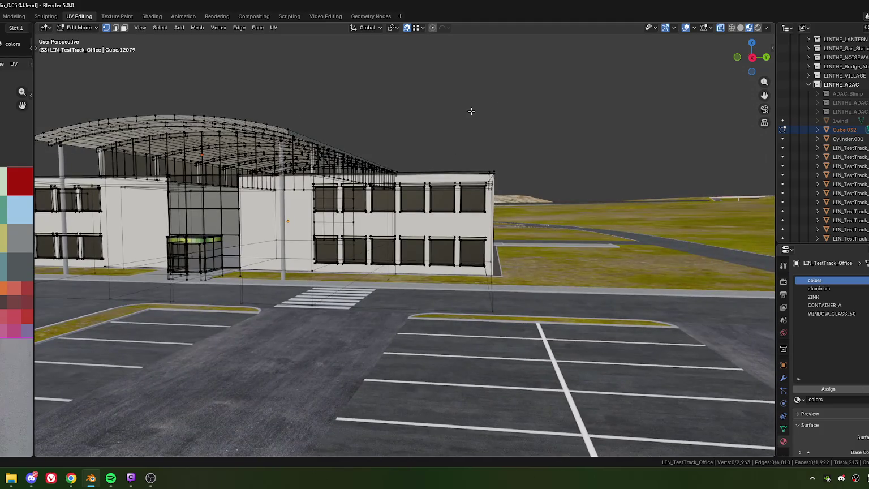
key(Tab)
middle_drag(375, 212, 446, 108)
key(alt+a)
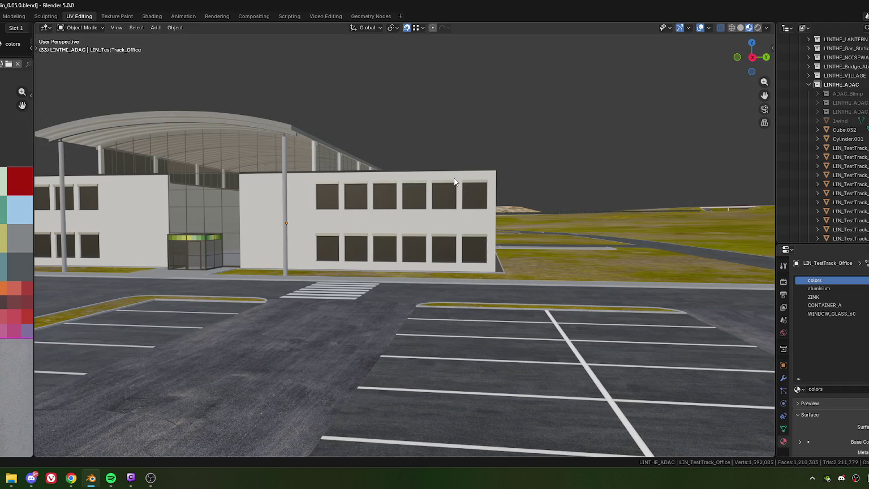
scroll(452, 182, up, 4)
mouse_move(401, 175)
middle_down()
mouse_move(468, 196)
mouse_move(424, 173)
middle_up()
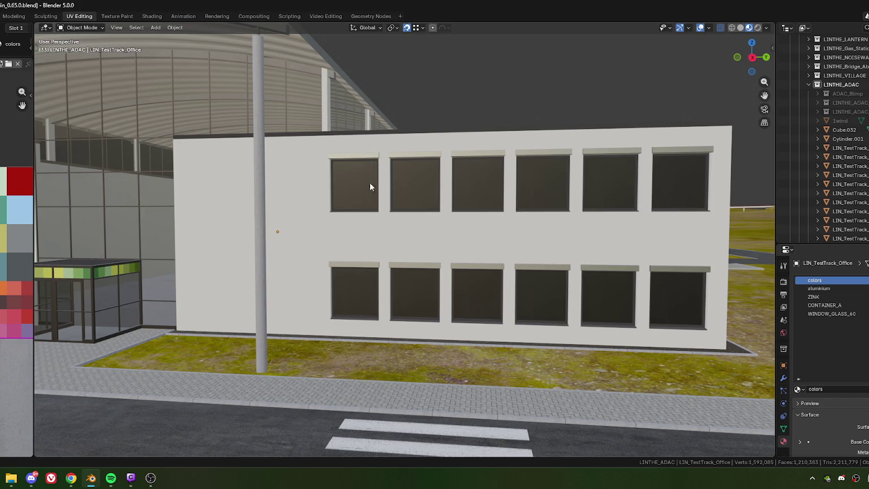
scroll(401, 232, down, 4)
middle_drag(438, 241, 380, 218)
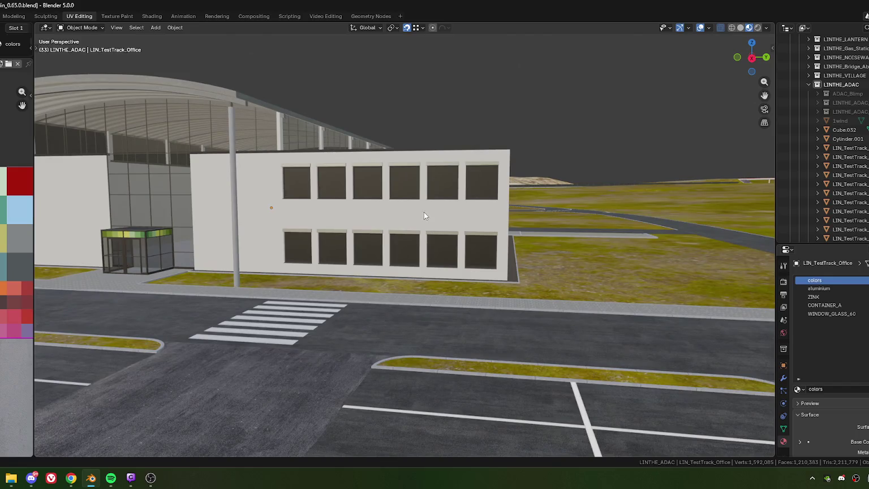
scroll(406, 220, up, 2)
scroll(418, 206, up, 2)
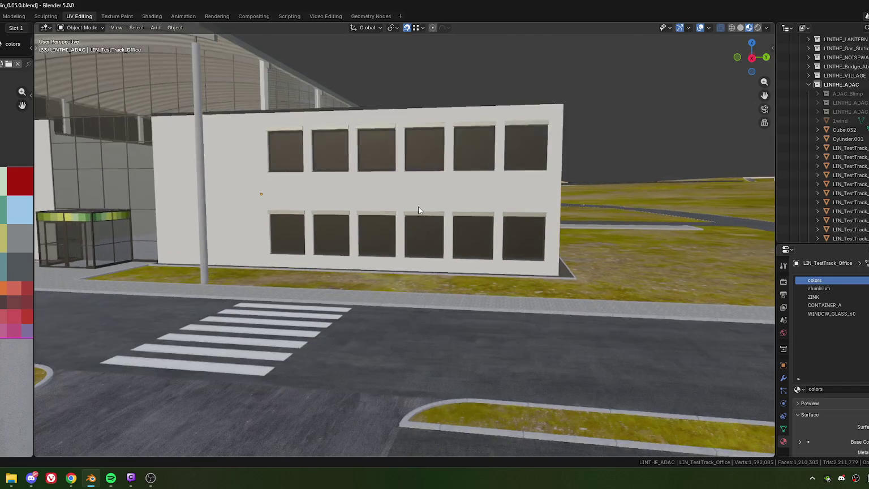
mouse_move(416, 202)
middle_down()
mouse_move(532, 196)
mouse_move(367, 198)
middle_up()
scroll(555, 216, down, 3)
scroll(374, 203, up, 2)
mouse_move(433, 190)
middle_down()
mouse_move(306, 187)
mouse_move(358, 177)
mouse_move(419, 181)
mouse_move(371, 178)
mouse_move(394, 193)
mouse_move(440, 191)
mouse_move(362, 190)
mouse_move(405, 197)
middle_up()
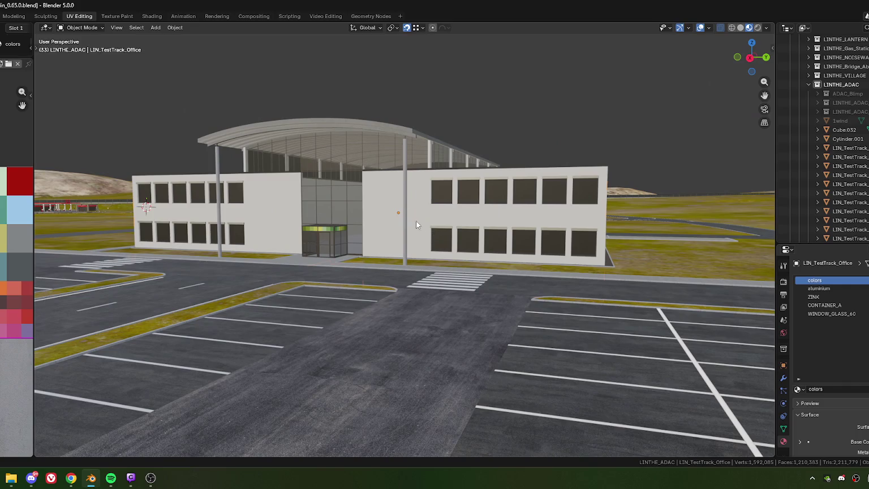
click(406, 169)
mouse_move(406, 170)
middle_down()
mouse_move(403, 188)
mouse_move(276, 250)
middle_up()
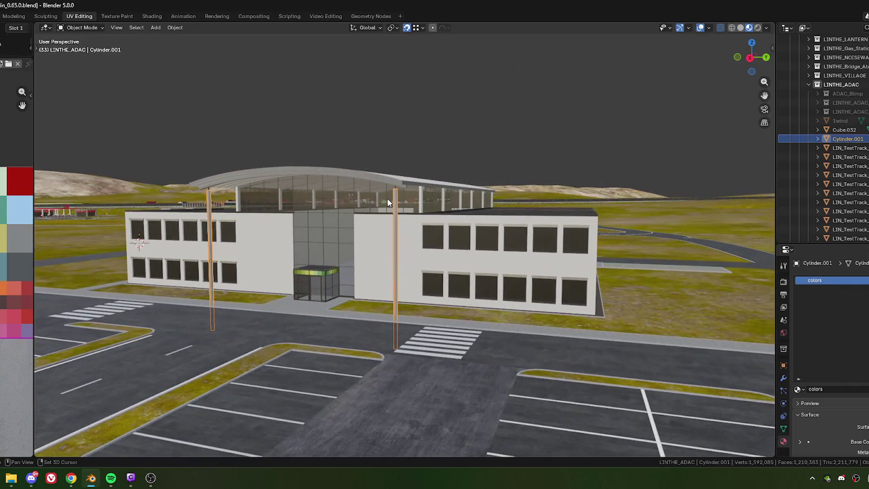
Join the two poles into the LIN_TestTrack_Office object
shift+click(381, 245)
right_click(376, 242)
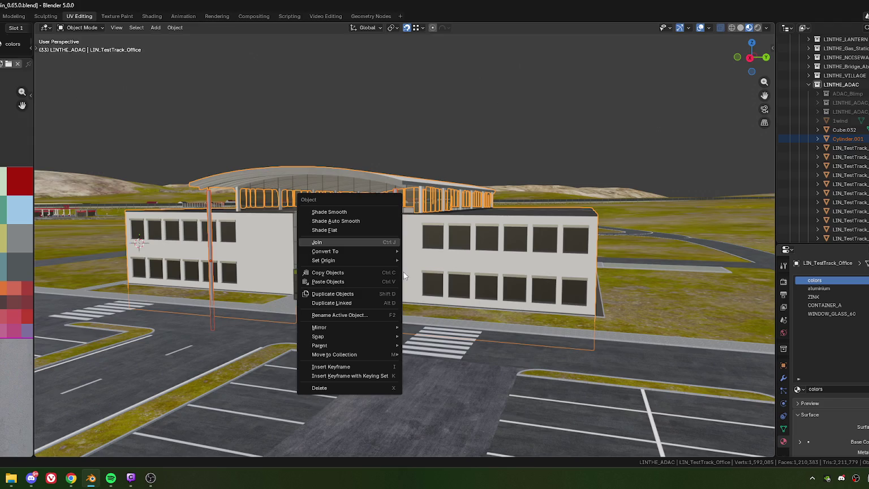
key(ctrl+j)
Hide and reveal the office building to check the poles were merged
middle_drag(412, 270, 382, 260)
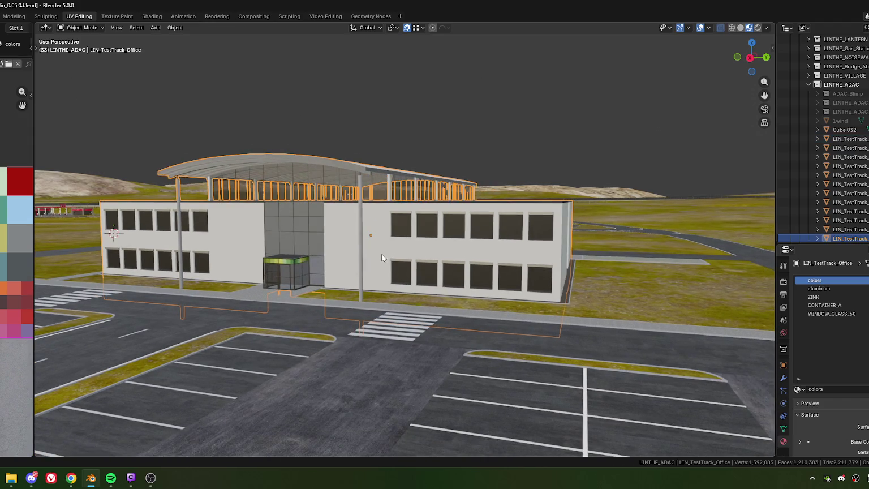
scroll(380, 259, up, 2)
scroll(379, 264, down, 3)
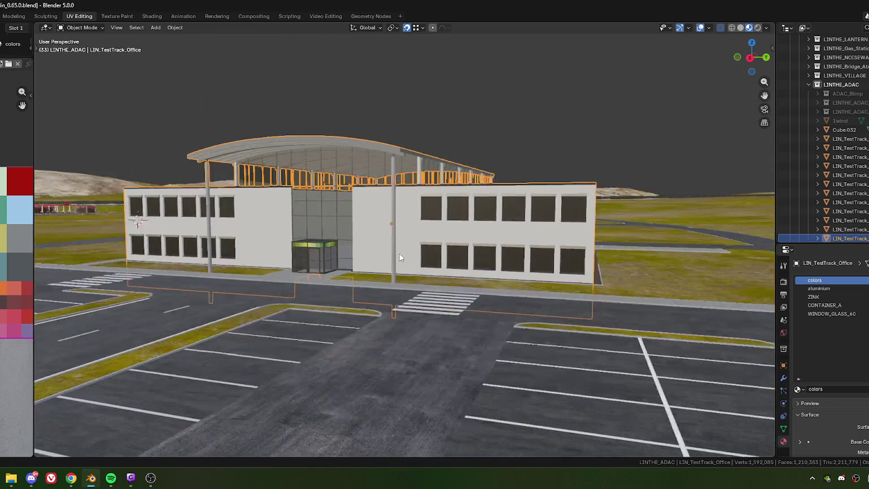
scroll(400, 254, down, 2)
mouse_move(400, 242)
middle_down()
mouse_move(409, 240)
mouse_move(394, 258)
mouse_move(430, 255)
mouse_move(394, 243)
mouse_move(400, 249)
middle_up()
key(h)
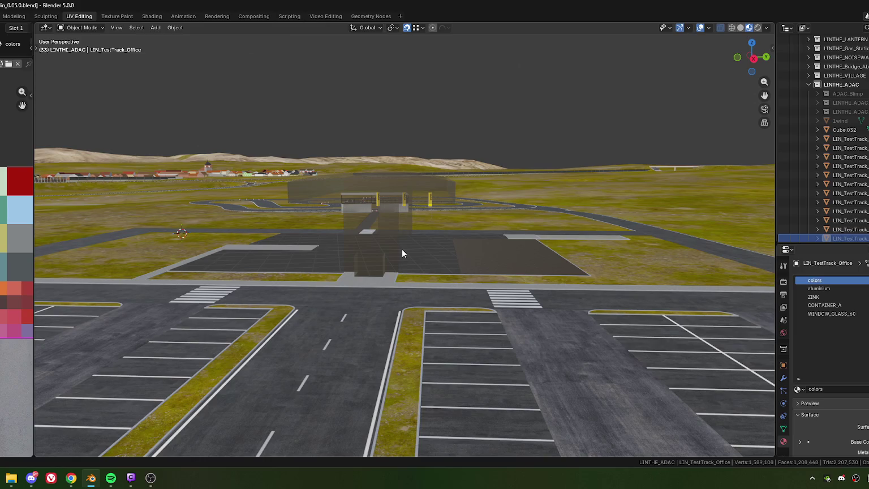
key(alt+h)
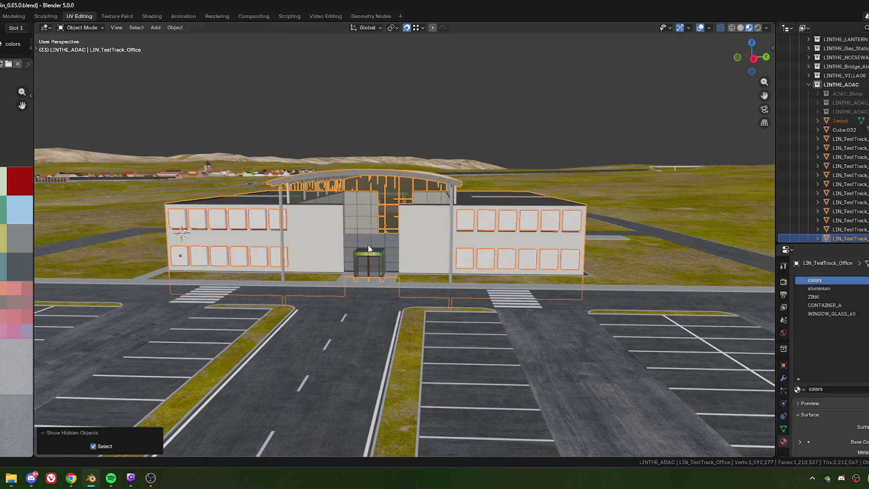
scroll(369, 247, up, 4)
Join the entrance glass Cube.032 into the office, then select the 1wind window object
click(356, 256)
scroll(374, 258, down, 4)
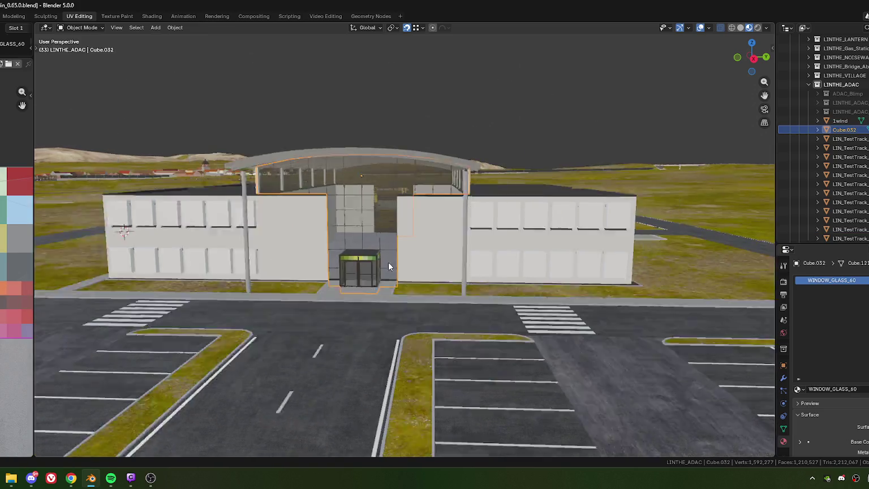
scroll(413, 252, down, 1)
scroll(419, 253, up, 3)
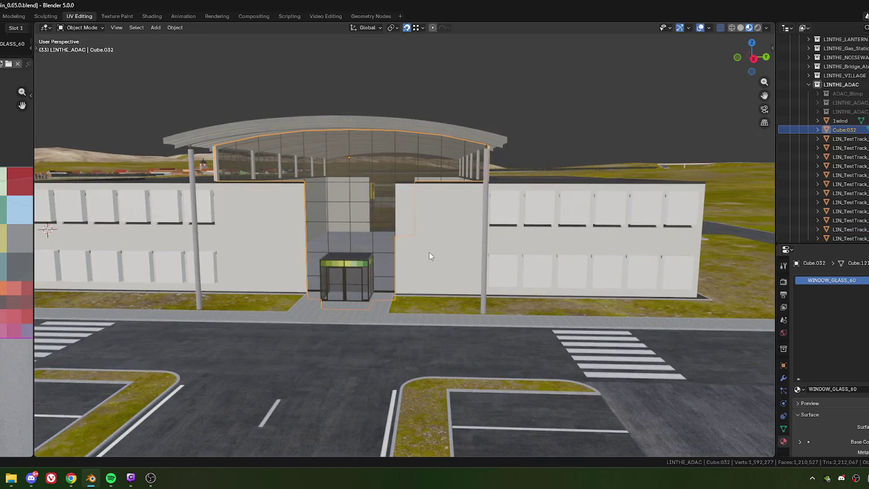
shift+click(429, 251)
right_click(376, 246)
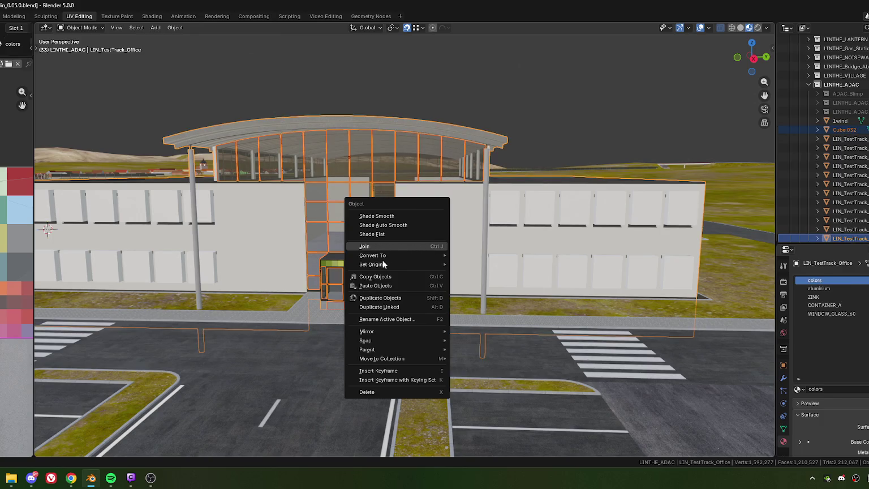
key(Return)
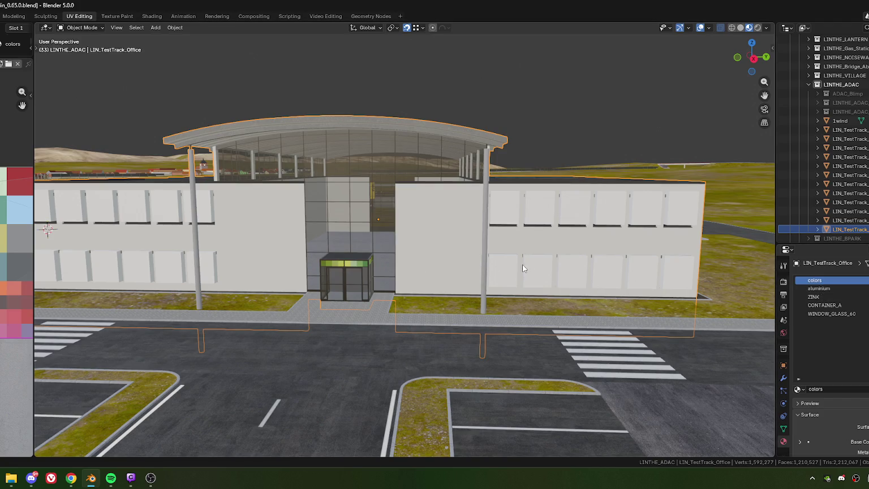
click(462, 283)
scroll(462, 283, down, 4)
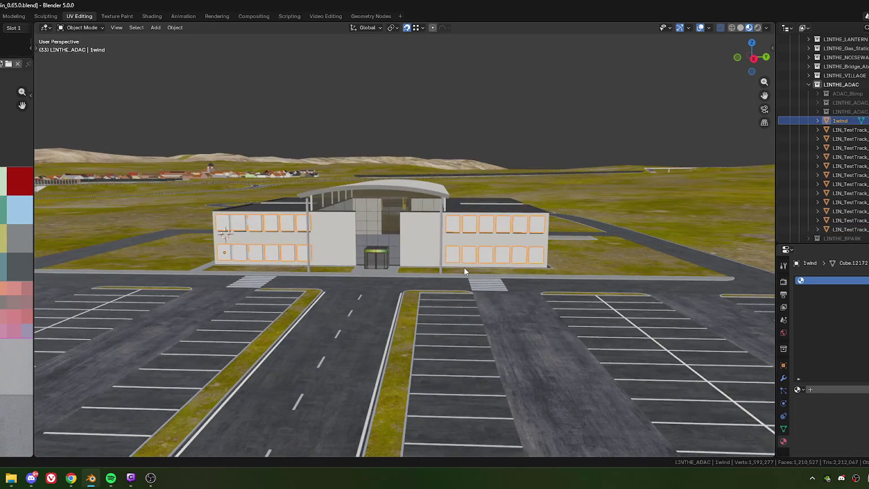
Delete the left wing's window faces from the 1wind object
mouse_move(490, 256)
middle_down()
mouse_move(402, 261)
mouse_move(426, 260)
mouse_move(421, 266)
middle_up()
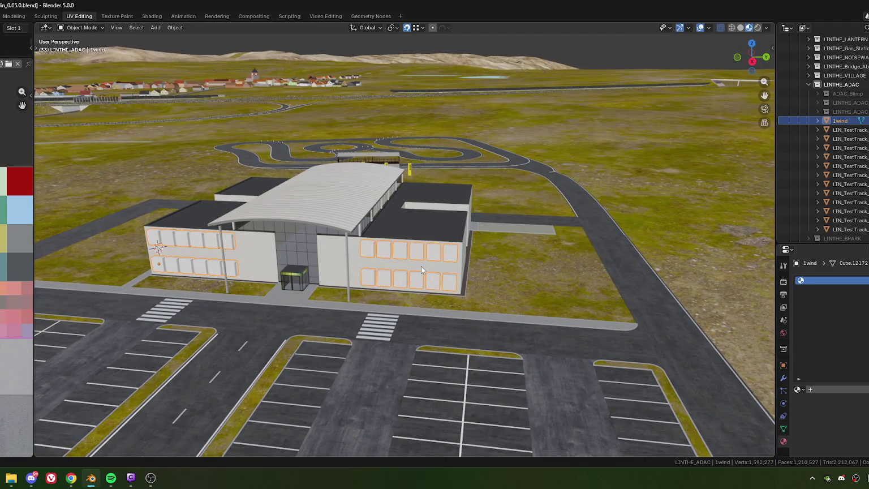
scroll(421, 266, down, 1)
scroll(422, 266, down, 1)
key(Tab)
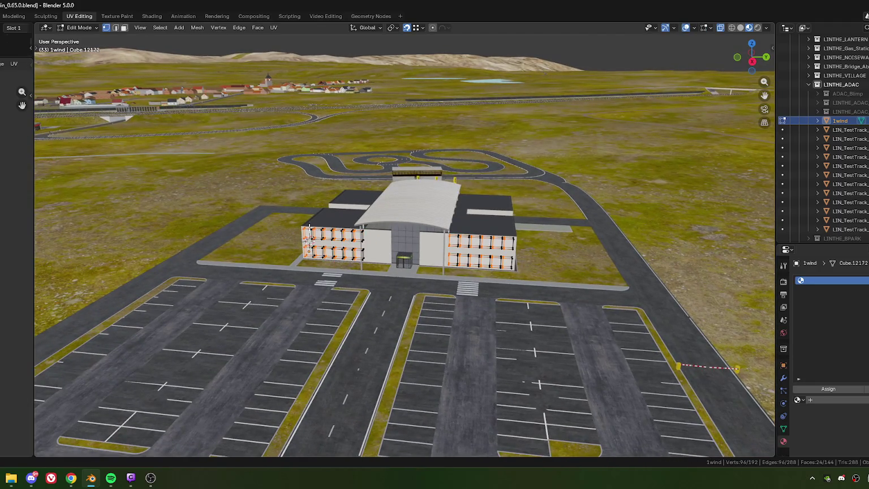
drag(281, 209, 365, 241)
key(x)
click(353, 250)
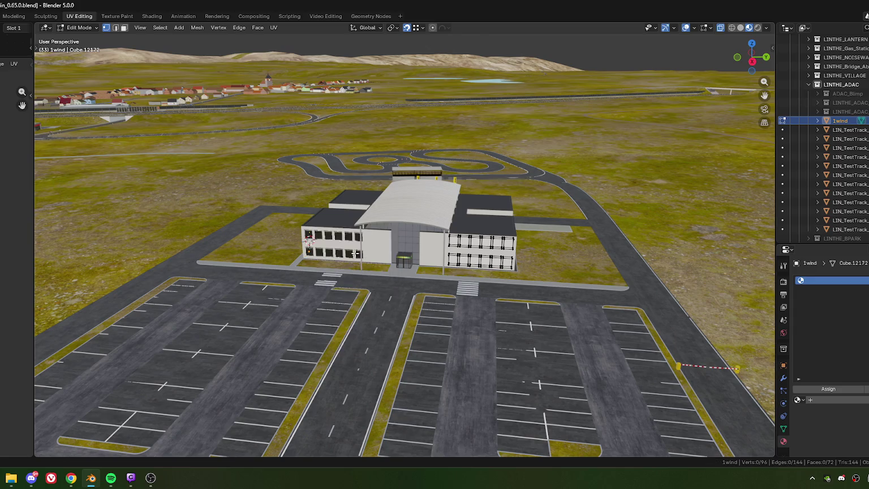
Set 1wind's origin to its remaining geometry and switch to top view
key(a)
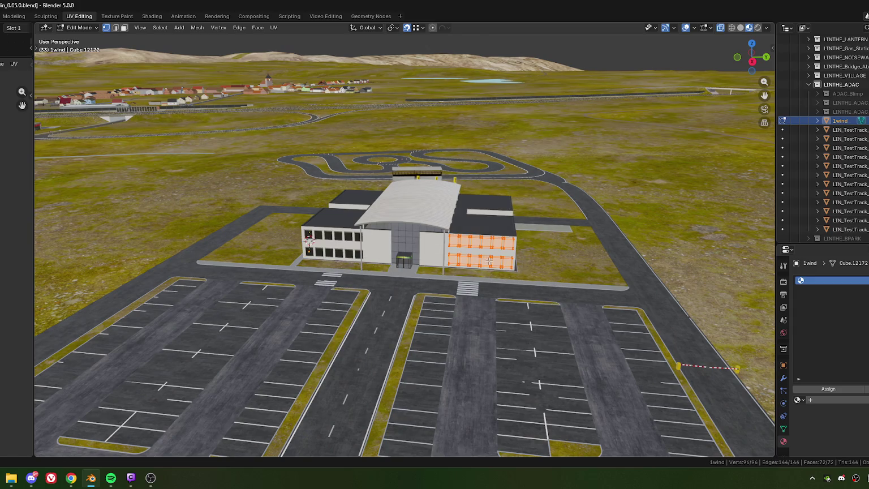
key(Tab)
right_click(481, 252)
mouse_move(422, 291)
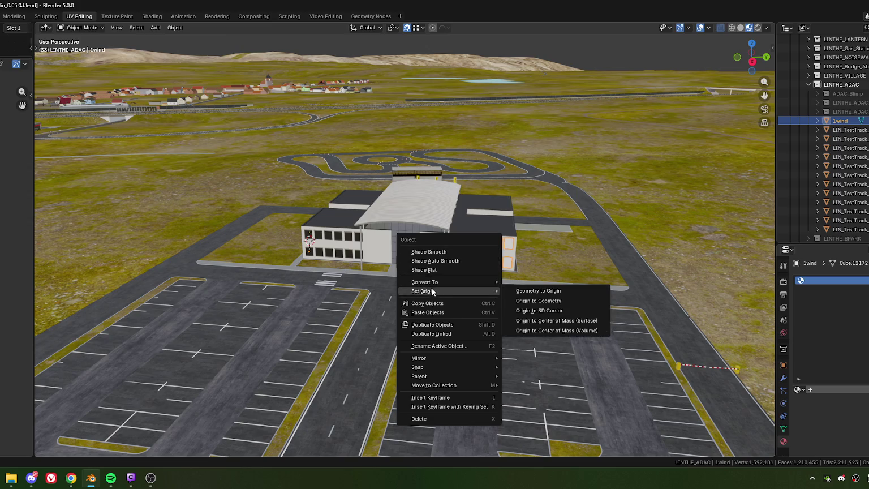
click(536, 301)
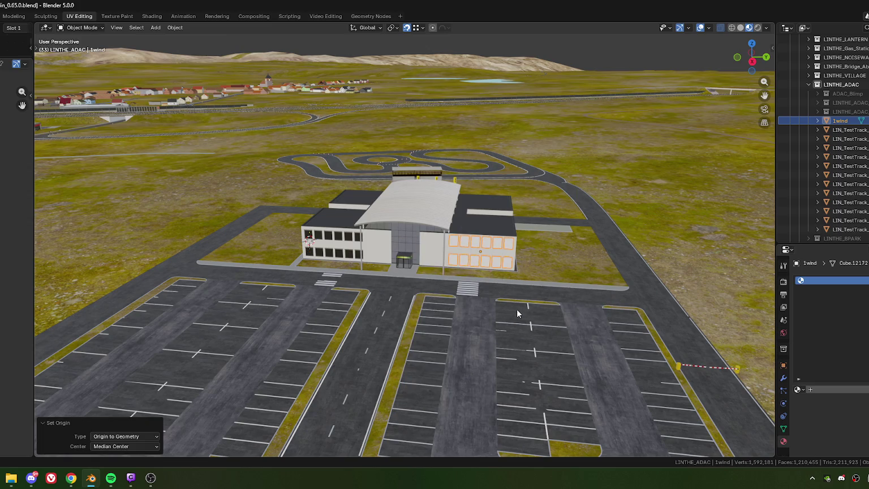
key(KP_7)
scroll(428, 272, up, 4)
scroll(425, 273, up, 4)
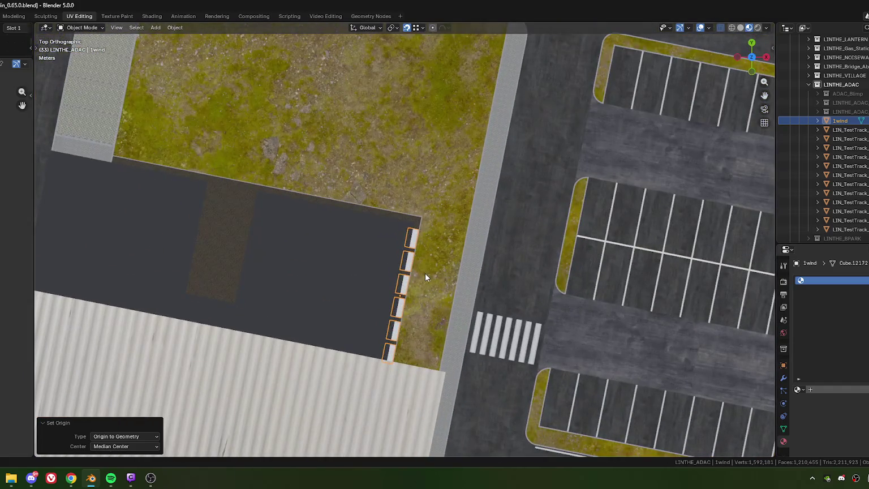
Move the window set toward the end wall and rotate it 90°
shift+middle_drag(425, 273, 455, 277)
key(g)
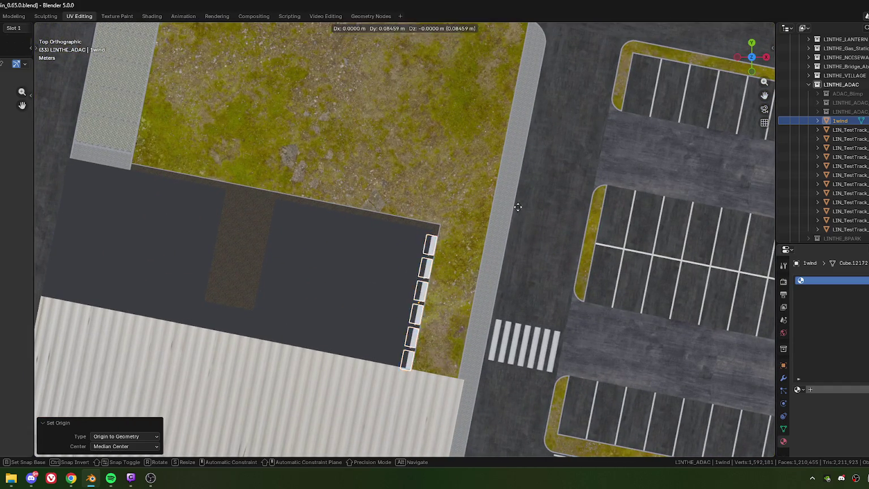
click(453, 188)
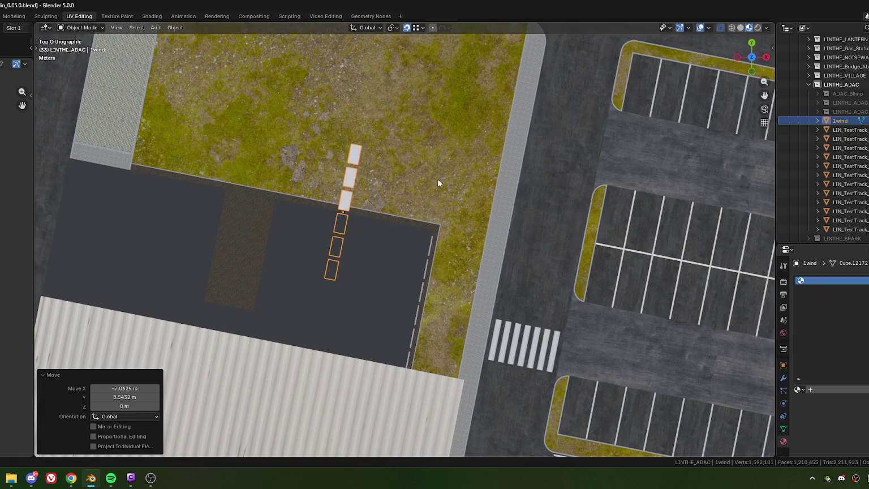
text(r0)
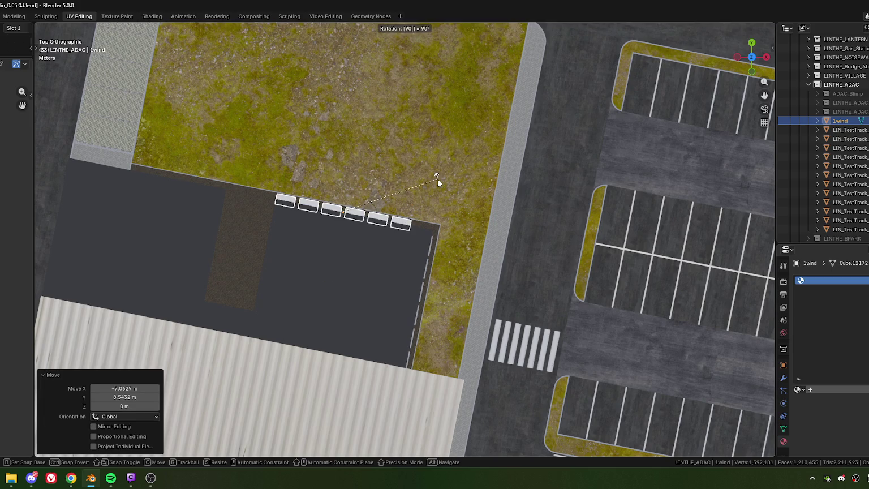
key(Return)
Roughly slide the windows along the X axis onto the end wall
scroll(422, 176, up, 3)
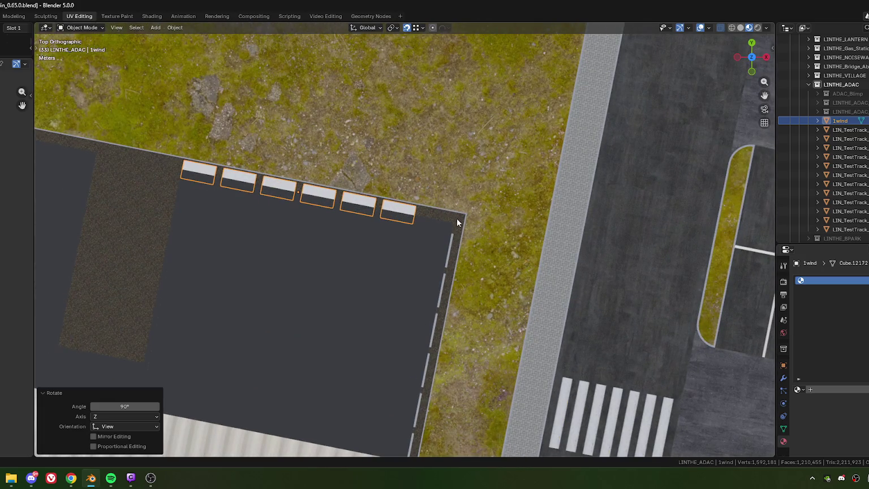
scroll(454, 223, up, 5)
shift+middle_drag(479, 232, 335, 242)
key(g)
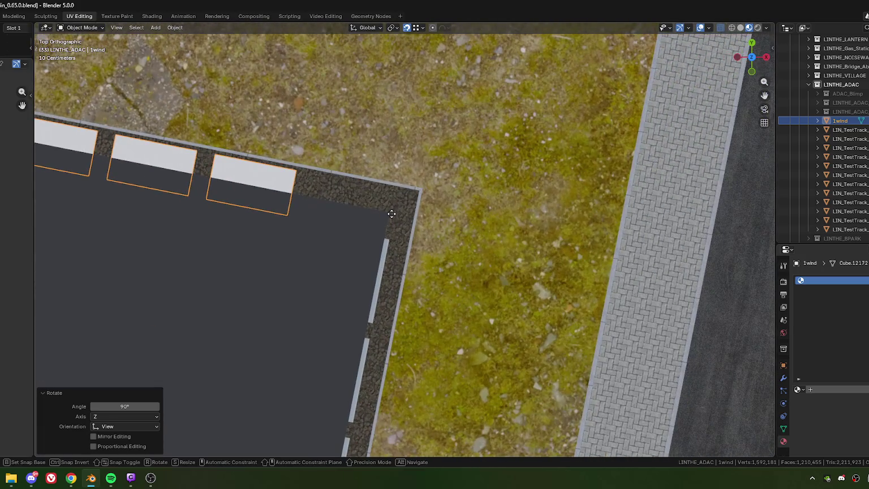
key(x)
click(392, 215)
scroll(205, 181, down, 4)
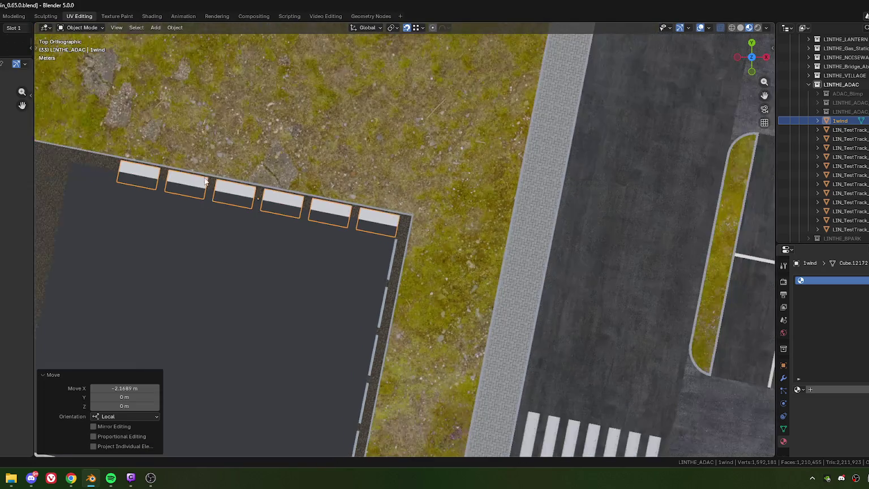
shift+middle_drag(205, 181, 319, 218)
scroll(257, 203, up, 3)
scroll(269, 193, up, 1)
Shift the windows exactly 1.1 m along X using the redo panel
key(g)
key(x)
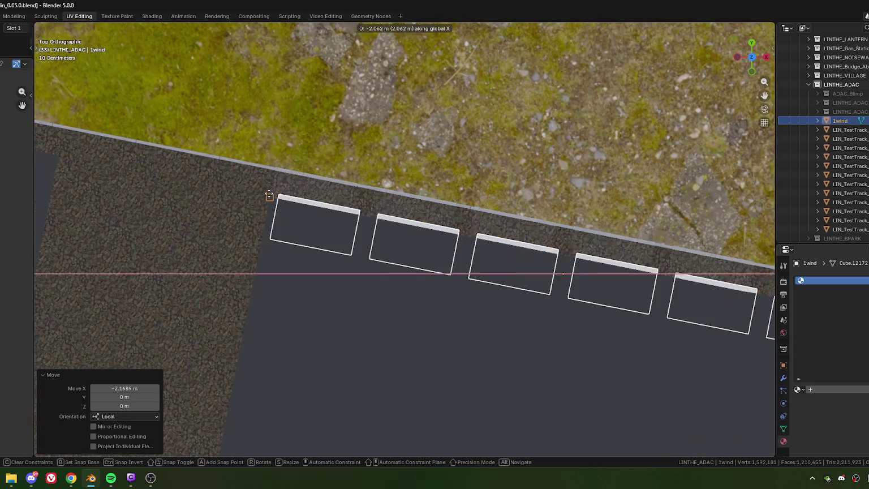
click(269, 234)
click(120, 388)
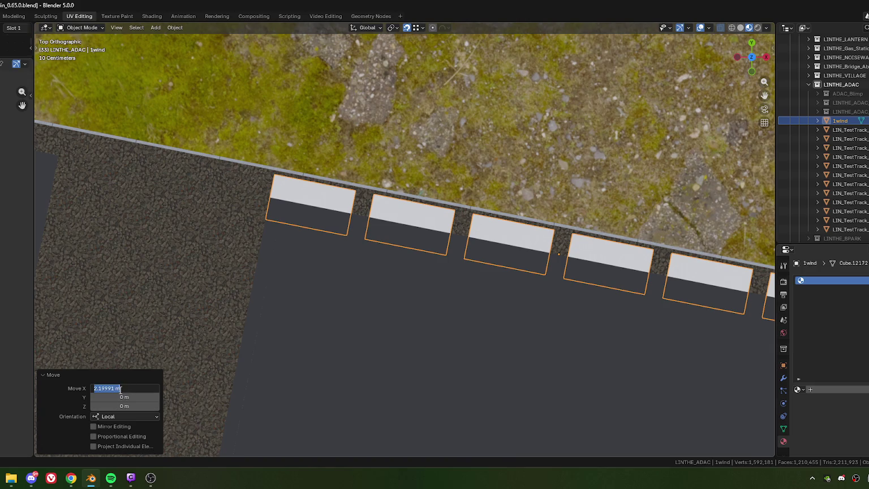
drag(115, 388, 144, 393)
key(Return)
scroll(344, 283, down, 4)
mouse_move(482, 268)
middle_down()
mouse_move(332, 208)
mouse_move(407, 206)
mouse_move(429, 195)
mouse_move(403, 206)
mouse_move(371, 183)
middle_up()
scroll(356, 160, up, 3)
scroll(349, 180, up, 2)
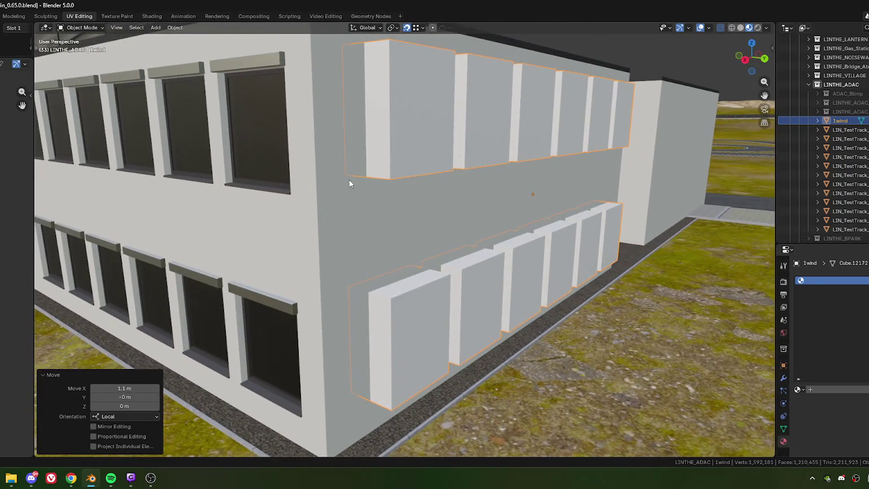
Inspect the window wall at eye level, then bring the ADAC reference photo forward and drag it left
mouse_move(320, 229)
middle_down()
mouse_move(339, 209)
mouse_move(336, 197)
middle_up()
scroll(335, 195, down, 2)
scroll(332, 199, down, 2)
scroll(329, 198, down, 2)
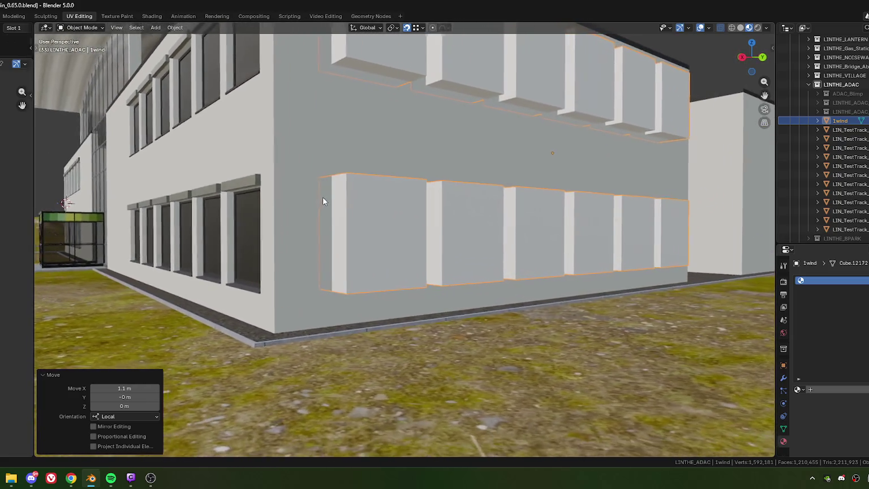
scroll(322, 197, down, 3)
scroll(362, 206, down, 2)
scroll(379, 213, down, 1)
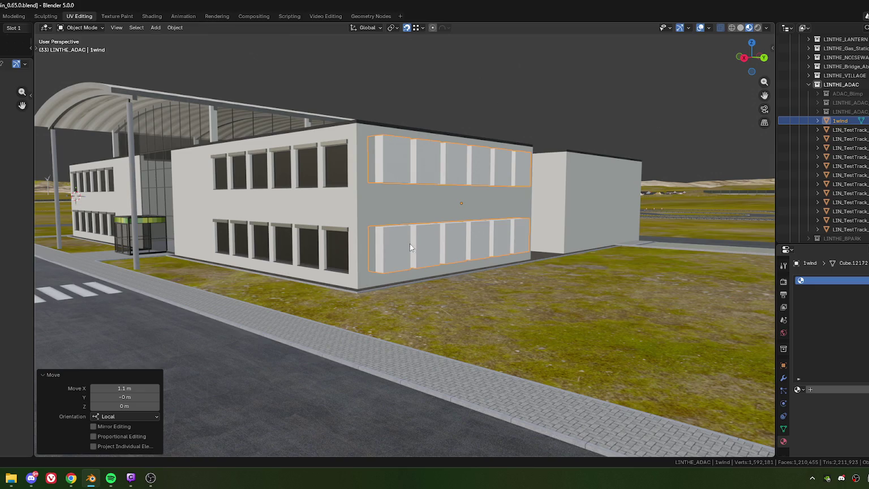
scroll(375, 245, up, 3)
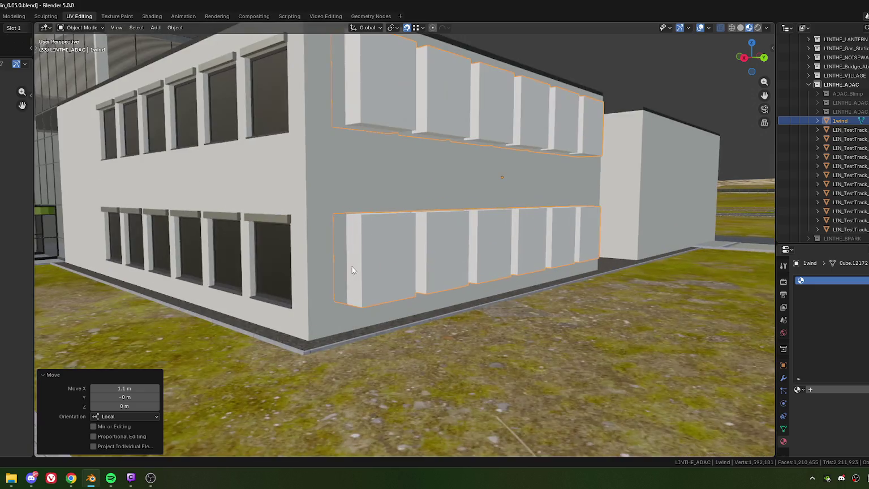
scroll(379, 251, up, 2)
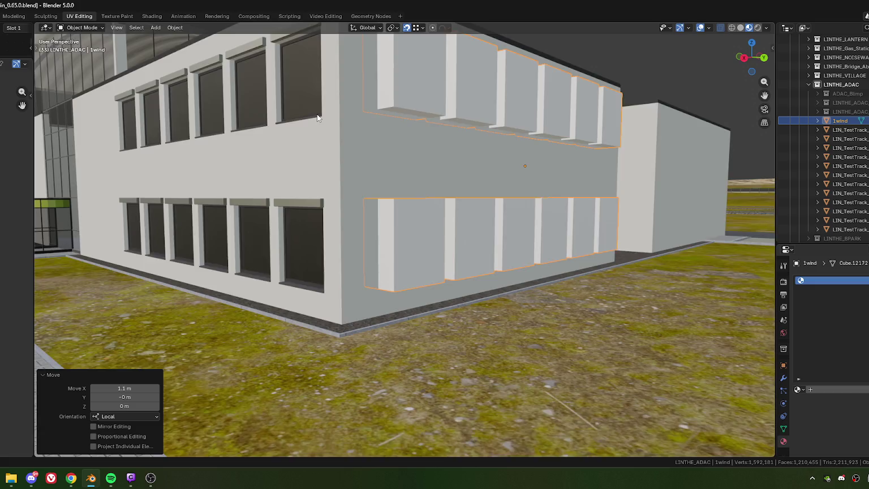
scroll(317, 117, up, 1)
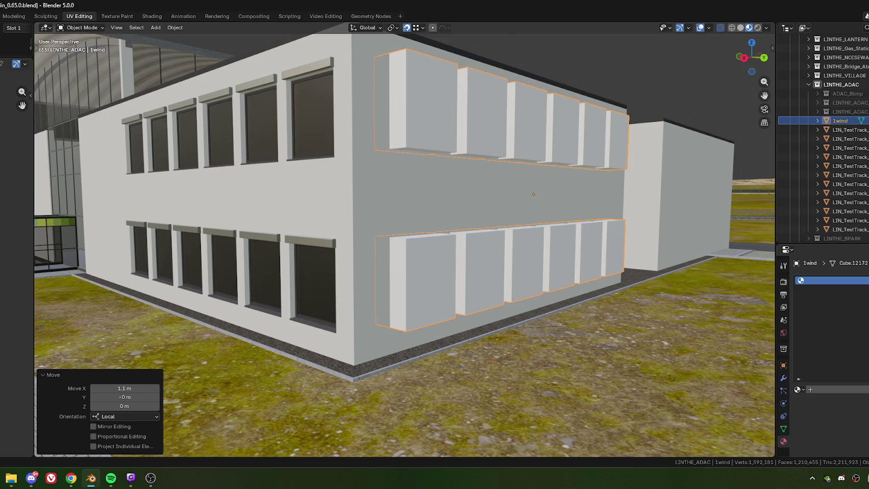
key(alt+Tab)
drag(707, 37, 527, 34)
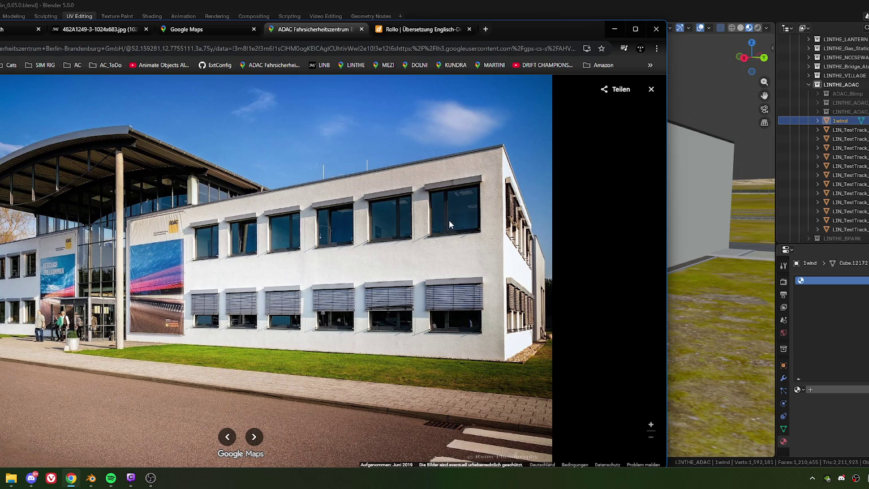
Minimize the Chrome window with the ADAC photo to reveal the Blender model
key(super+Down)
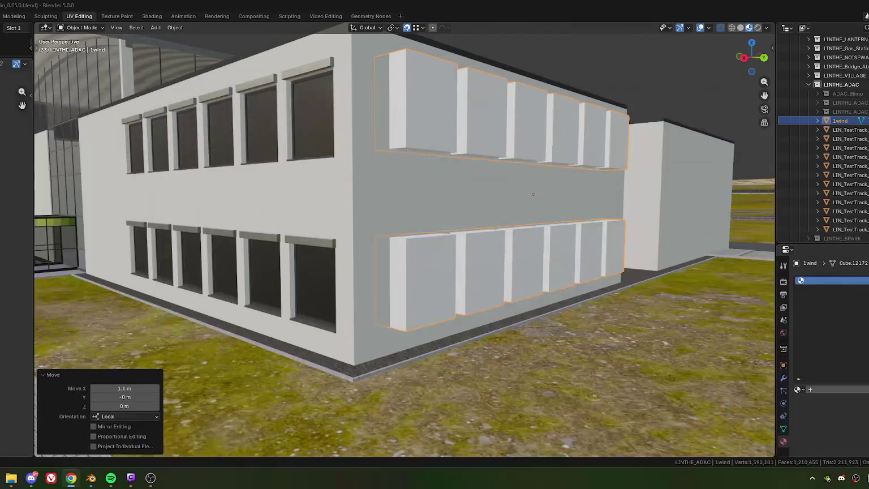
scroll(471, 214, down, 5)
mouse_move(471, 214)
middle_down()
mouse_move(402, 221)
mouse_move(397, 164)
middle_up()
scroll(442, 255, up, 6)
scroll(442, 254, down, 3)
scroll(355, 229, down, 3)
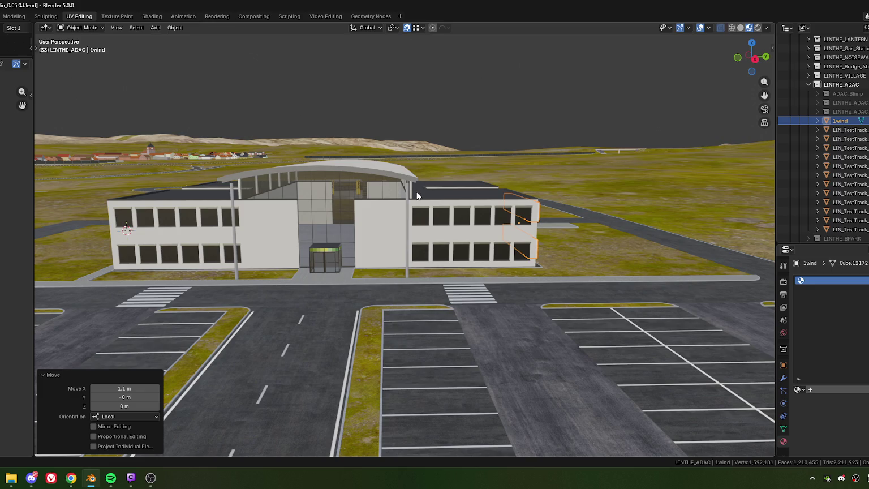
scroll(417, 195, up, 2)
scroll(441, 231, up, 4)
scroll(398, 237, up, 1)
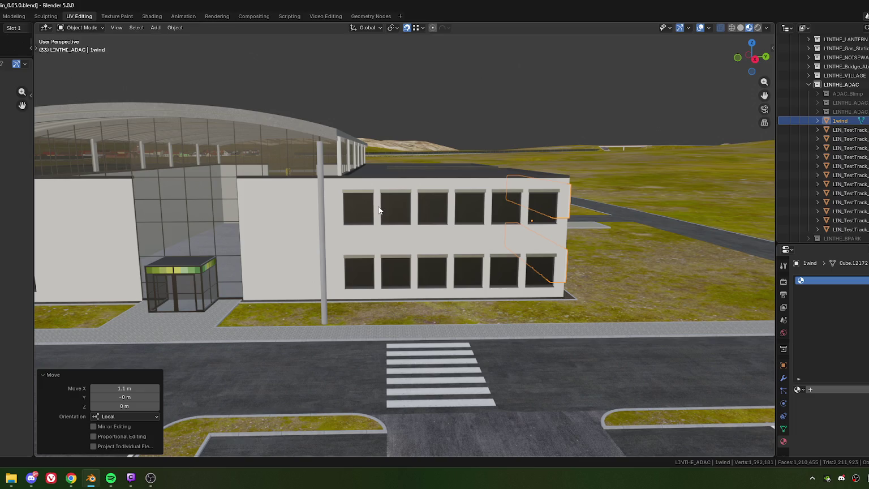
mouse_move(374, 212)
middle_down()
mouse_move(514, 268)
mouse_move(413, 255)
mouse_move(422, 264)
mouse_move(449, 228)
mouse_move(467, 245)
mouse_move(521, 241)
mouse_move(483, 232)
mouse_move(454, 246)
mouse_move(480, 234)
mouse_move(353, 249)
mouse_move(425, 234)
mouse_move(424, 225)
mouse_move(435, 230)
mouse_move(424, 219)
middle_up()
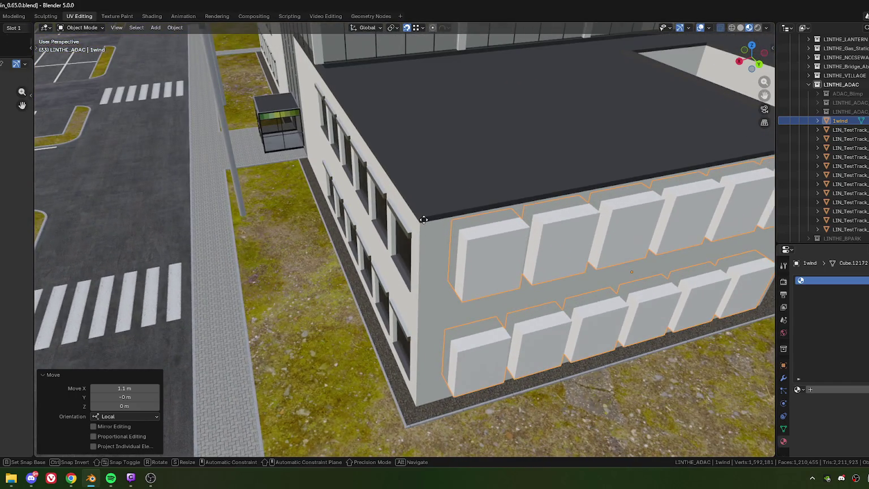
Slide the 1wind window set along the end wall on global X, then local X
key(g)
key(x)
key(x)
click(454, 272)
key(g)
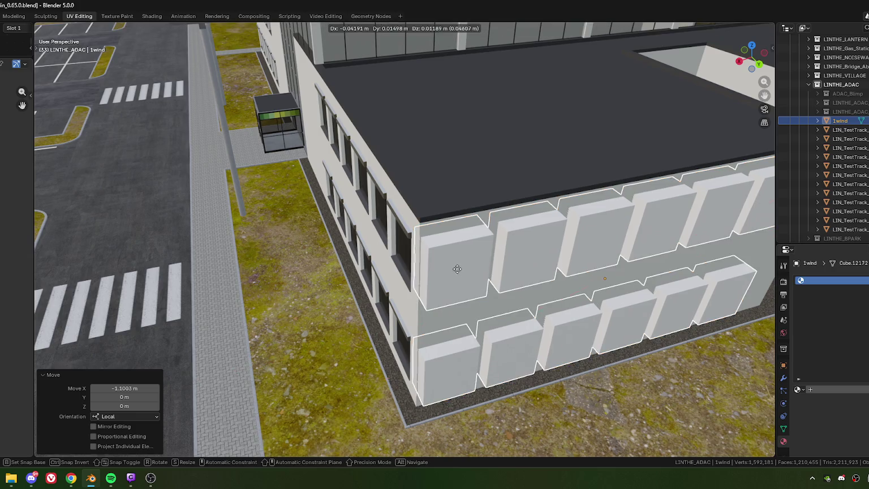
key(x)
key(x)
click(454, 282)
Set the local X move distance of the windows to exactly 0.6 m
click(107, 388)
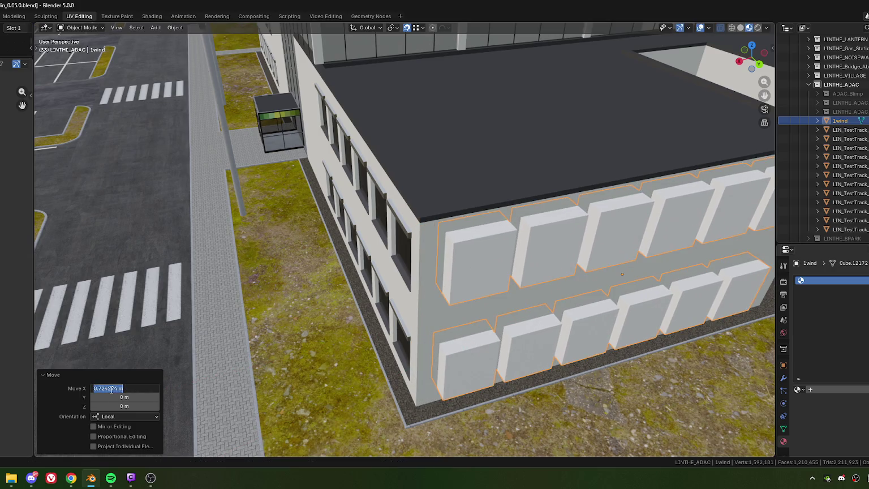
drag(99, 388, 138, 390)
text(6)
key(Return)
scroll(389, 219, down, 5)
mouse_move(408, 222)
middle_down()
mouse_move(377, 191)
mouse_move(382, 175)
mouse_move(361, 218)
mouse_move(432, 242)
middle_up()
scroll(376, 191, up, 4)
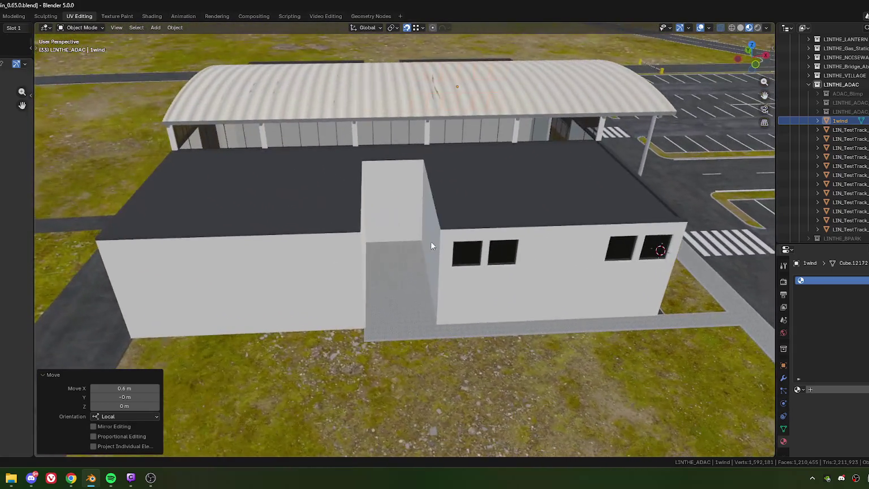
Move a corner vertex of the Office mesh 0.8 m along Y in Edit Mode
scroll(410, 246, up, 5)
scroll(417, 242, up, 1)
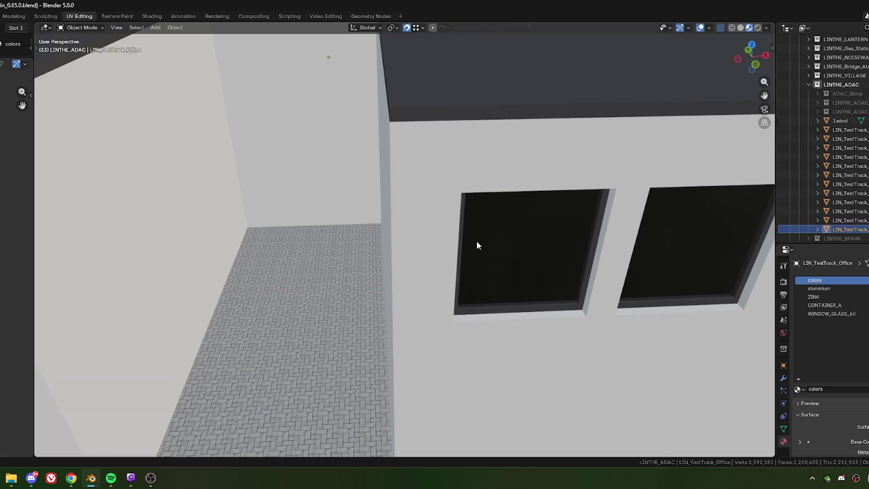
click(477, 240)
scroll(423, 240, down, 5)
key(Tab)
scroll(437, 229, up, 5)
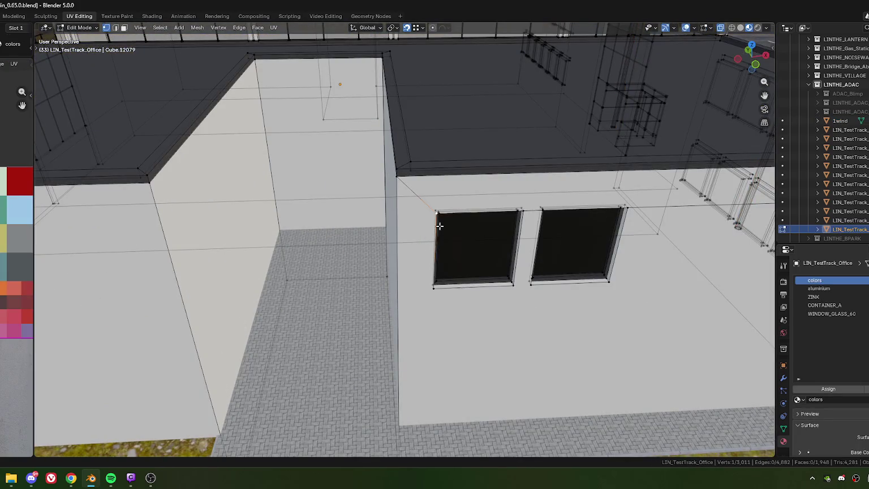
click(437, 212)
middle_drag(436, 212, 448, 236)
key(g)
key(x)
key(y)
click(336, 224)
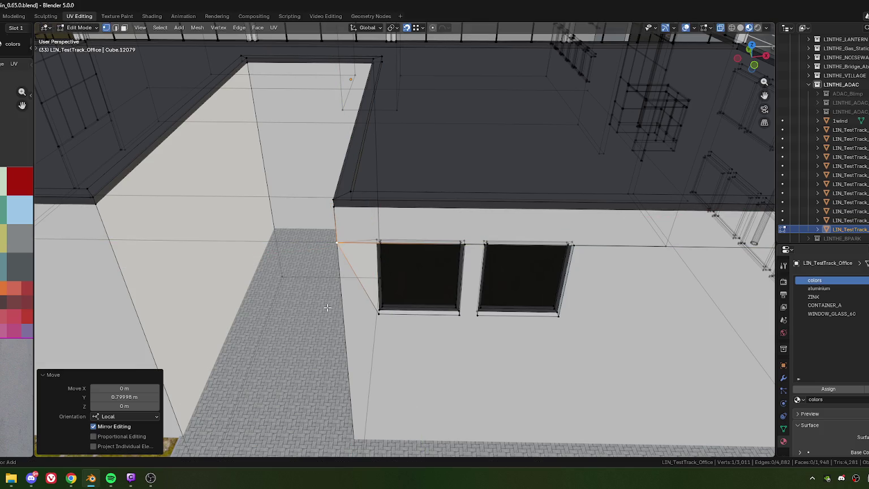
Back in Object Mode, shift the 1wind window set 1.6 m along its local X
scroll(327, 308, down, 3)
scroll(396, 294, down, 8)
middle_drag(396, 293, 329, 234)
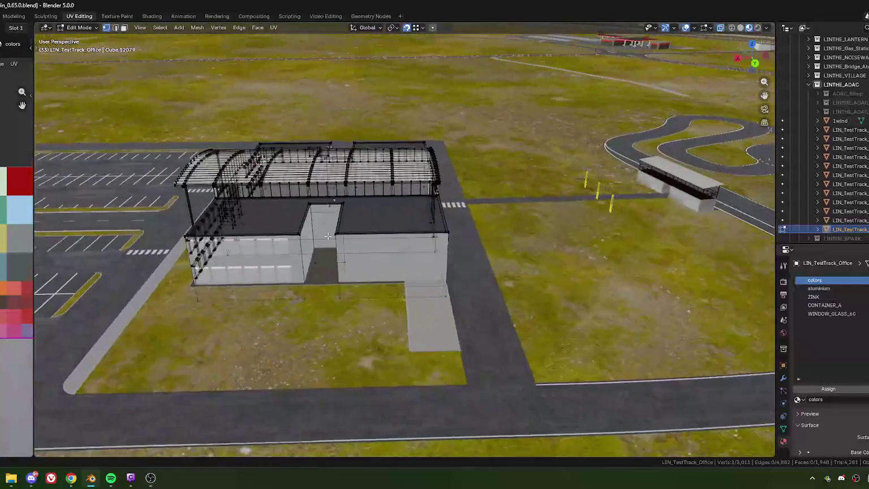
scroll(328, 234, up, 2)
scroll(377, 271, up, 6)
key(Tab)
mouse_move(383, 268)
middle_down()
mouse_move(396, 244)
mouse_move(357, 259)
middle_up()
click(396, 248)
key(g)
key(y)
key(x)
key(x)
click(356, 270)
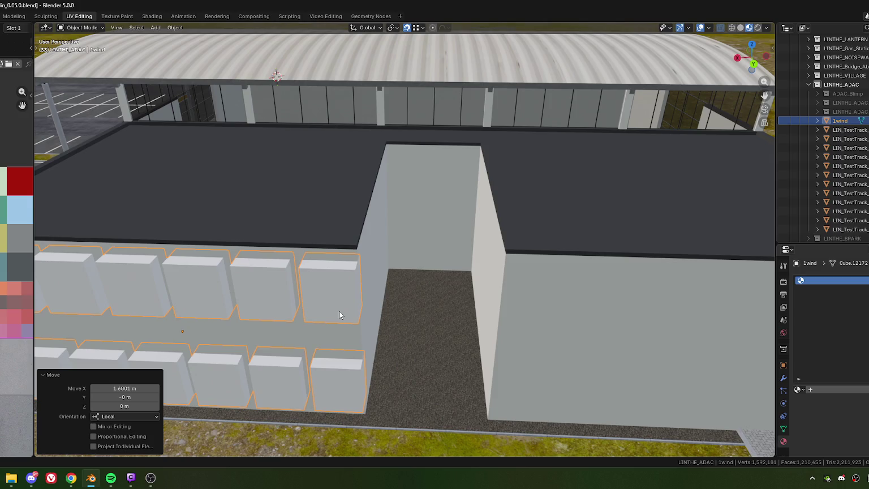
scroll(341, 312, down, 8)
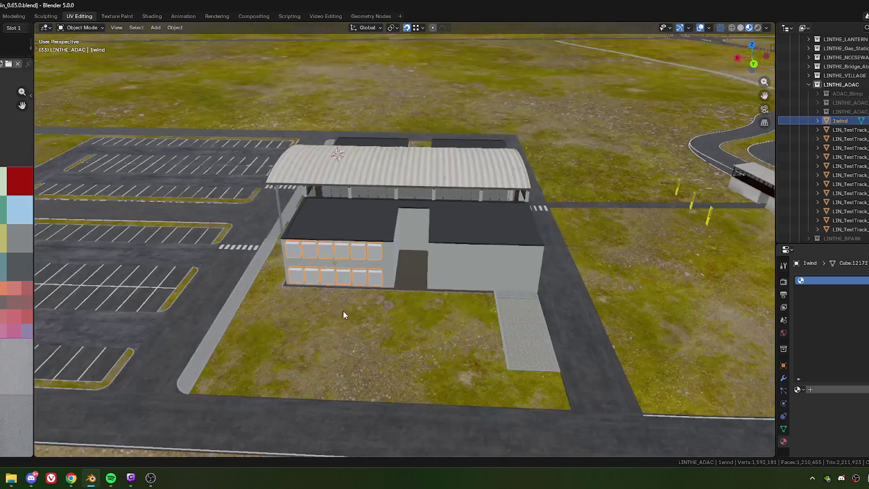
scroll(351, 300, up, 4)
scroll(359, 286, up, 2)
middle_drag(362, 287, 390, 246)
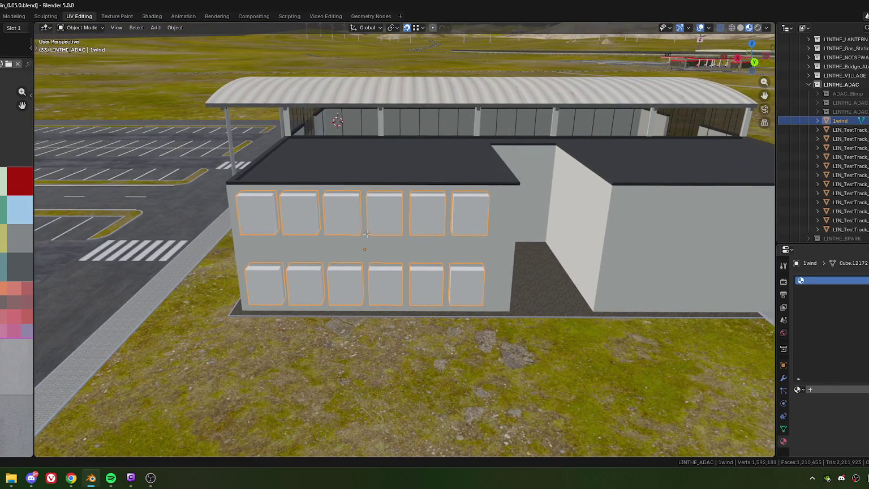
key(Tab)
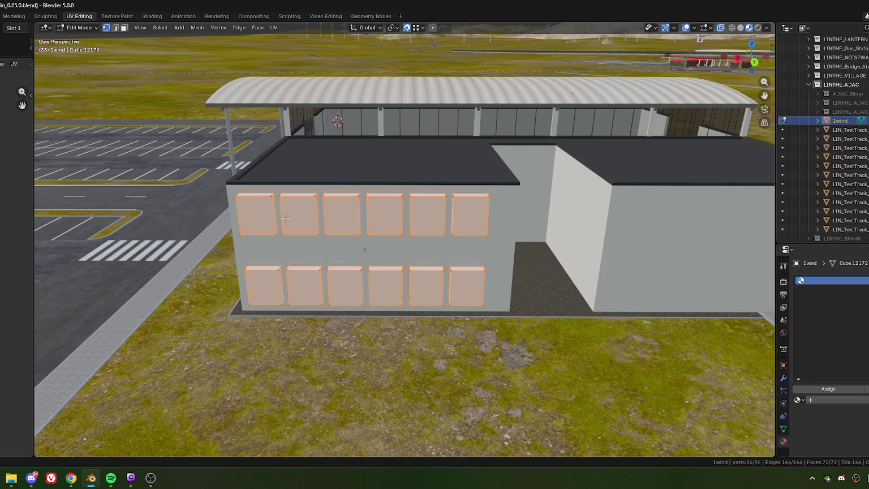
shift+middle_drag(285, 214, 363, 242)
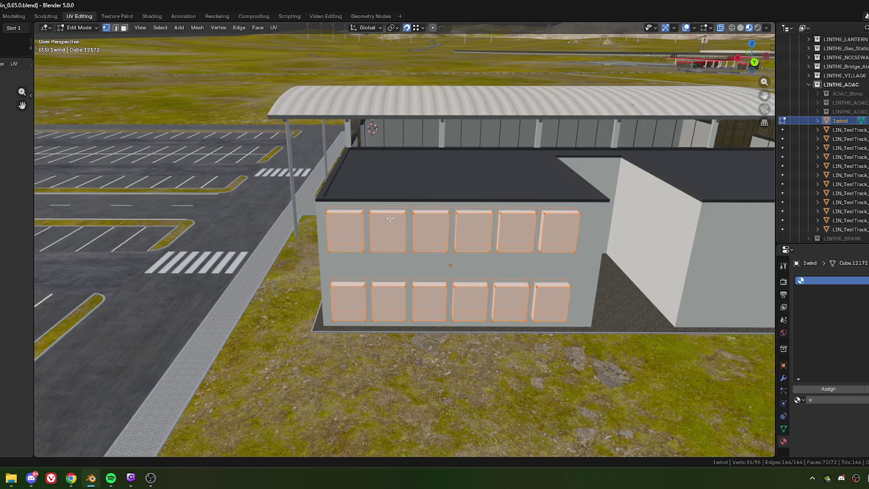
shift+middle_drag(396, 219, 392, 231)
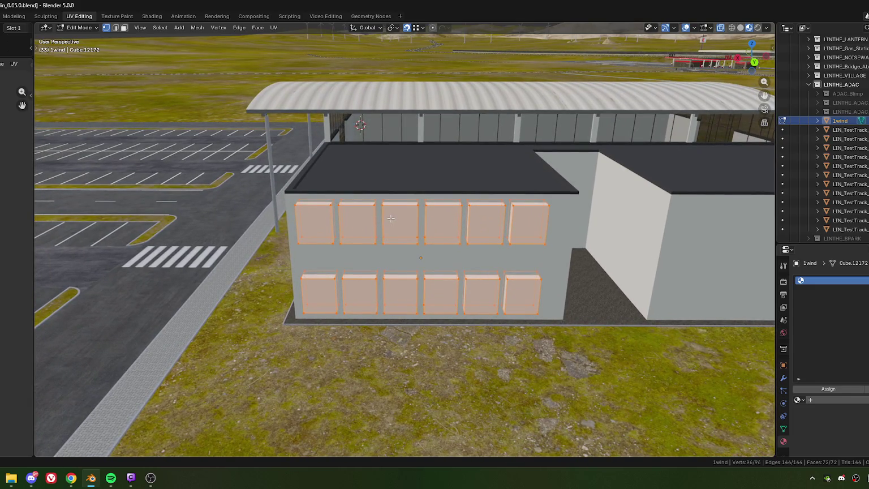
mouse_move(379, 226)
shift+middle_down()
mouse_move(377, 203)
mouse_move(440, 203)
mouse_move(280, 211)
shift+middle_up()
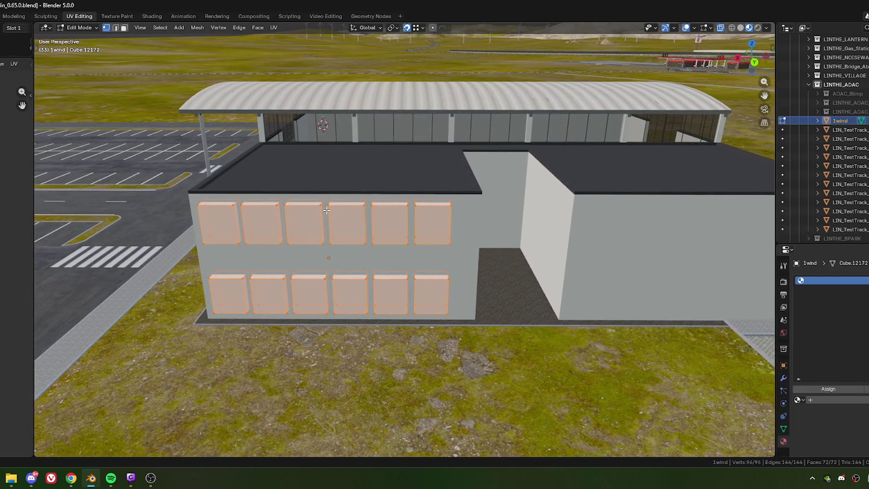
mouse_move(382, 208)
shift+middle_down()
mouse_move(349, 220)
mouse_move(388, 190)
mouse_move(334, 197)
shift+middle_up()
drag(328, 190, 439, 227)
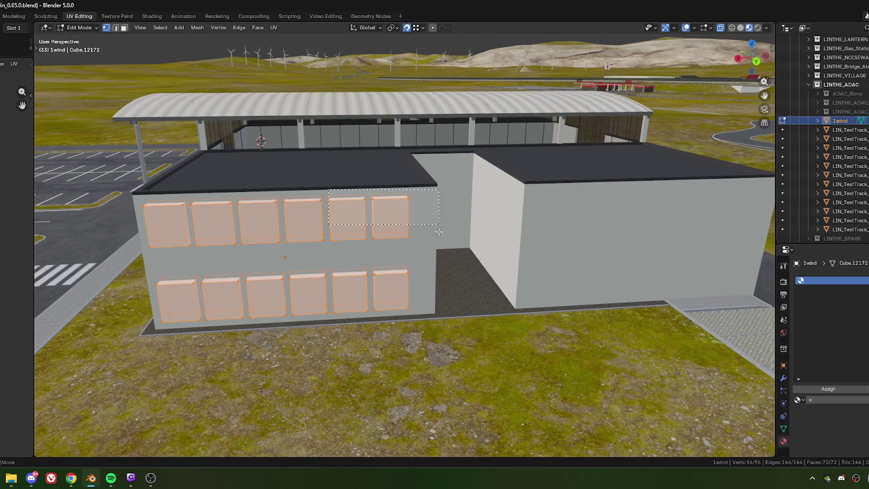
Select the complete upper and lower right-hand window blocks with Ctrl+L
key(ctrl+l)
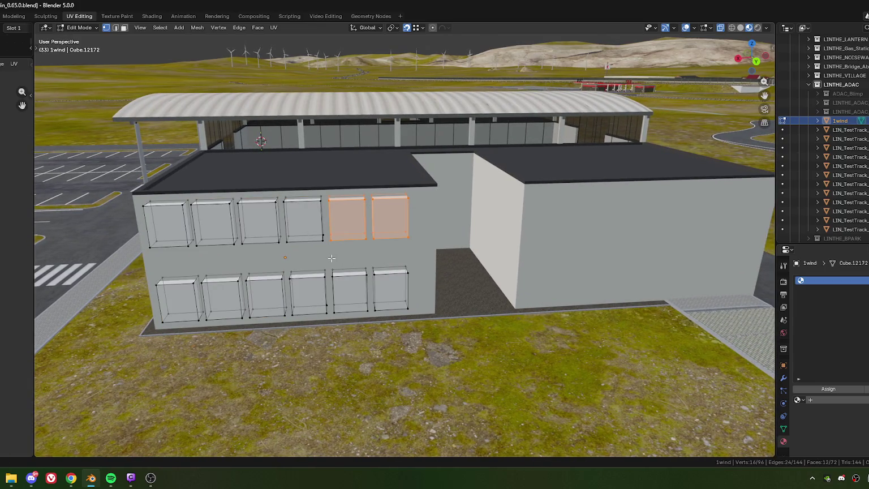
shift+drag(447, 297, 325, 263)
mouse_move(325, 263)
middle_down()
mouse_move(320, 293)
mouse_move(334, 304)
mouse_move(335, 283)
mouse_move(362, 270)
middle_up()
key(ctrl+l)
Shift the right-hand windows -0.8 m along the wall on X
key(g)
key(x)
key(x)
click(335, 276)
key(g)
key(x)
key(x)
click(373, 268)
click(114, 389)
drag(102, 389, 143, 386)
text(8)
key(Return)
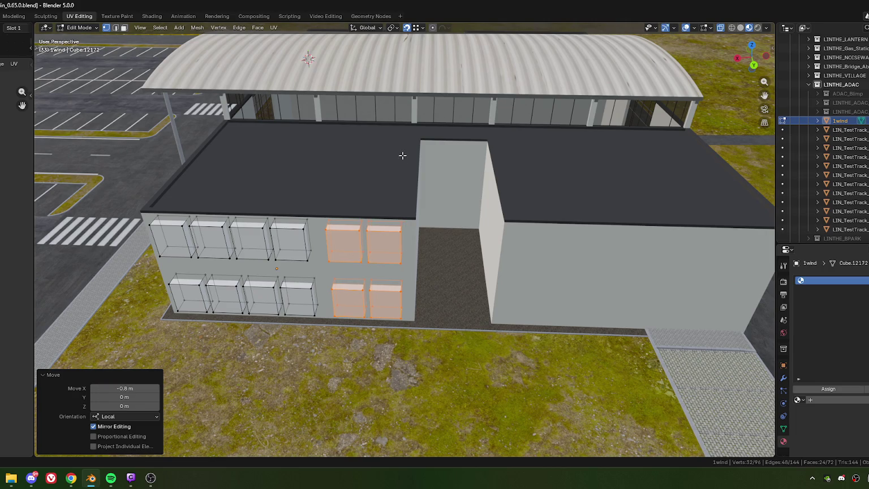
Select the whole middle window blocks using face mode and Ctrl+L
mouse_move(403, 156)
middle_down()
mouse_move(351, 239)
mouse_move(352, 231)
middle_up()
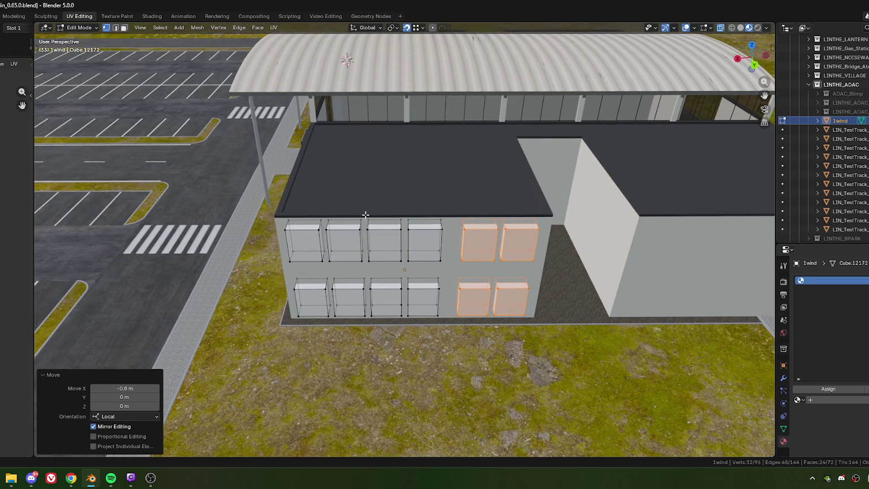
key(3)
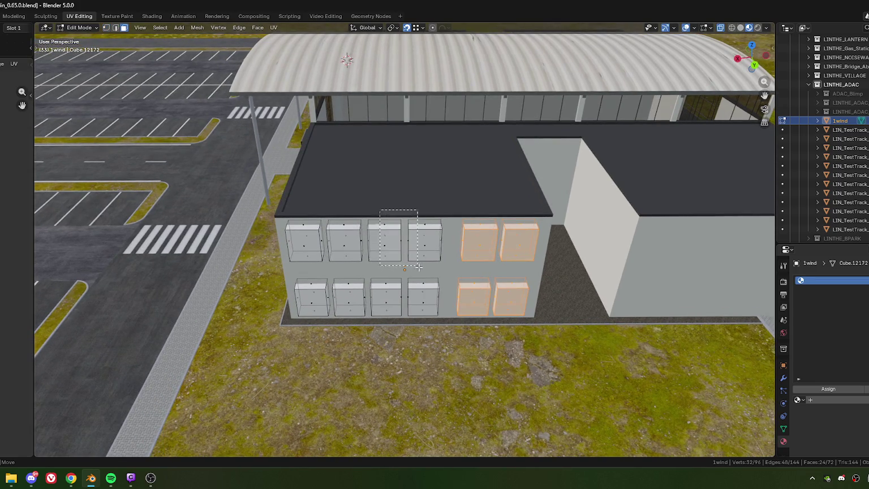
click(385, 237)
drag(387, 213, 431, 324)
key(ctrl+l)
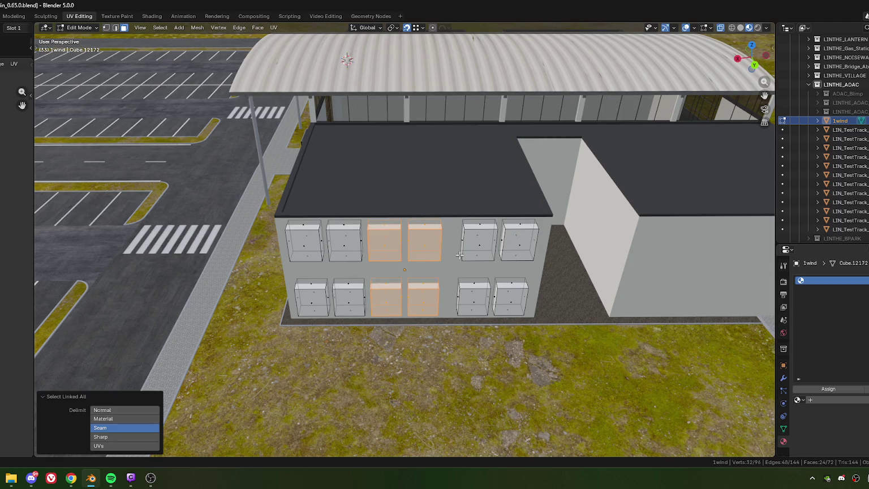
scroll(483, 211, up, 2)
scroll(438, 237, up, 5)
scroll(401, 261, down, 6)
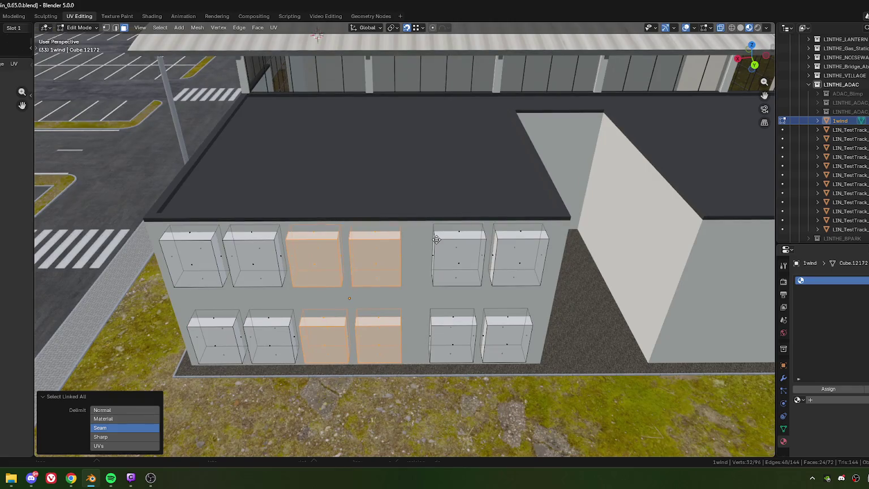
Move the middle windows -1.59977/2 (−0.79988 m) along X to centre them, then exit Edit Mode
key(g)
key(x)
click(344, 248)
shift+middle_drag(344, 248, 412, 248)
key(g)
key(x)
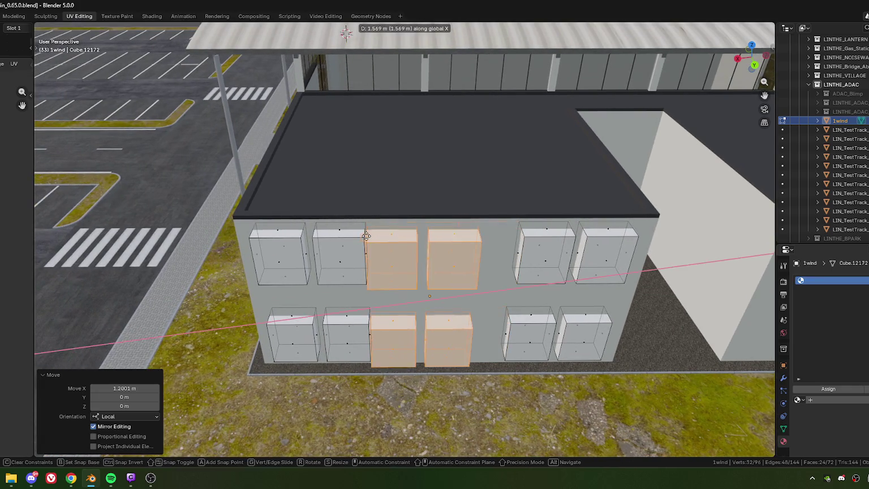
click(368, 249)
double_click(142, 389)
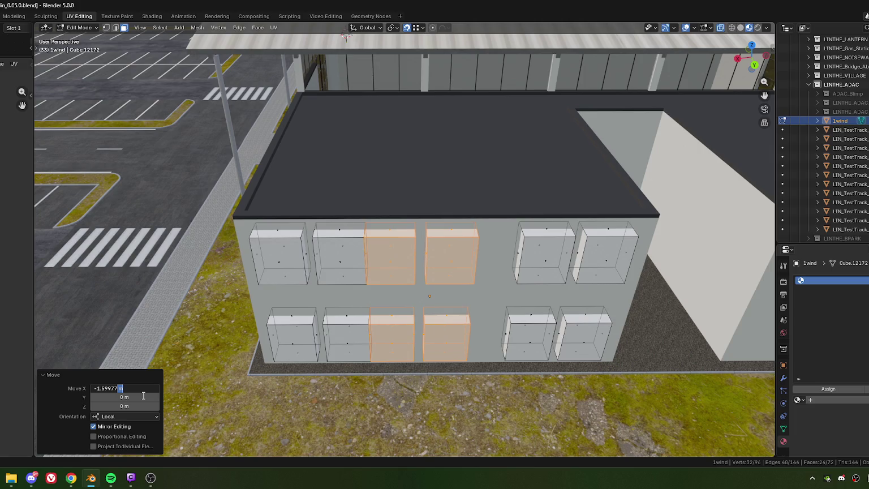
text(/2)
key(Return)
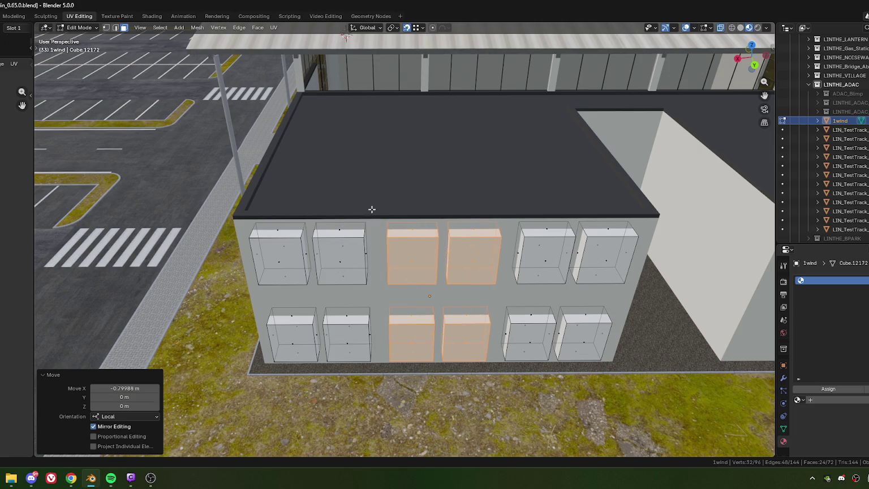
scroll(368, 208, down, 2)
scroll(369, 207, down, 2)
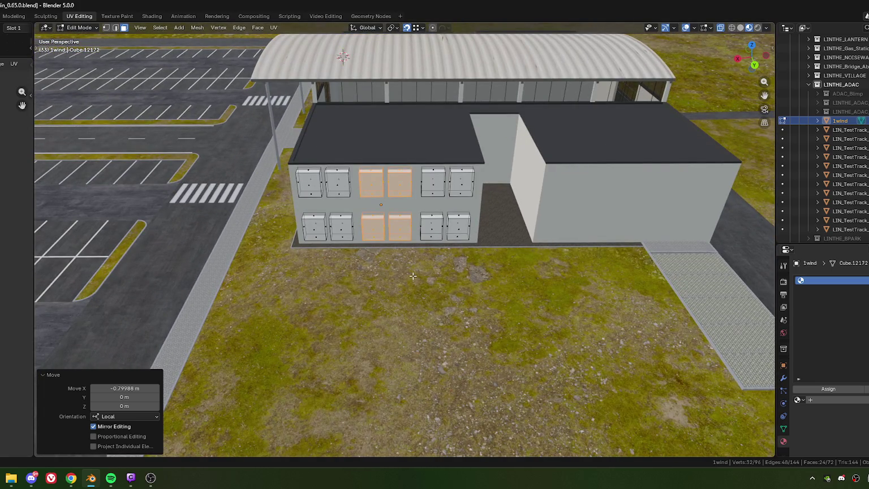
key(Tab)
Orbit and pan to a raised view showing the front wall and roof
mouse_move(415, 249)
middle_down()
mouse_move(407, 177)
mouse_move(420, 234)
mouse_move(428, 227)
mouse_move(410, 217)
mouse_move(443, 227)
middle_up()
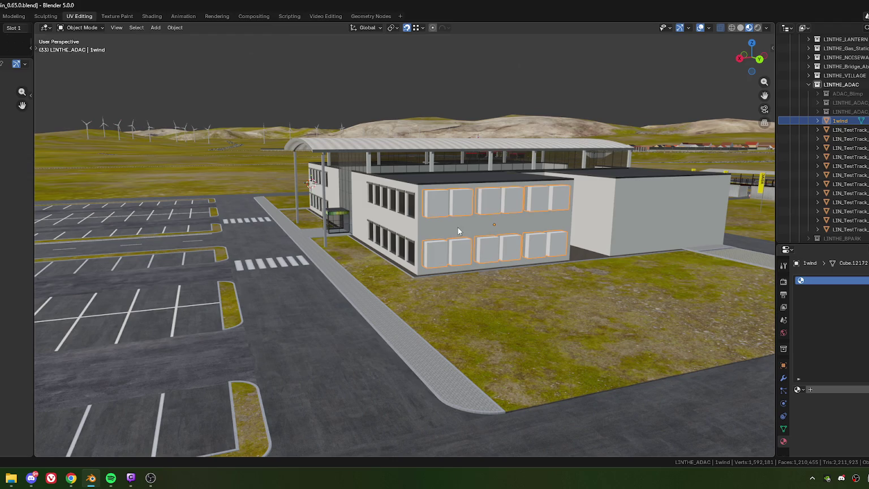
shift+middle_drag(484, 225, 451, 214)
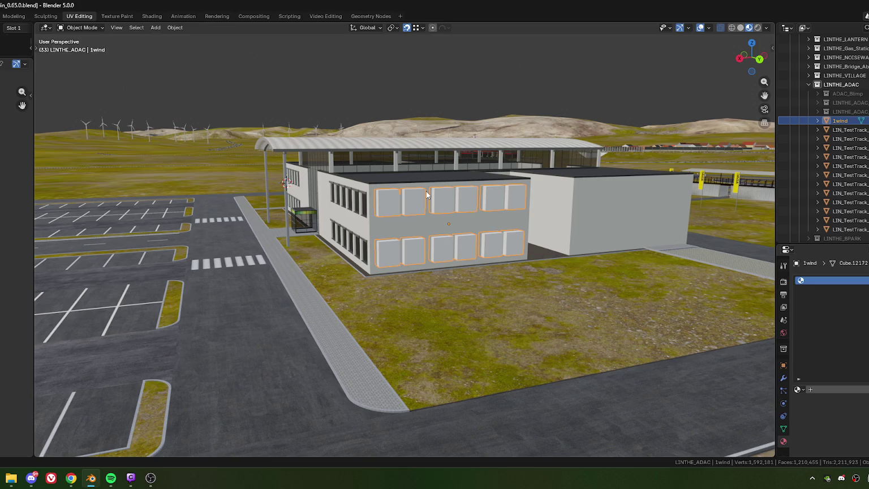
scroll(395, 221, down, 1)
scroll(395, 228, up, 3)
scroll(378, 222, up, 2)
scroll(351, 182, down, 2)
mouse_move(386, 202)
middle_down()
mouse_move(401, 217)
mouse_move(379, 230)
middle_up()
In Edit Mode, select the top faces of all six upper-floor windows
key(Tab)
click(379, 229)
shift+click(416, 226)
shift+click(456, 222)
shift+click(489, 220)
shift+click(526, 217)
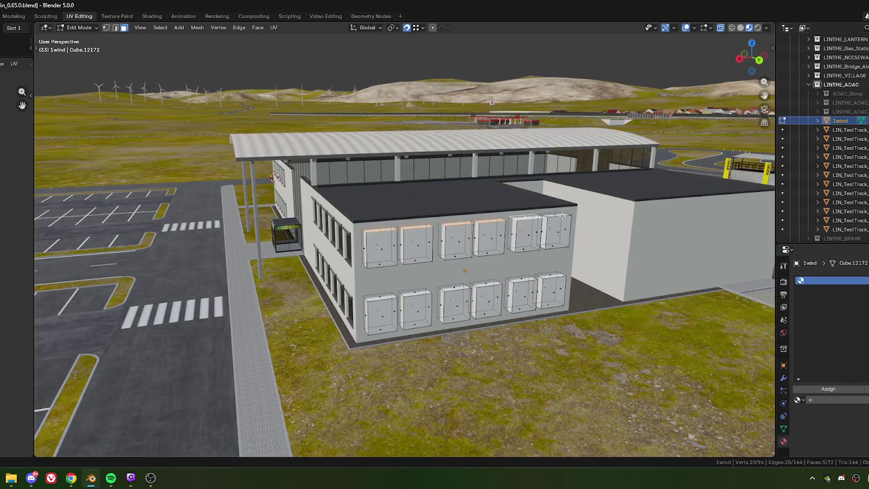
shift+click(556, 215)
scroll(509, 227, up, 4)
mouse_move(487, 243)
middle_down()
mouse_move(471, 266)
mouse_move(385, 262)
mouse_move(401, 230)
mouse_move(412, 246)
mouse_move(429, 241)
mouse_move(427, 219)
middle_up()
scroll(385, 262, up, 5)
scroll(402, 229, down, 5)
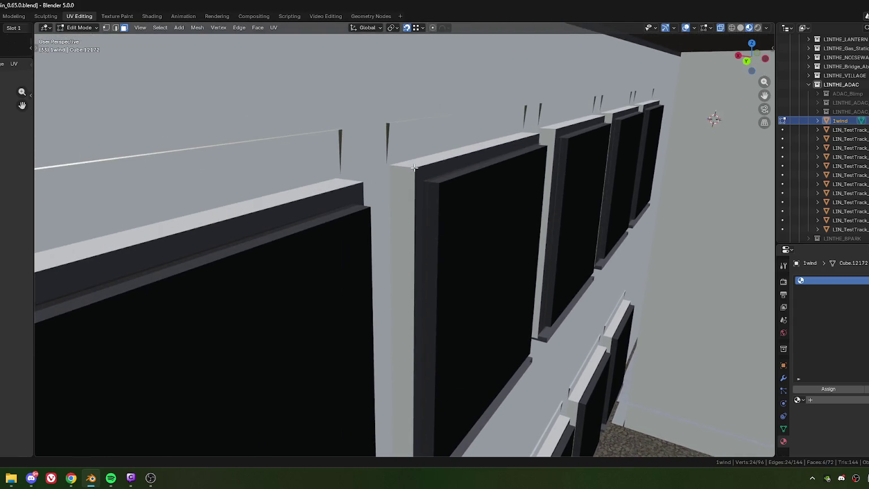
Lower the upper window tops by 0.4 m, then select the six upper window bottom faces
key(shift+r)
key(KP_Decimal)
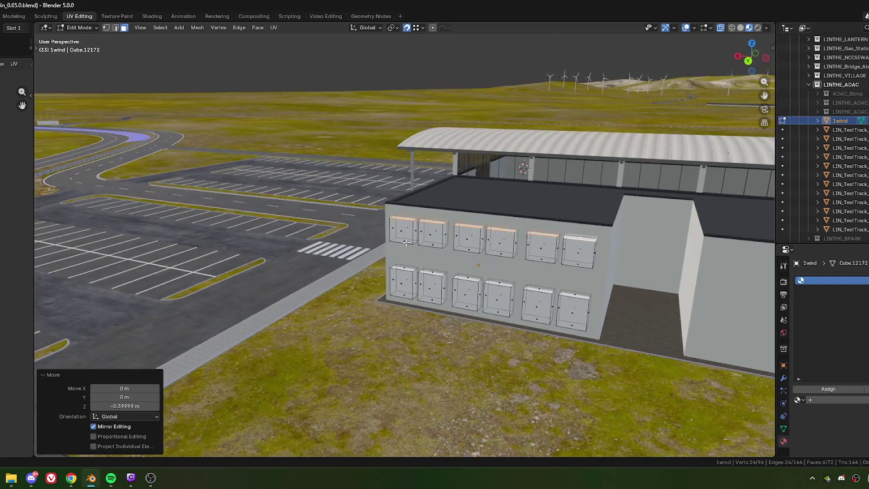
click(404, 244)
shift+click(434, 245)
shift+click(469, 250)
shift+click(502, 255)
shift+click(541, 261)
shift+click(578, 266)
shift+click(407, 245)
key(KP_Decimal)
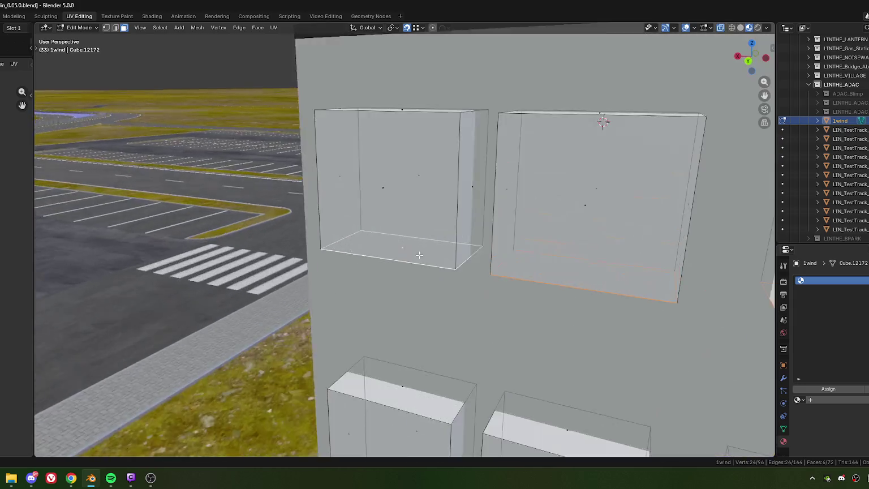
Lower the selected upper window bottoms 0.2 m along Z
mouse_move(420, 254)
middle_down()
mouse_move(453, 254)
mouse_move(461, 223)
middle_up()
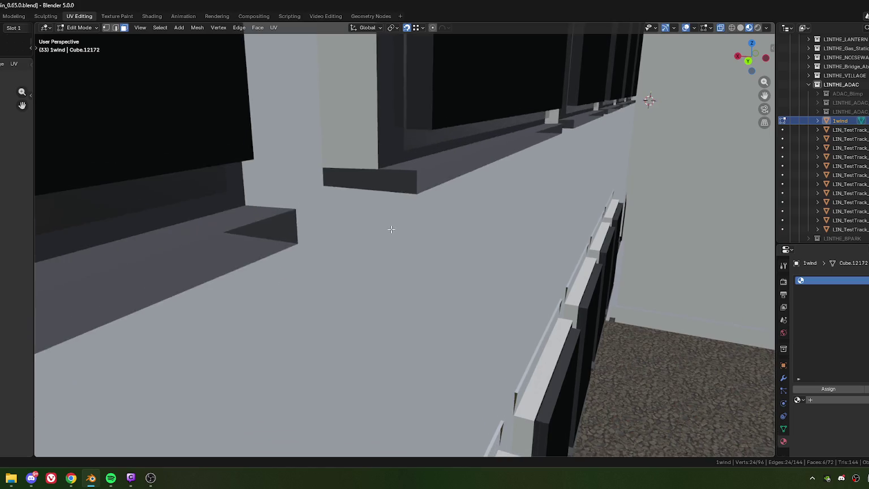
middle_drag(398, 231, 348, 164)
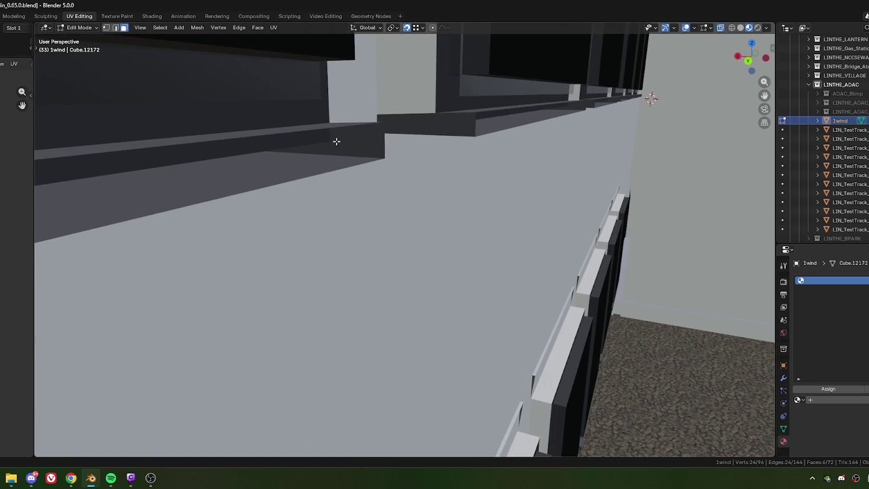
mouse_move(403, 181)
shift+middle_down()
mouse_move(400, 203)
mouse_move(416, 225)
mouse_move(353, 279)
mouse_move(307, 275)
mouse_move(481, 249)
mouse_move(402, 263)
mouse_move(413, 267)
mouse_move(355, 223)
mouse_move(392, 255)
mouse_move(339, 249)
shift+middle_up()
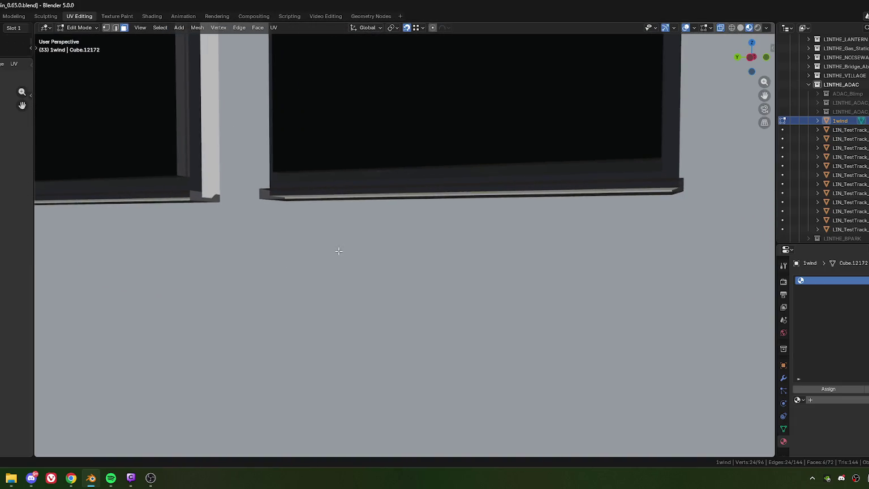
key(g)
key(z)
key(Return)
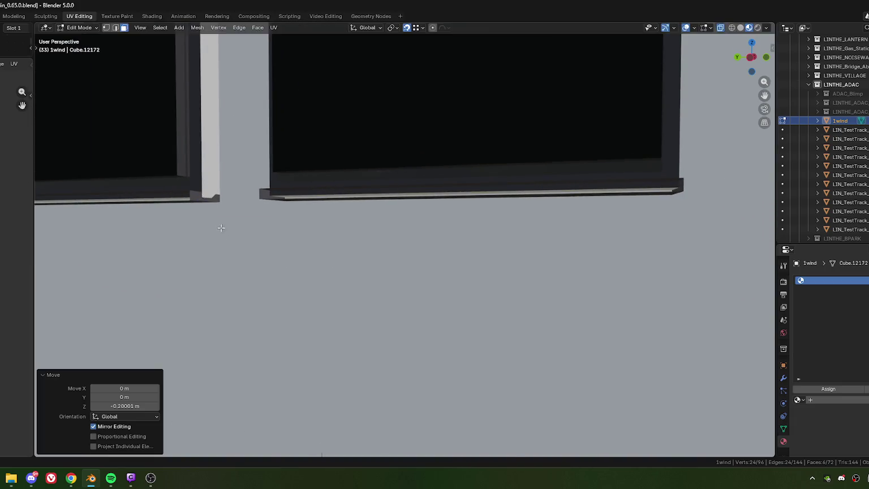
scroll(226, 238, down, 5)
mouse_move(232, 256)
middle_down()
mouse_move(340, 301)
mouse_move(444, 377)
middle_up()
click(701, 267)
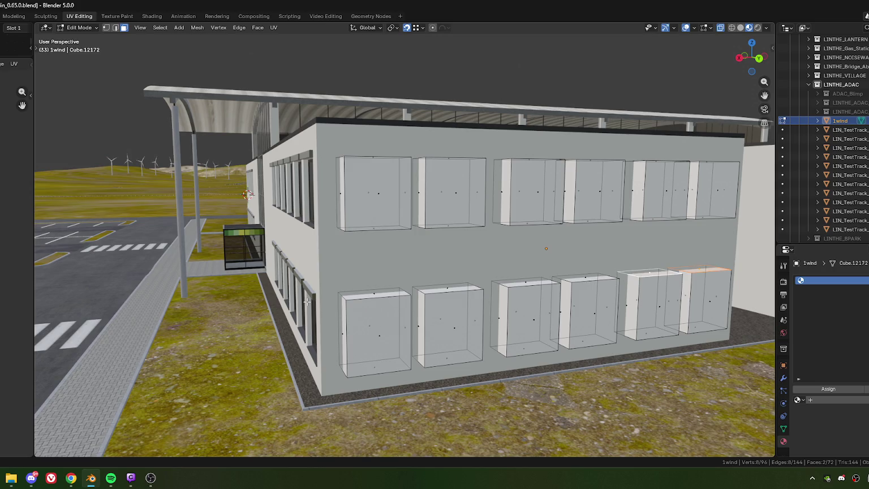
Add the four remaining lower-row window tops to the selection
shift+click(588, 278)
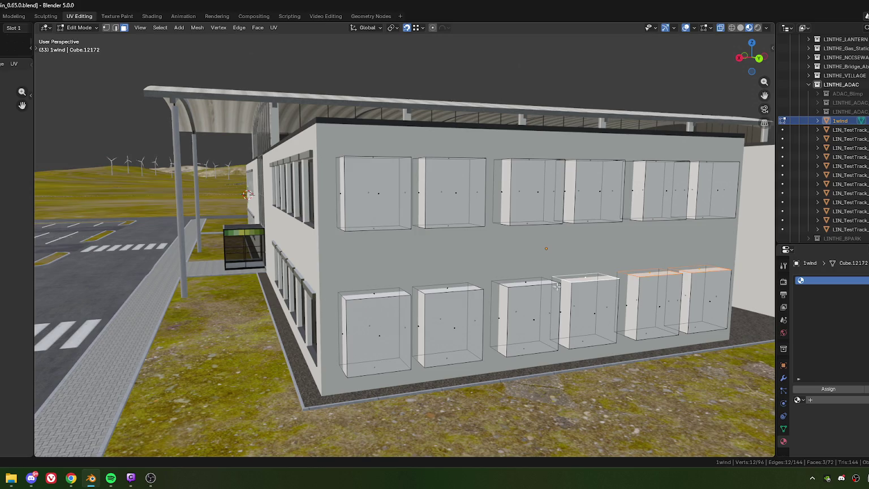
shift+click(522, 281)
shift+click(447, 290)
shift+click(375, 293)
shift+middle_drag(351, 364, 396, 294)
scroll(363, 342, up, 5)
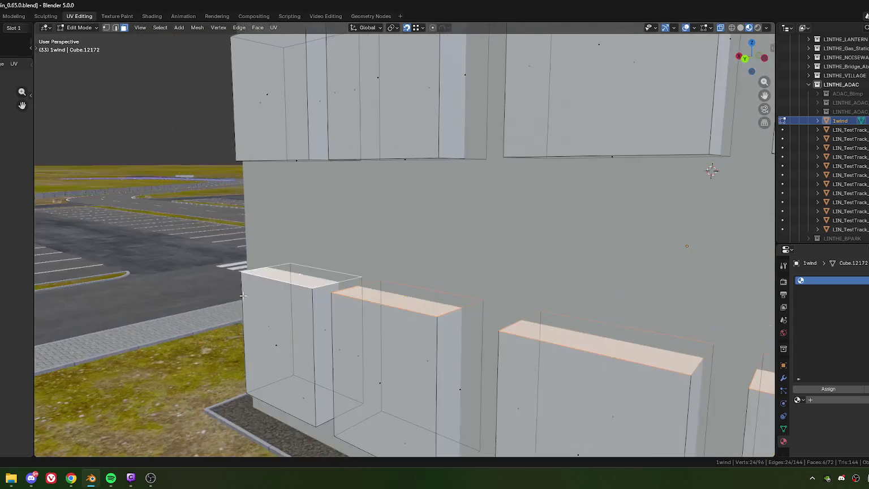
scroll(420, 255, up, 5)
scroll(420, 254, up, 4)
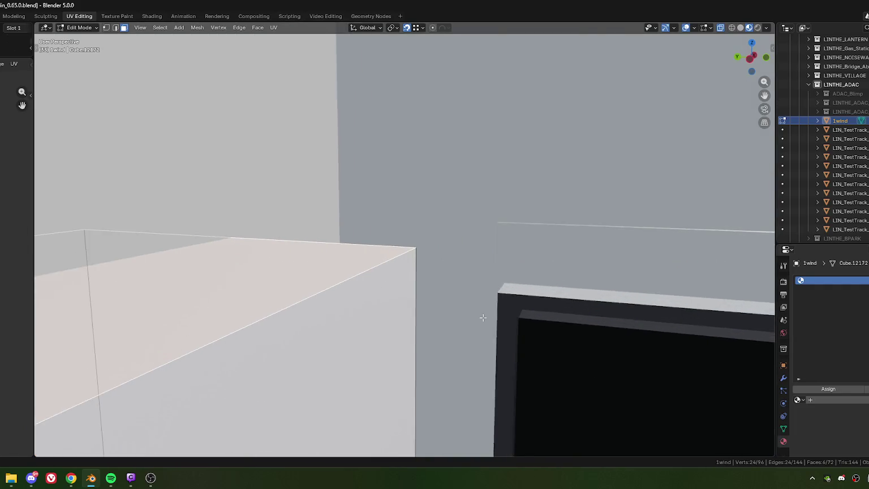
Select the bottom faces of six window cutter boxes on the wall
middle_drag(477, 368, 341, 260)
scroll(342, 260, up, 2)
scroll(330, 240, down, 3)
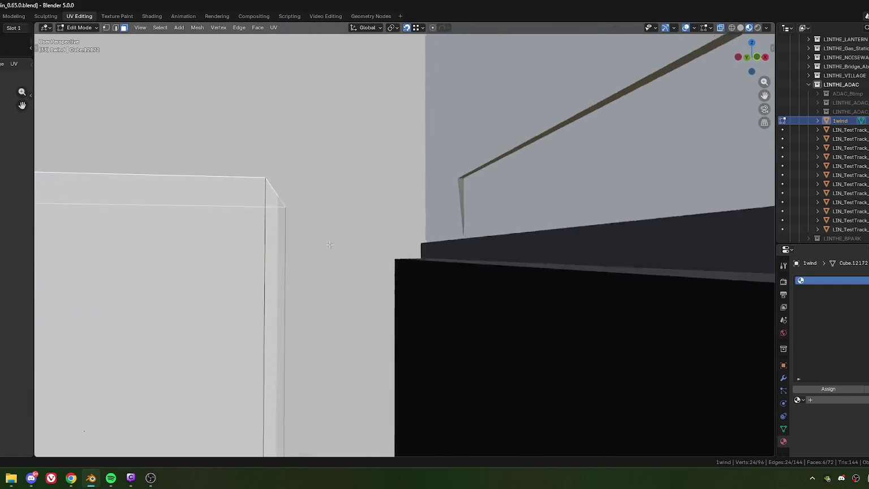
scroll(339, 248, down, 3)
scroll(373, 272, down, 4)
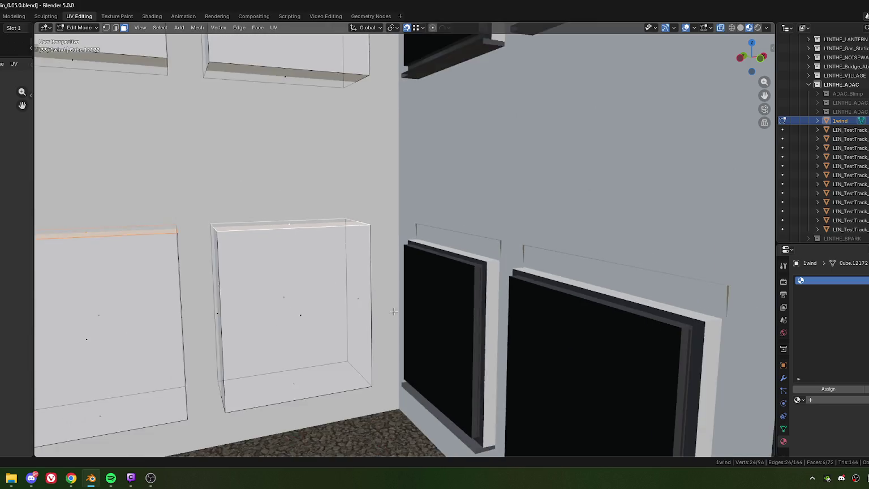
scroll(385, 227, down, 3)
scroll(395, 169, down, 1)
middle_drag(394, 169, 427, 226)
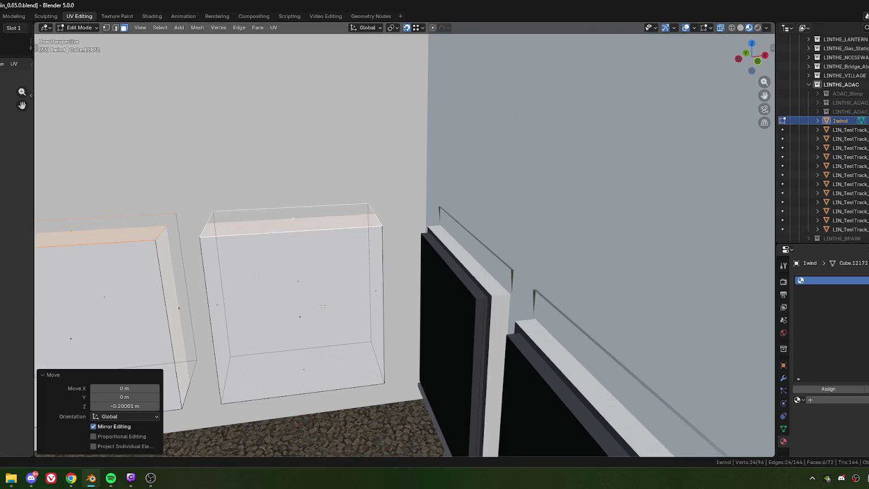
scroll(427, 227, up, 5)
scroll(139, 276, down, 3)
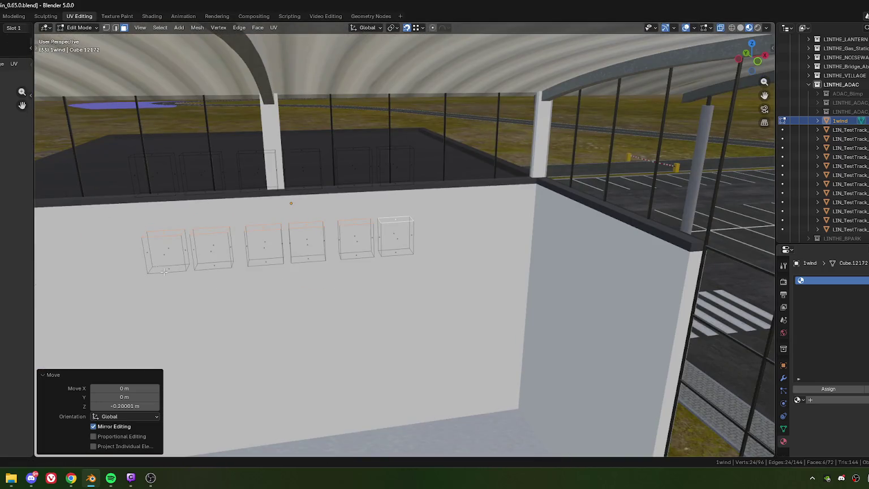
click(162, 271)
shift+click(212, 266)
shift+click(264, 262)
shift+click(307, 258)
shift+click(356, 255)
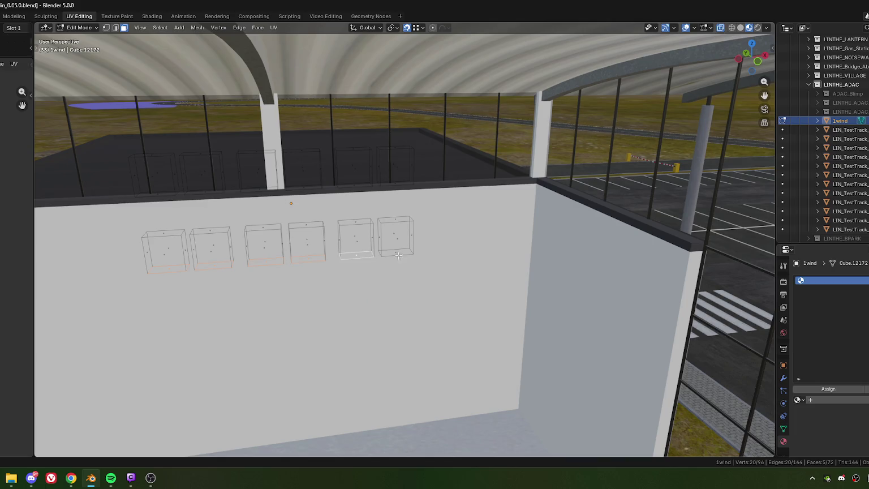
shift+click(398, 255)
Move the selected bottom faces to a common height, then return to Object Mode
scroll(410, 280, up, 3)
scroll(453, 317, up, 2)
scroll(492, 351, up, 2)
scroll(525, 378, up, 2)
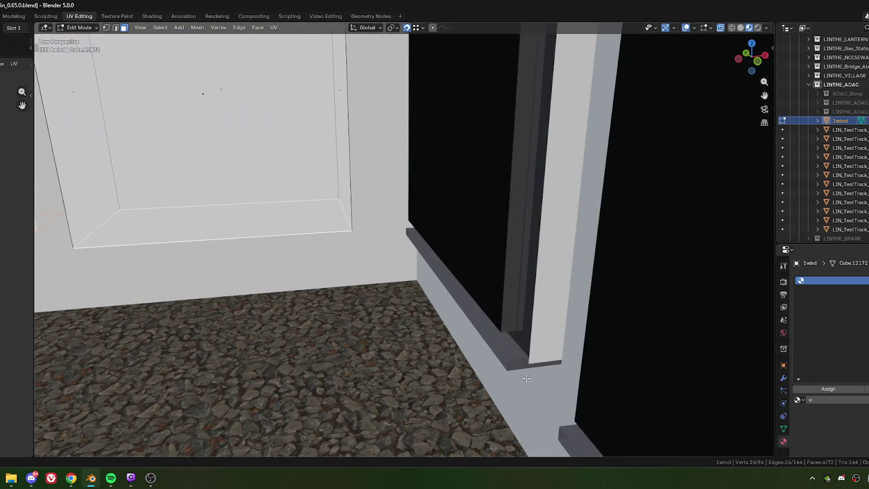
key(g)
click(525, 378)
scroll(396, 317, down, 3)
scroll(313, 273, down, 2)
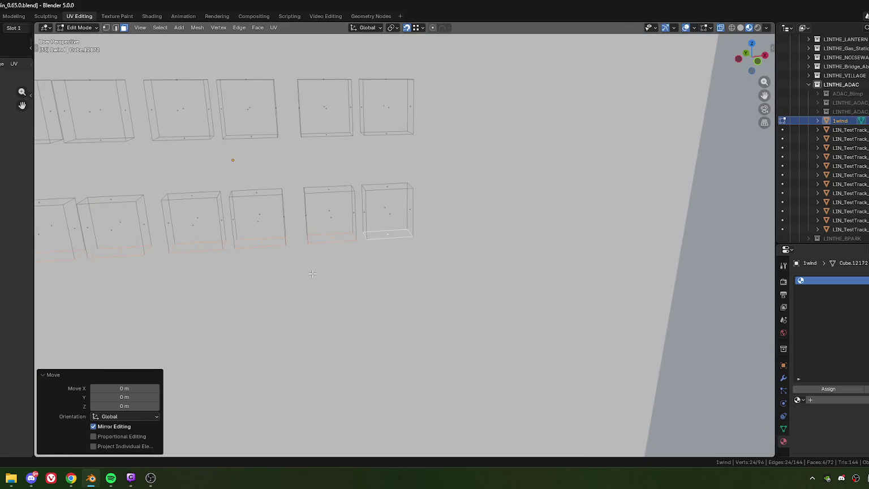
mouse_move(313, 274)
middle_down()
mouse_move(366, 197)
mouse_move(384, 261)
mouse_move(371, 253)
mouse_move(378, 235)
middle_up()
scroll(367, 197, down, 3)
key(Tab)
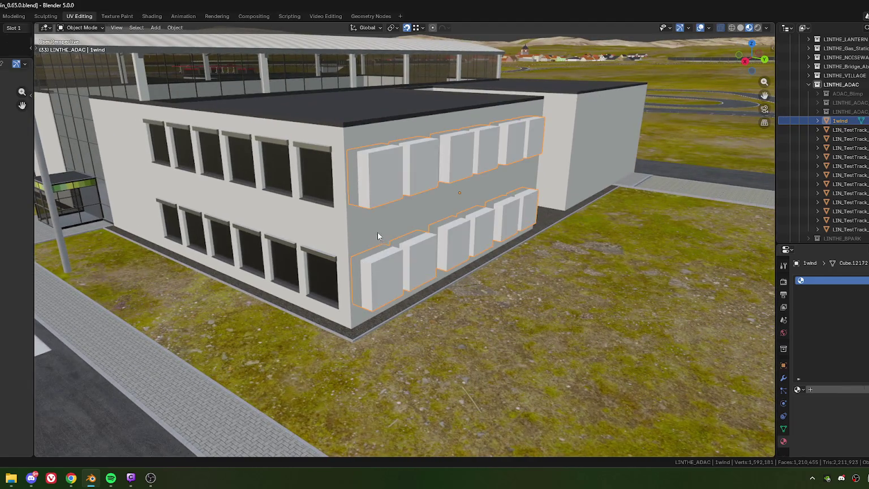
Add a Boolean modifier to LIN_TestTrack_Office with 1wind as the cutter object
click(376, 232)
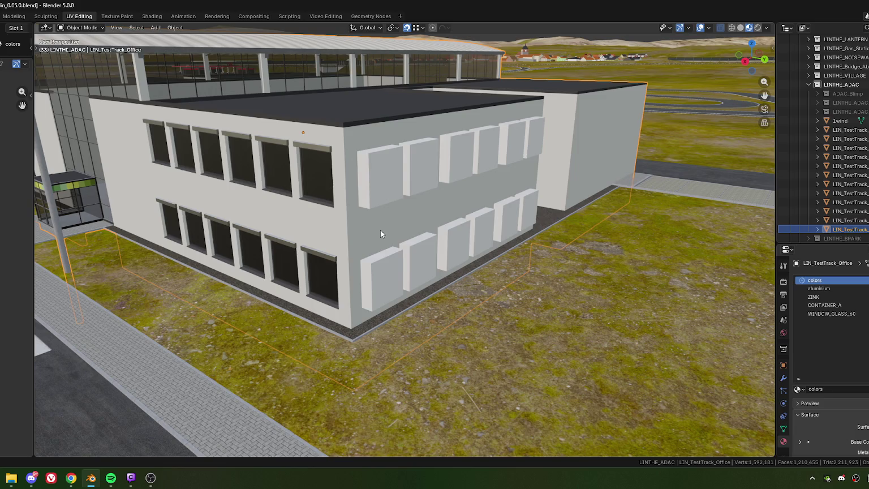
click(784, 320)
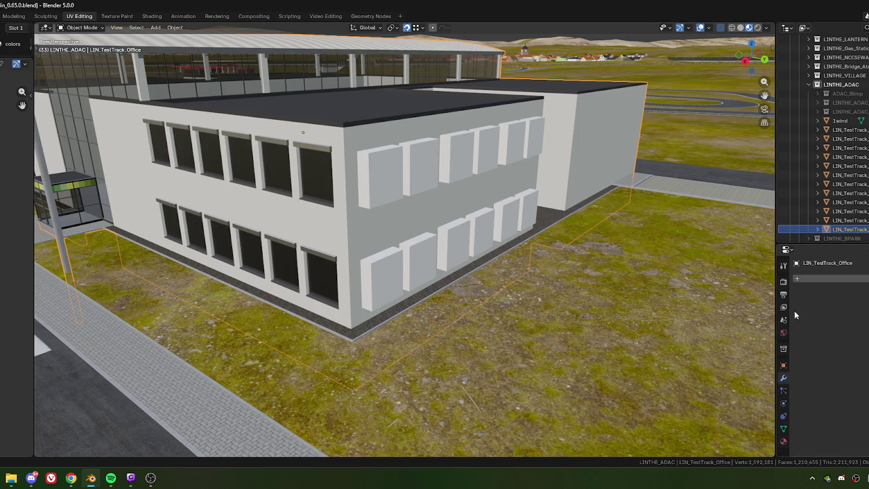
click(812, 279)
click(815, 277)
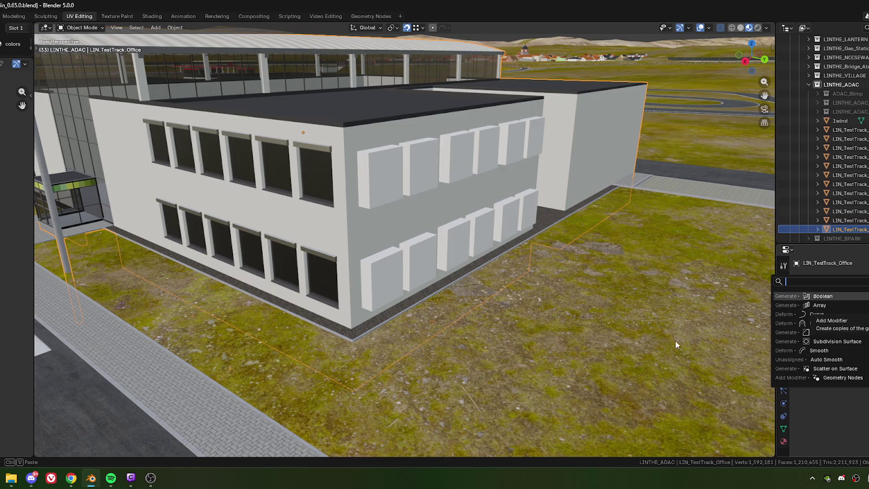
key(Return)
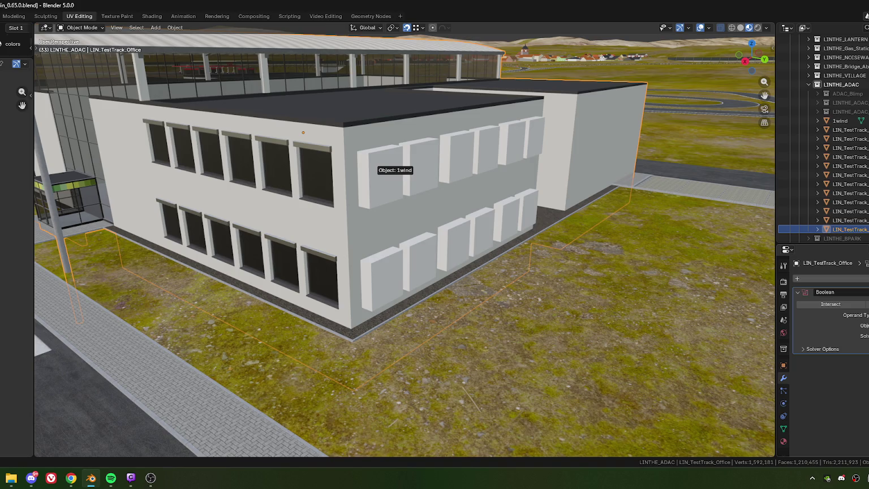
click(374, 164)
click(71, 479)
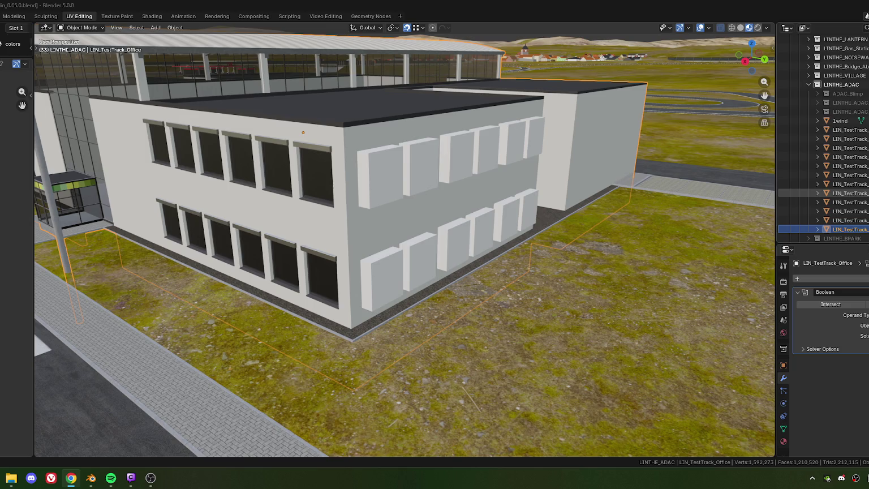
middle_drag(603, 295, 467, 250)
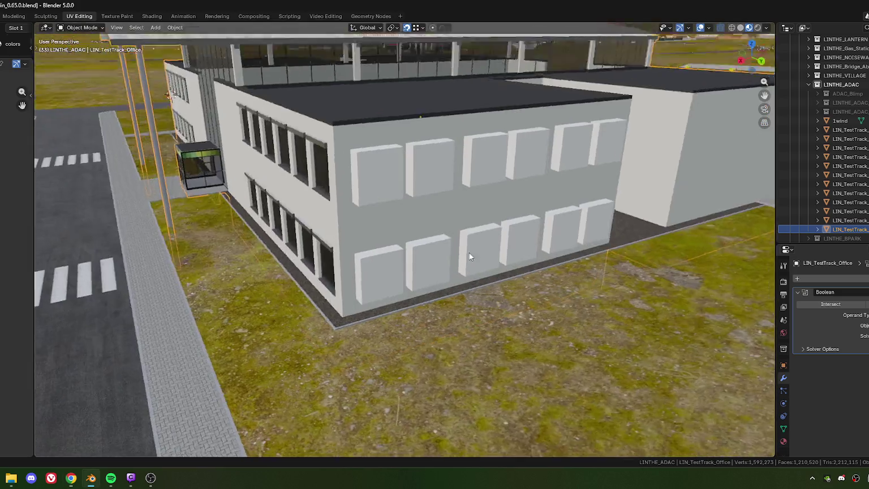
Delete the 1wind window boxes and enter Edit Mode on the office mesh
mouse_move(372, 235)
middle_down()
mouse_move(315, 216)
mouse_move(394, 248)
mouse_move(376, 223)
middle_up()
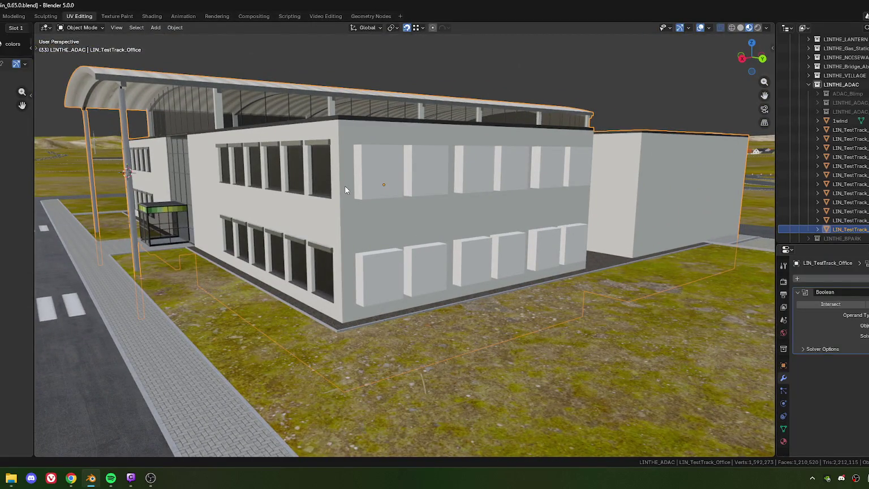
click(395, 207)
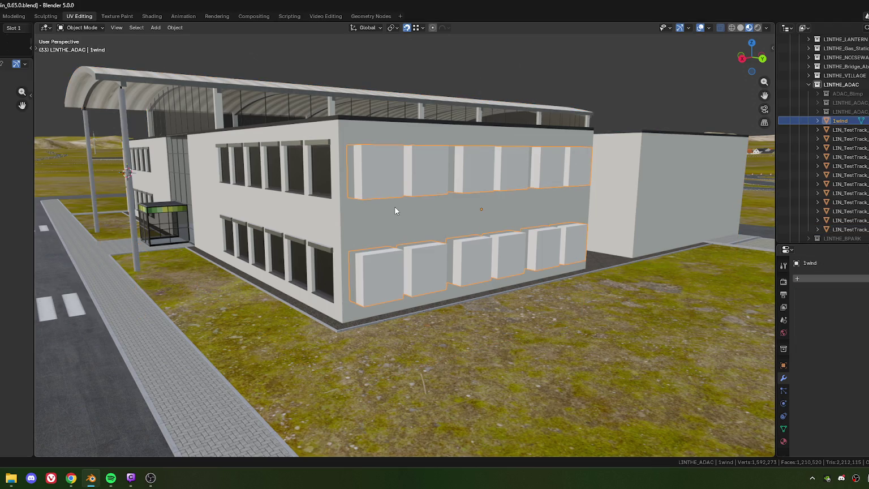
key(Delete)
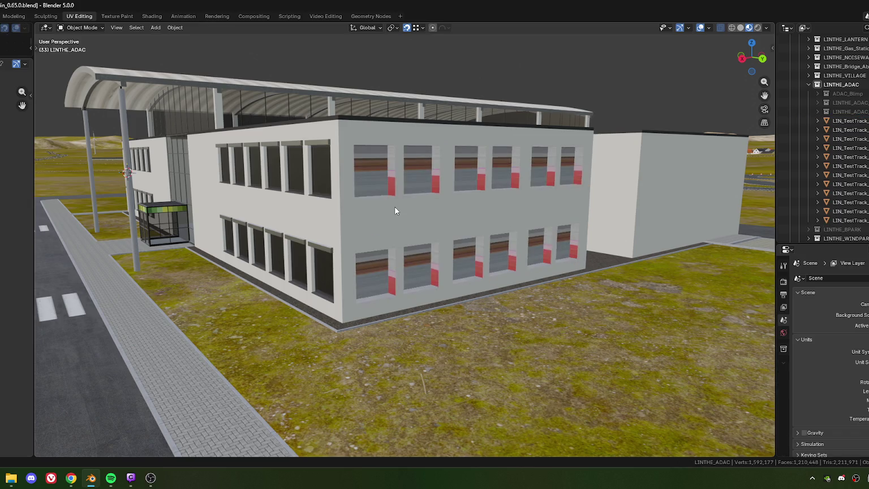
middle_drag(395, 206, 382, 170)
click(378, 248)
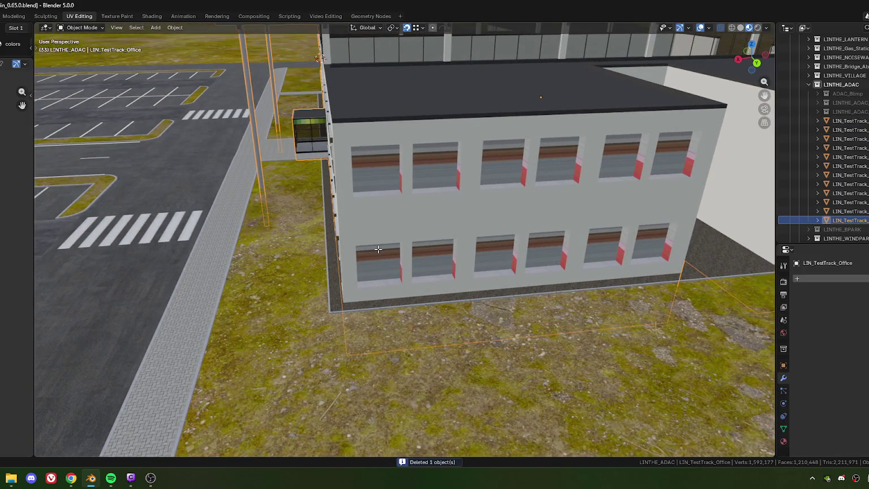
key(Tab)
middle_drag(378, 248, 380, 177)
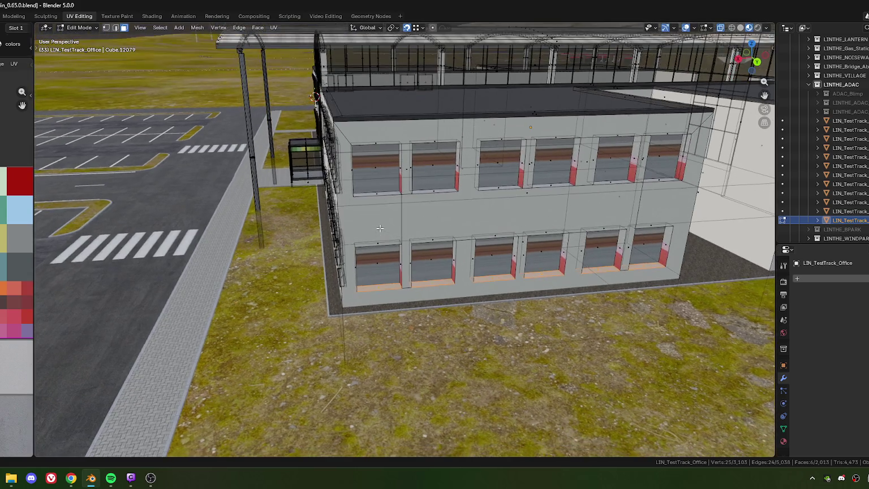
Select the twelve window faces, six upper and six lower
click(377, 168)
shift+click(436, 169)
shift+click(499, 165)
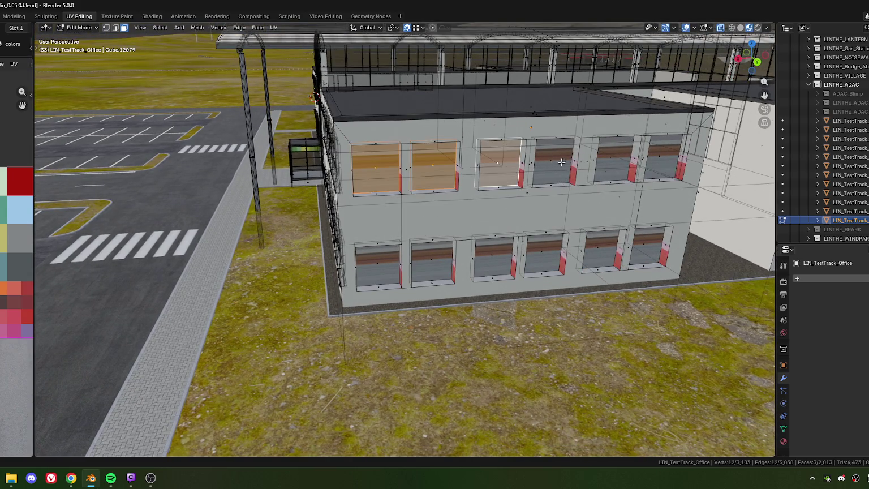
shift+click(553, 164)
shift+click(615, 164)
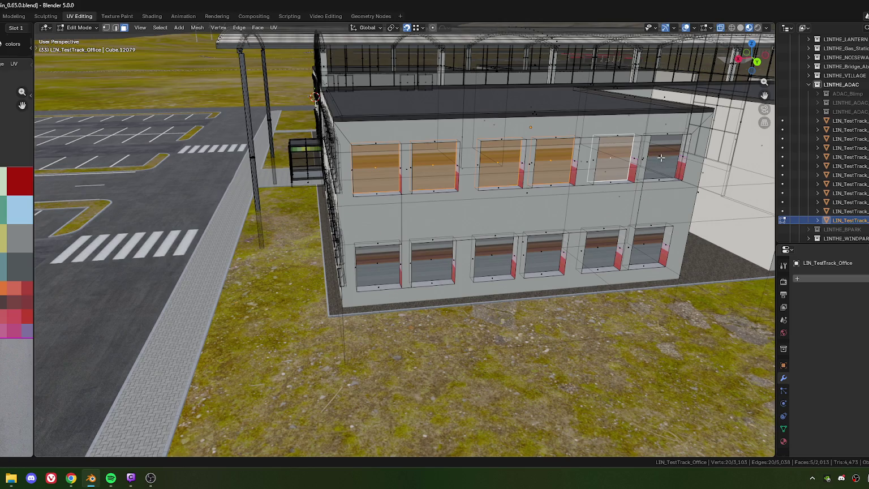
shift+click(662, 162)
shift+click(634, 255)
shift+click(592, 253)
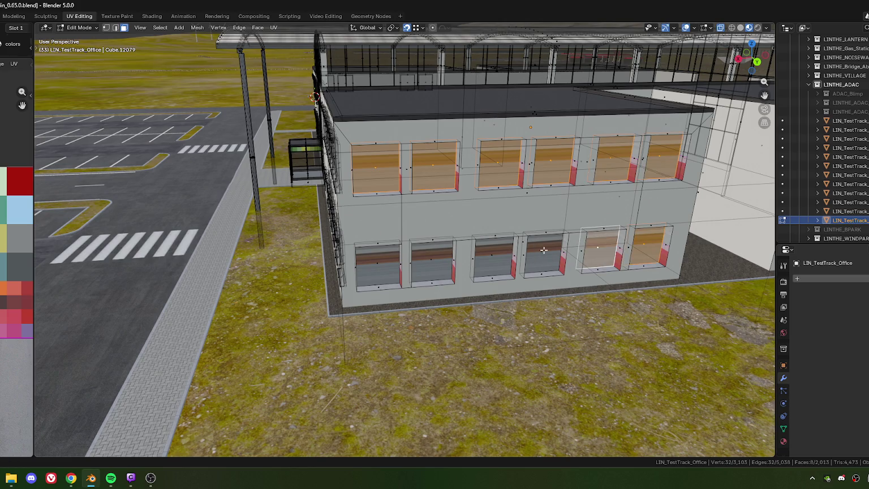
shift+click(542, 253)
shift+click(492, 255)
shift+click(431, 260)
shift+click(374, 264)
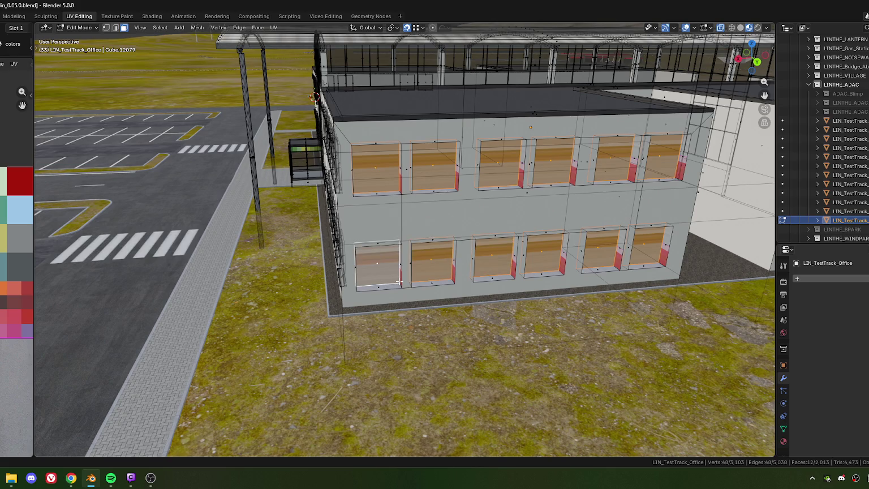
Delete the selected window faces, then switch to vertex select and pick a corner vertex
key(x)
click(366, 281)
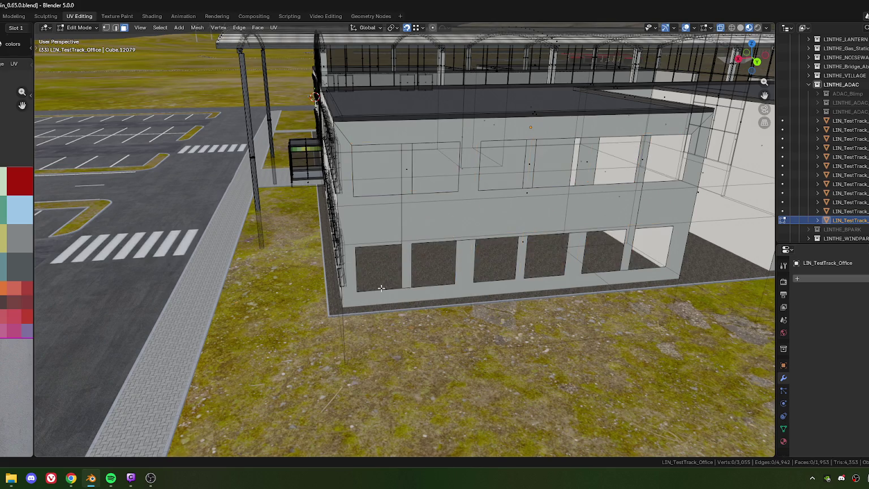
mouse_move(366, 281)
middle_down()
mouse_move(358, 232)
mouse_move(262, 255)
middle_up()
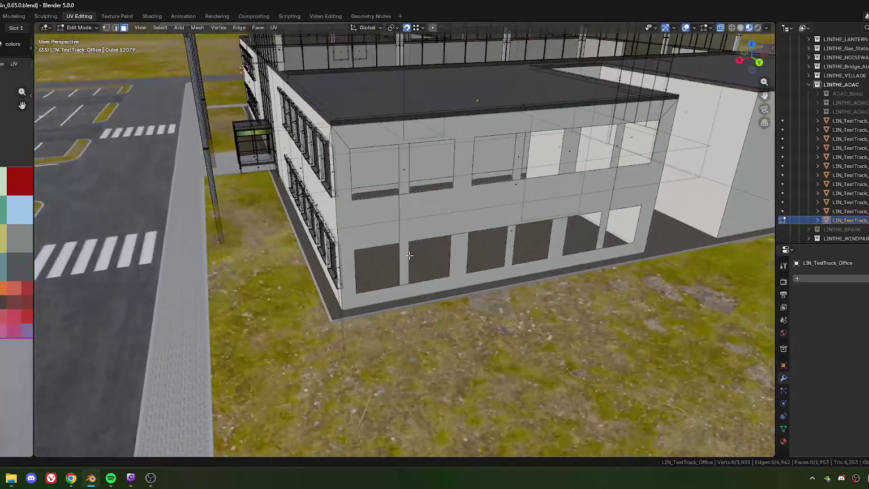
key(1)
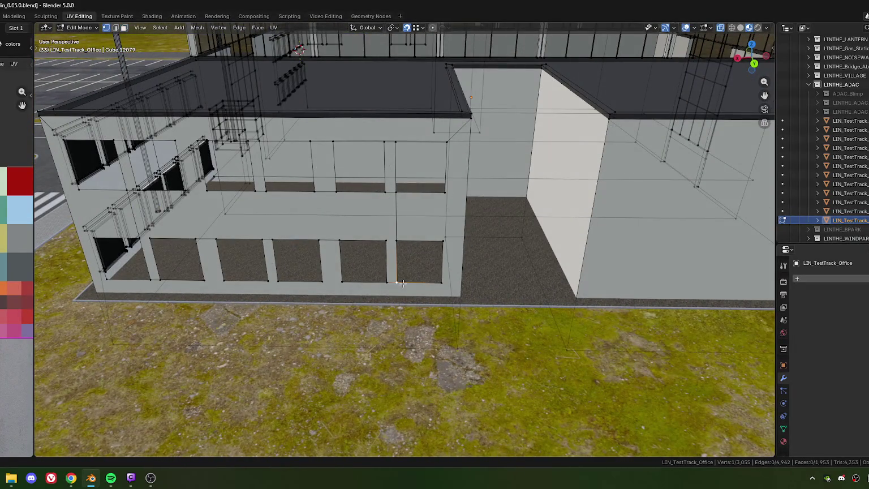
click(389, 273)
Join window corner vertices with J to create three new connecting edges
shift+click(404, 254)
key(j)
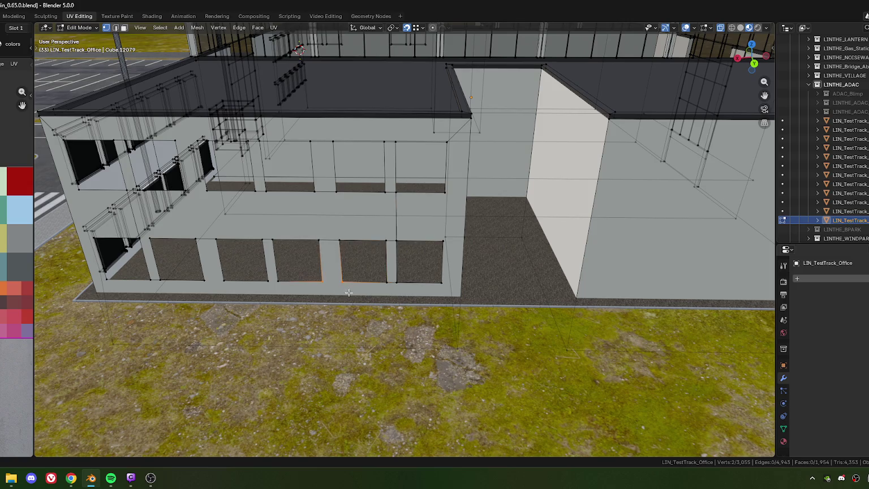
click(268, 261)
drag(195, 276, 231, 288)
key(j)
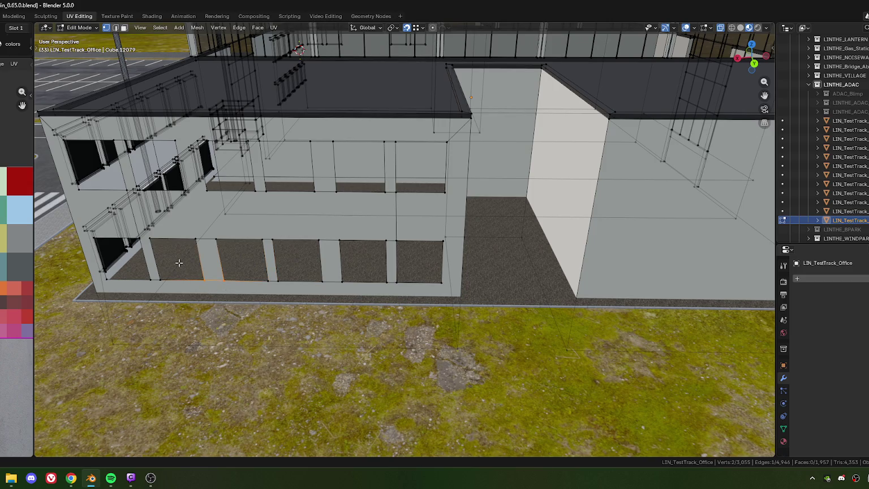
scroll(216, 262, down, 5)
middle_drag(216, 262, 452, 262)
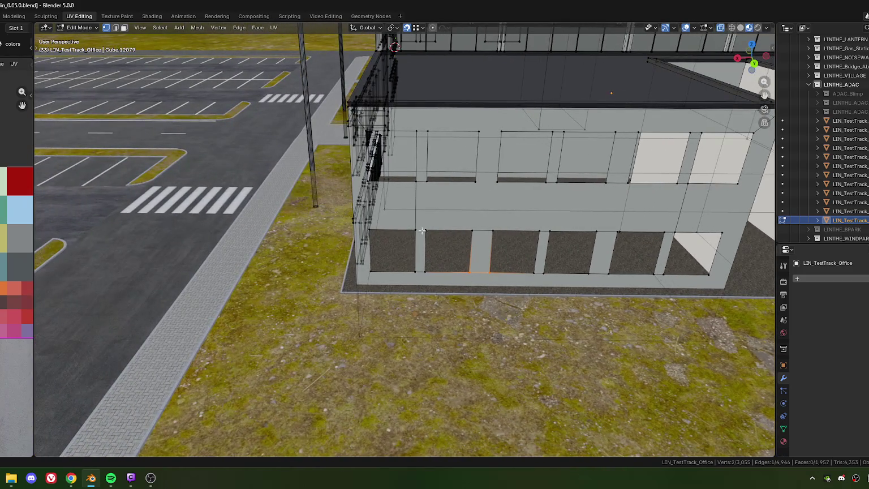
scroll(426, 238, up, 5)
drag(412, 220, 434, 240)
key(j)
Connect a window corner to a ground vertex, then undo that unwanted edge
middle_drag(364, 252, 452, 253)
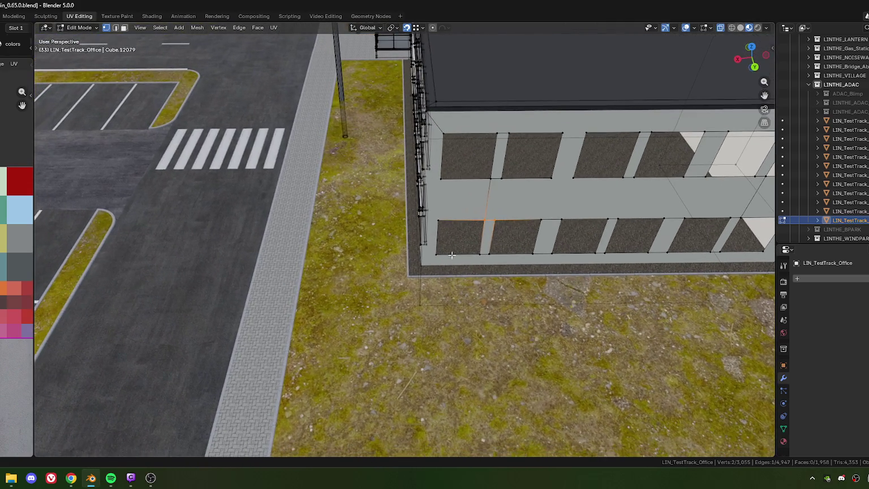
click(436, 262)
shift+click(425, 308)
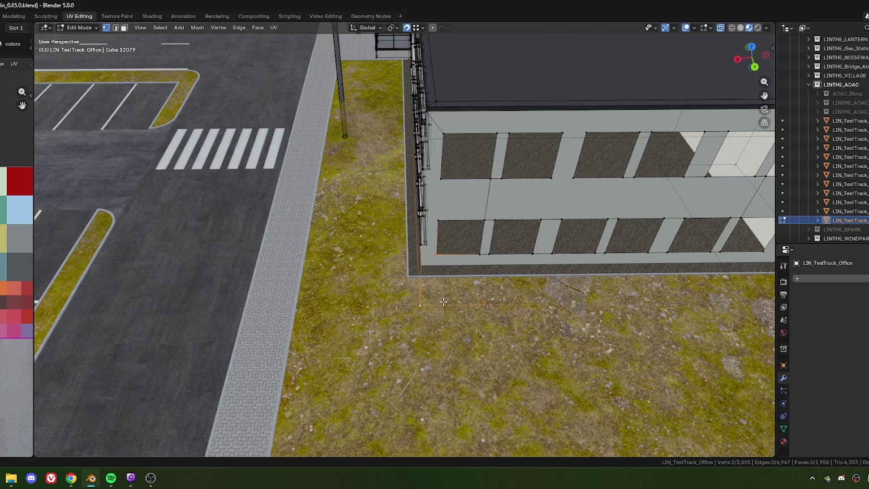
key(j)
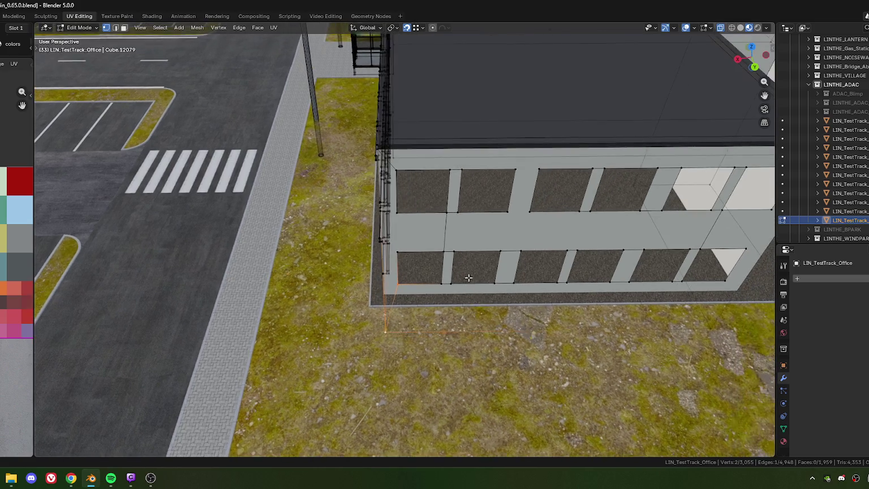
shift+middle_drag(448, 292, 439, 255)
key(ctrl+z)
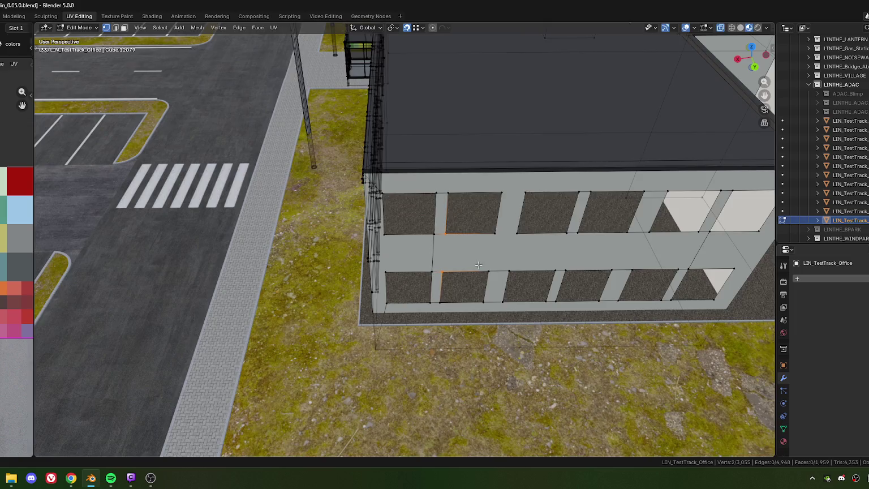
middle_drag(452, 287, 404, 259)
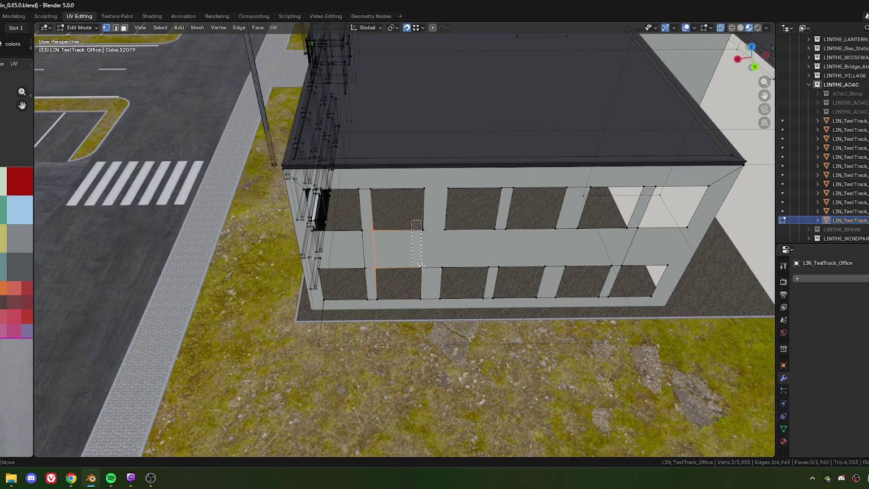
key(g)
Box-select vertices beside four window pillars and join each set with vertical edges
drag(436, 217, 453, 275)
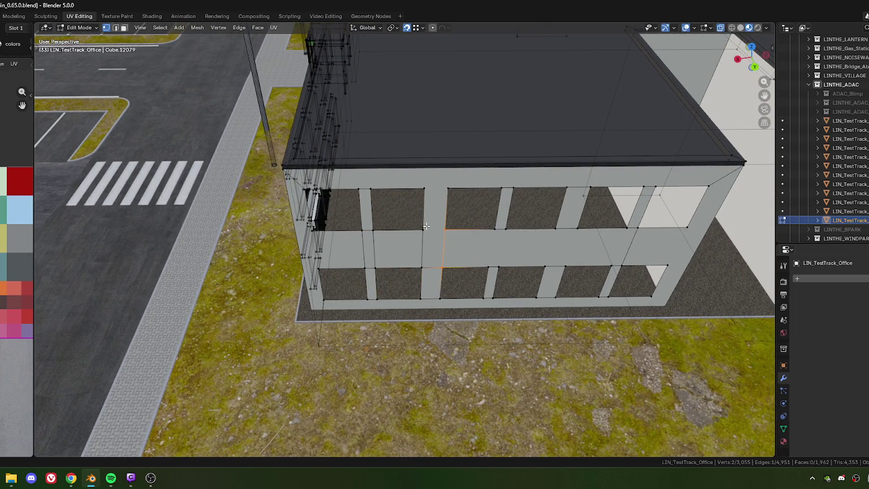
key(j)
drag(479, 220, 497, 276)
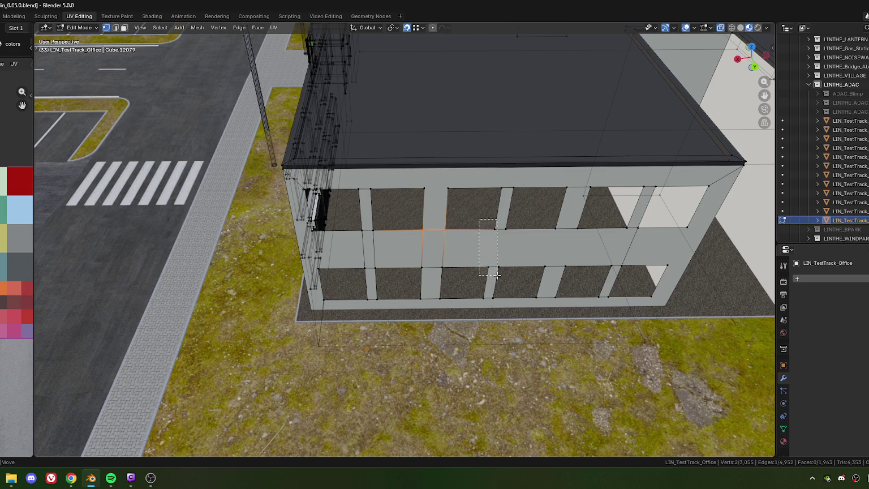
key(j)
middle_drag(504, 271, 363, 216)
drag(362, 216, 383, 261)
key(j)
mouse_move(409, 215)
mouse_down()
mouse_move(426, 266)
mouse_move(465, 266)
mouse_up()
key(j)
Join the right-column vertices and a neighbouring corner vertex pair with edges
key(j)
mouse_move(568, 238)
middle_down()
mouse_move(423, 246)
mouse_move(398, 223)
middle_up()
drag(398, 223, 417, 266)
key(j)
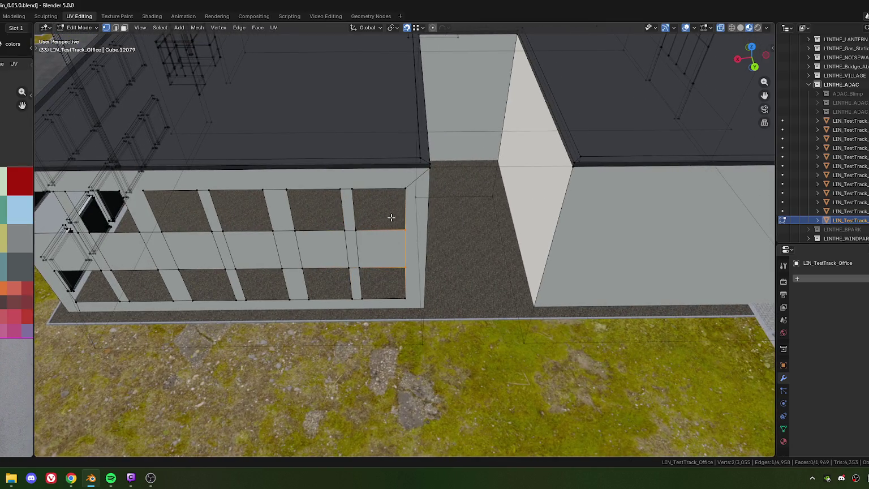
click(410, 300)
shift+click(428, 296)
key(j)
Refine the facade vertex selection and zoom out to view the canopy and parking
middle_drag(351, 277, 391, 196)
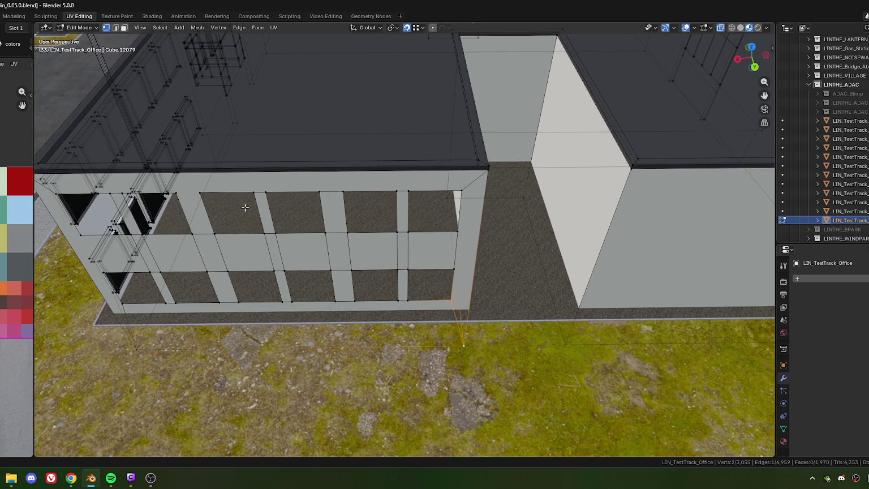
middle_drag(242, 207, 396, 155)
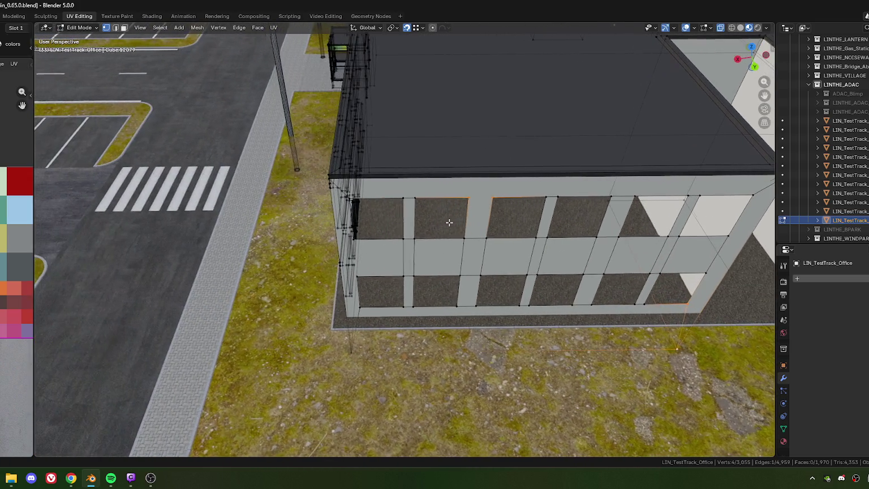
middle_drag(447, 221, 402, 232)
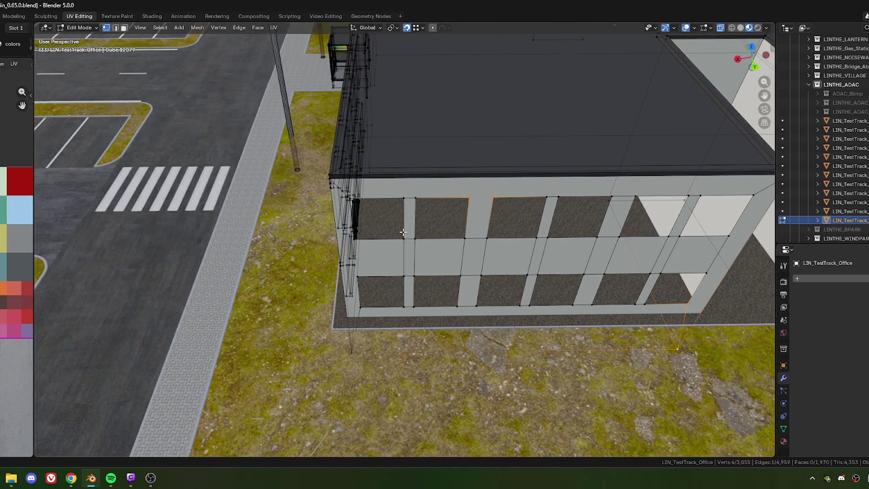
drag(469, 211, 525, 199)
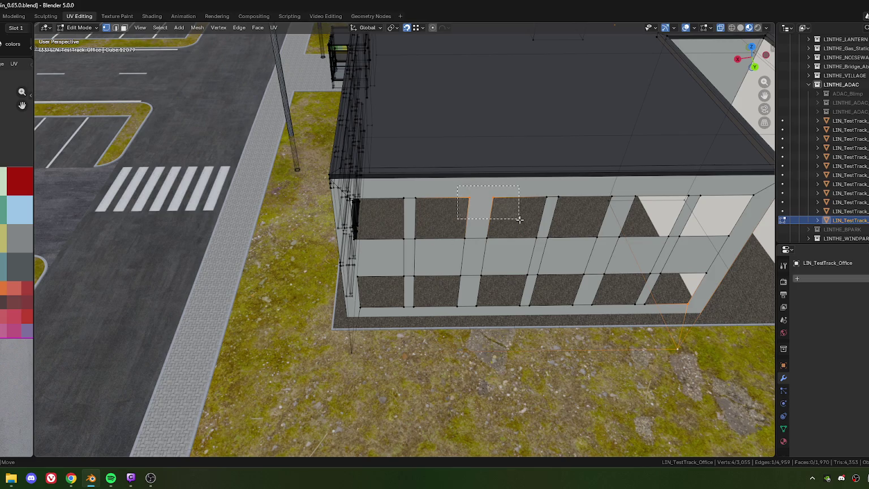
scroll(477, 225, down, 2)
mouse_move(477, 225)
middle_down()
mouse_move(564, 225)
mouse_move(436, 210)
middle_up()
scroll(436, 211, up, 3)
scroll(430, 215, up, 1)
scroll(410, 225, up, 3)
scroll(366, 221, down, 2)
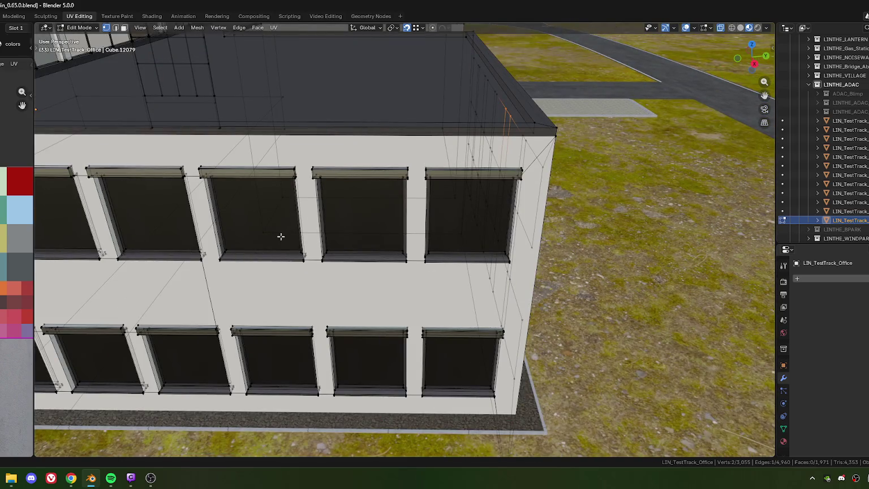
Select the edge at the lower-left window, hide it briefly, then restore it
scroll(226, 181, down, 2)
mouse_move(351, 235)
middle_down()
mouse_move(381, 281)
mouse_move(365, 227)
middle_up()
scroll(381, 280, down, 3)
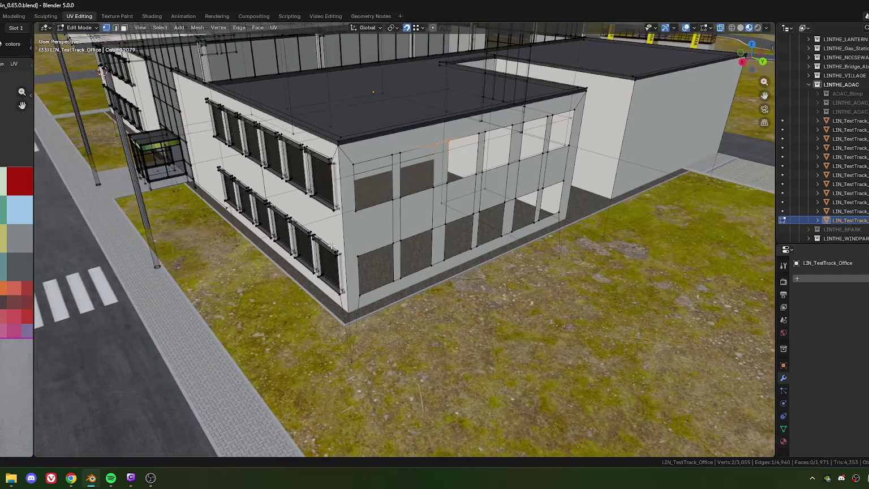
scroll(365, 227, up, 3)
click(377, 260)
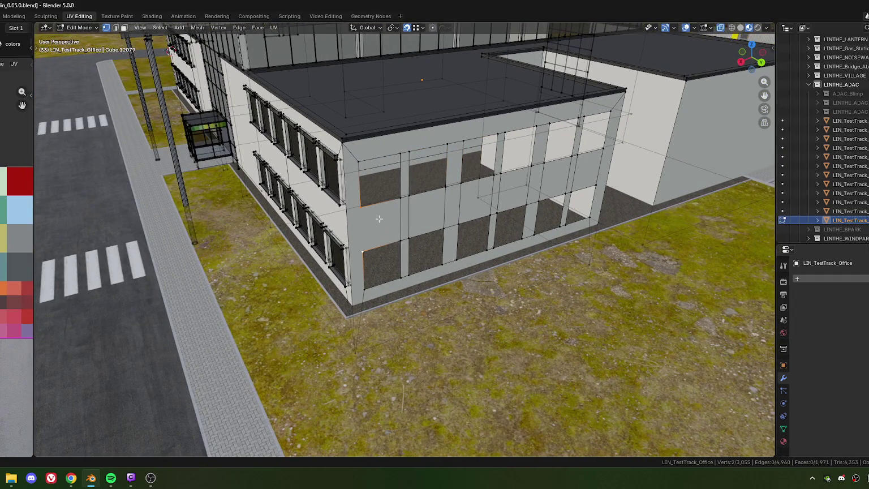
key(h)
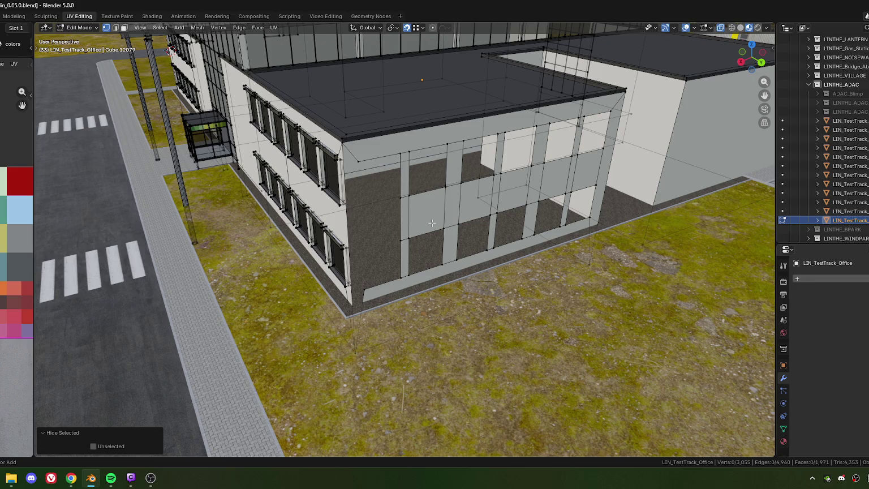
key(ctrl+z)
Join two window-corner vertices on the facade with a new edge
mouse_move(485, 209)
middle_down()
mouse_move(455, 219)
mouse_move(481, 225)
mouse_move(474, 227)
mouse_move(361, 237)
mouse_move(398, 261)
middle_up()
scroll(492, 223, down, 3)
scroll(474, 227, up, 3)
scroll(474, 227, down, 2)
scroll(360, 237, up, 3)
scroll(398, 261, up, 2)
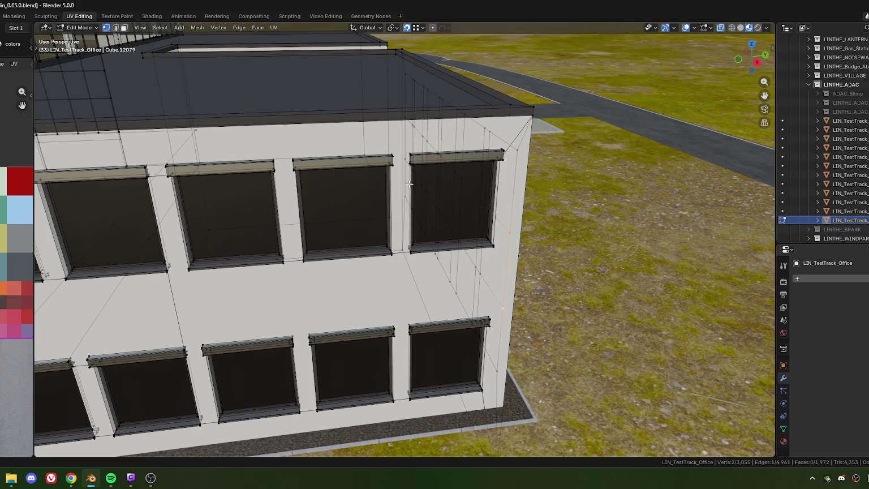
scroll(409, 187, down, 2)
scroll(409, 186, up, 3)
middle_drag(409, 187, 423, 222)
scroll(423, 221, up, 2)
click(423, 221)
scroll(385, 228, down, 3)
middle_drag(386, 228, 329, 201)
scroll(329, 202, up, 3)
shift+click(329, 198)
key(f)
Pick the window-sill corner, then select three window sill faces in face mode
scroll(340, 236, down, 4)
mouse_move(352, 243)
middle_down()
mouse_move(324, 225)
mouse_move(324, 234)
mouse_move(476, 208)
middle_up()
scroll(325, 233, up, 4)
scroll(358, 223, down, 3)
scroll(443, 214, up, 4)
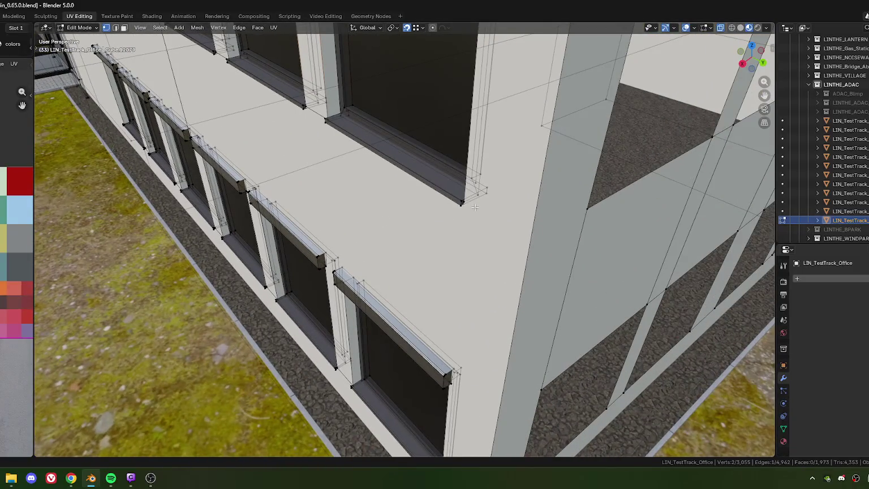
click(463, 203)
scroll(458, 358, down, 5)
scroll(425, 267, up, 1)
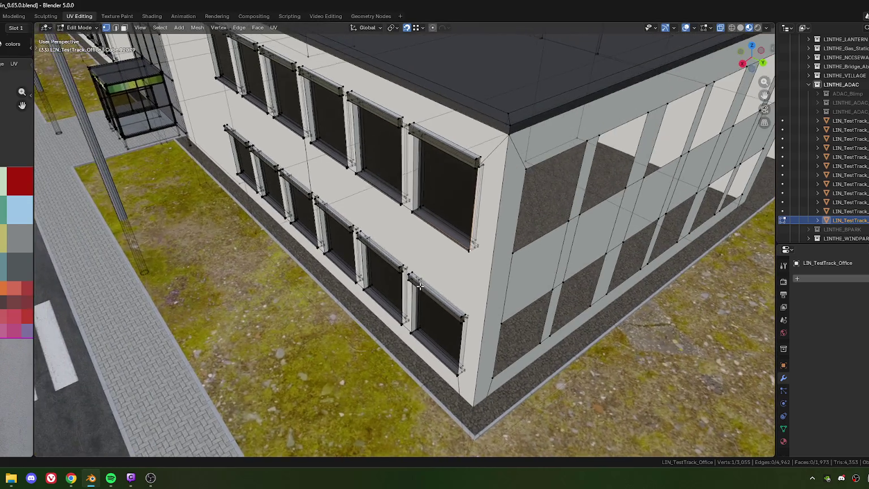
scroll(425, 268, up, 2)
scroll(425, 268, up, 1)
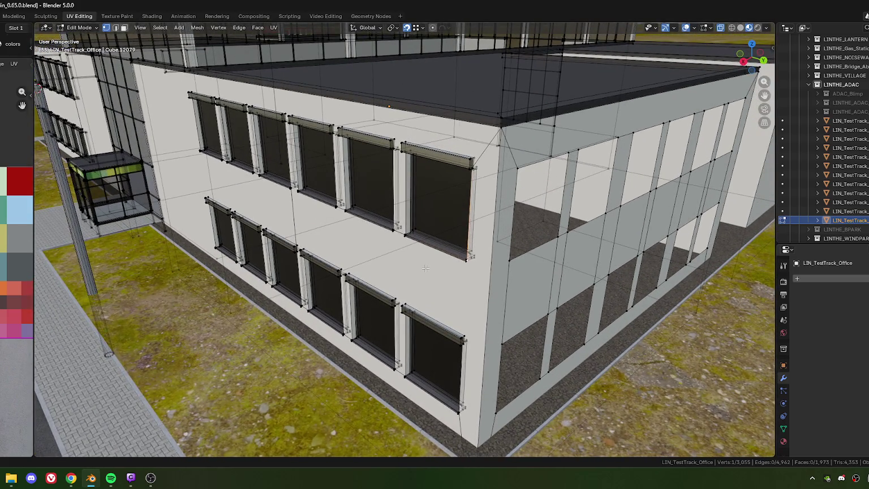
key(3)
click(432, 250)
shift+click(334, 211)
shift+click(297, 197)
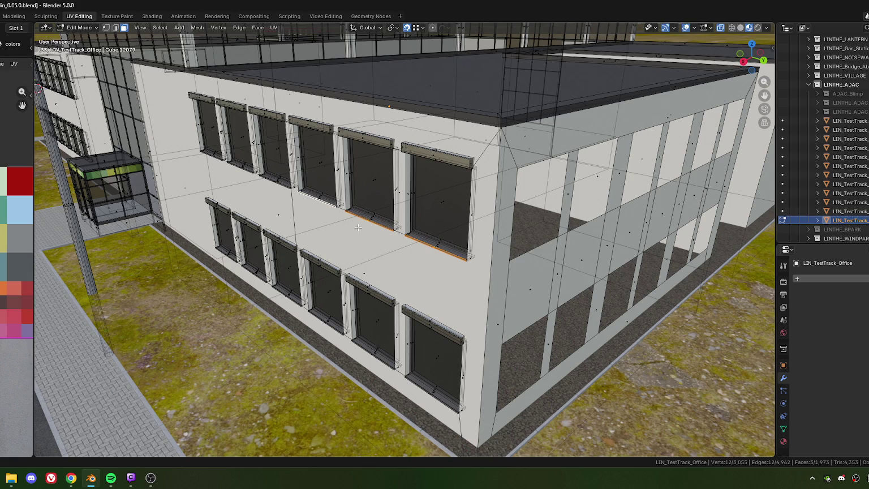
scroll(358, 227, up, 5)
scroll(335, 213, down, 6)
Add the remaining upper and six lower sills, extend to linked geometry, and hide them all
shift+click(303, 195)
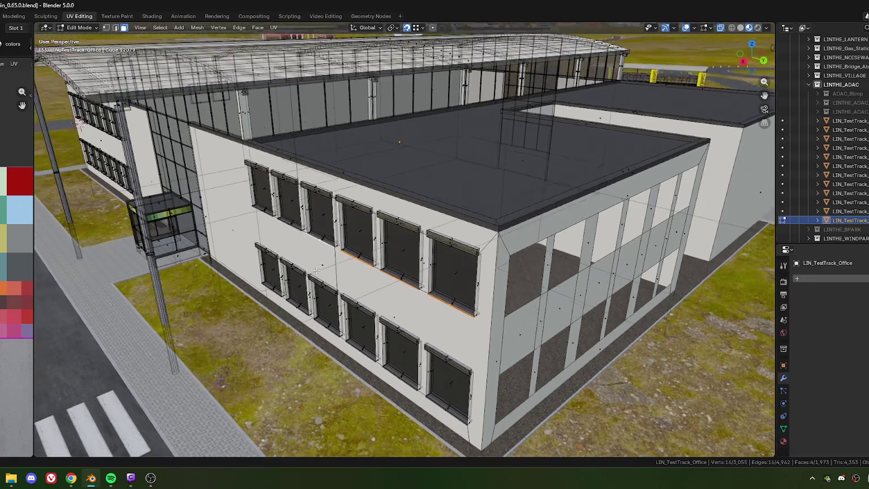
middle_drag(288, 201, 530, 250)
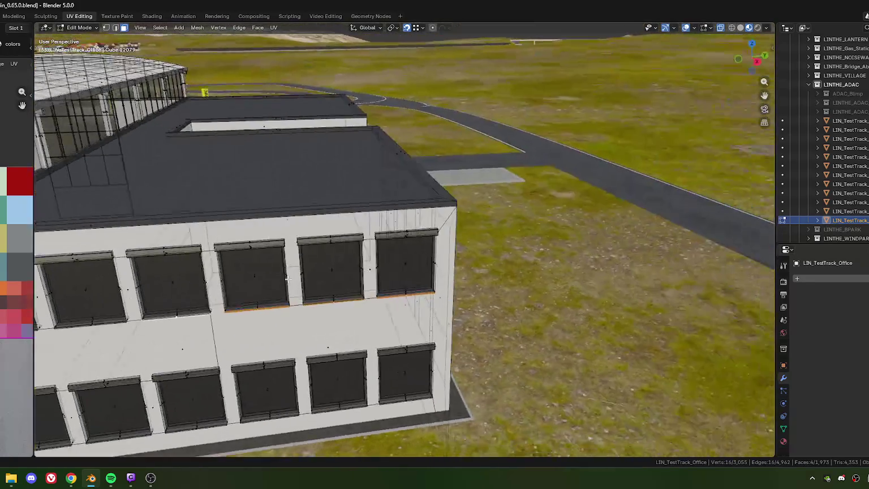
scroll(531, 250, up, 5)
shift+click(348, 249)
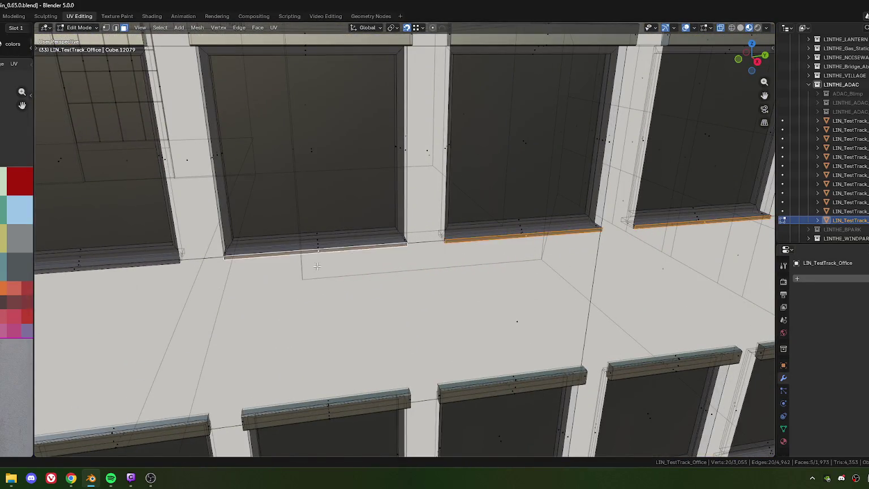
scroll(317, 255, down, 5)
shift+click(269, 254)
scroll(355, 224, up, 5)
shift+click(320, 289)
shift+click(418, 283)
shift+click(491, 274)
shift+click(566, 265)
shift+click(640, 261)
shift+click(706, 256)
key(ctrl+l)
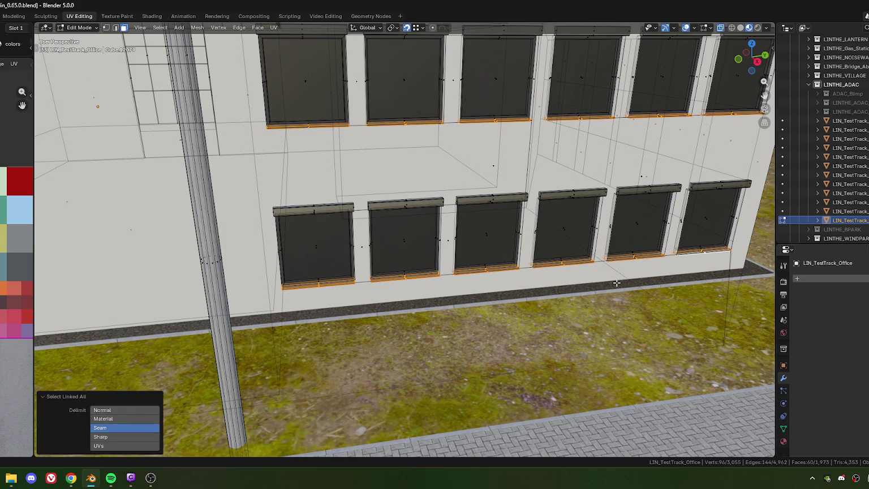
key(h)
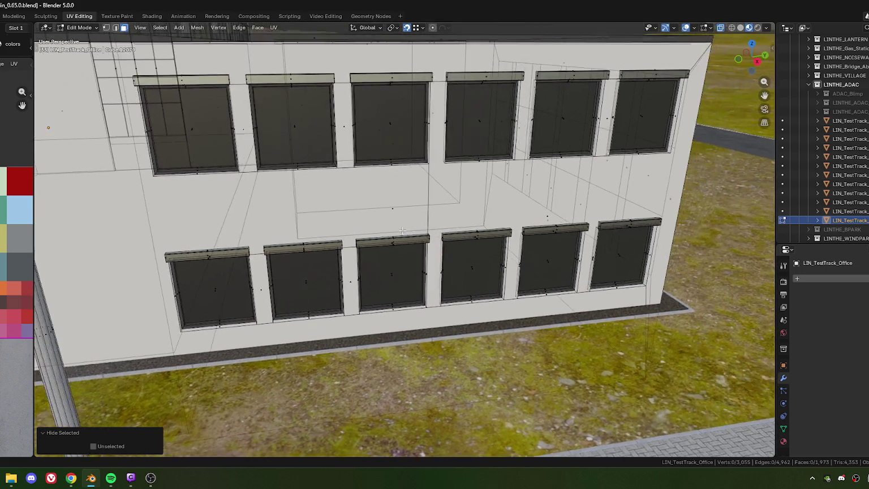
middle_drag(518, 174, 626, 303)
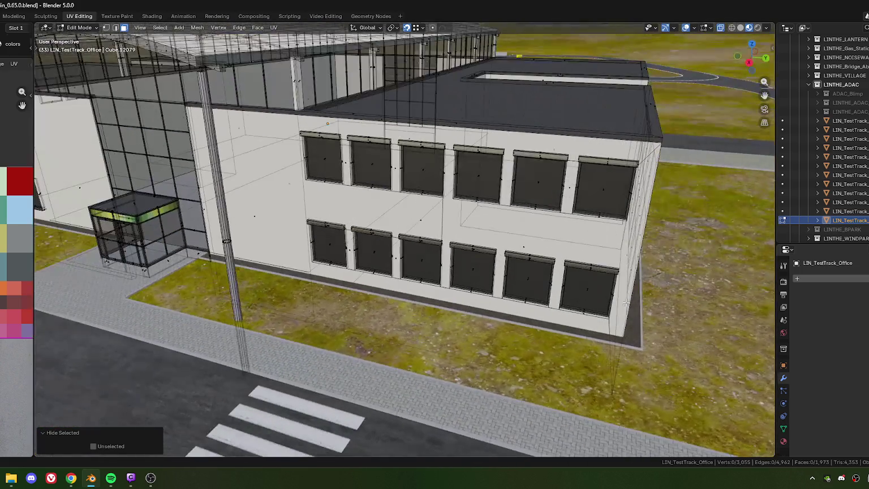
Select every face using the aluminium material slot
click(784, 441)
click(825, 289)
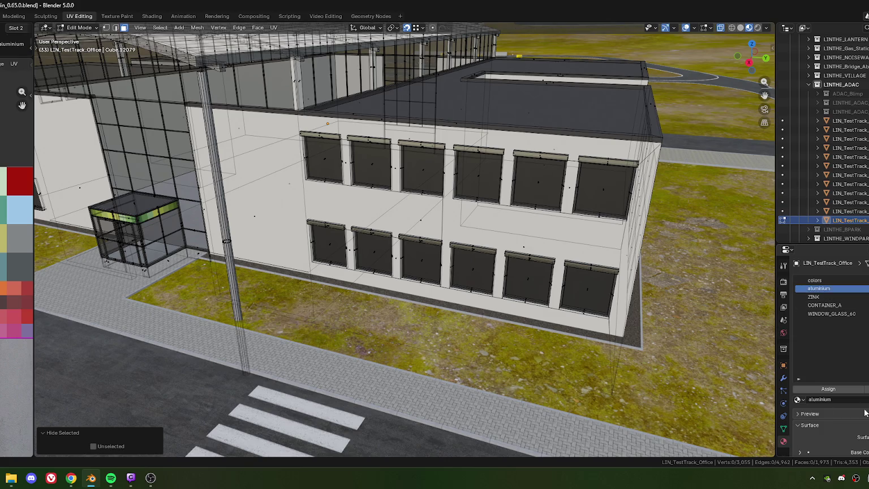
click(867, 389)
mouse_move(430, 204)
middle_down()
mouse_move(369, 223)
mouse_move(359, 237)
mouse_move(318, 242)
middle_up()
Hide the selected aluminium parts and frame the facade from above
key(h)
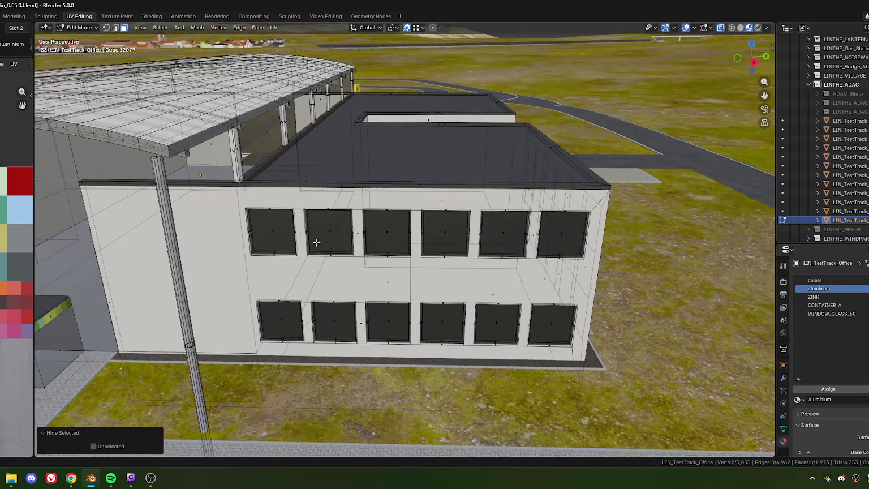
scroll(322, 252, up, 2)
scroll(329, 236, up, 3)
scroll(372, 260, up, 3)
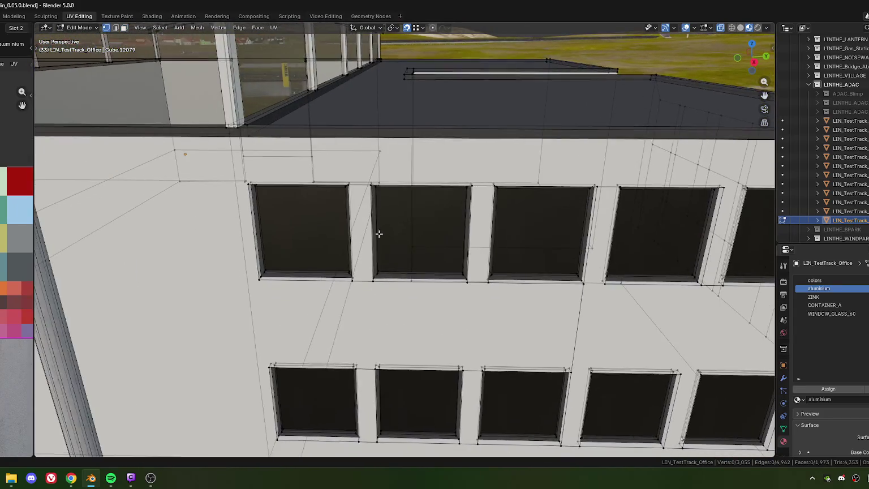
scroll(385, 235, up, 3)
middle_drag(383, 191, 385, 275)
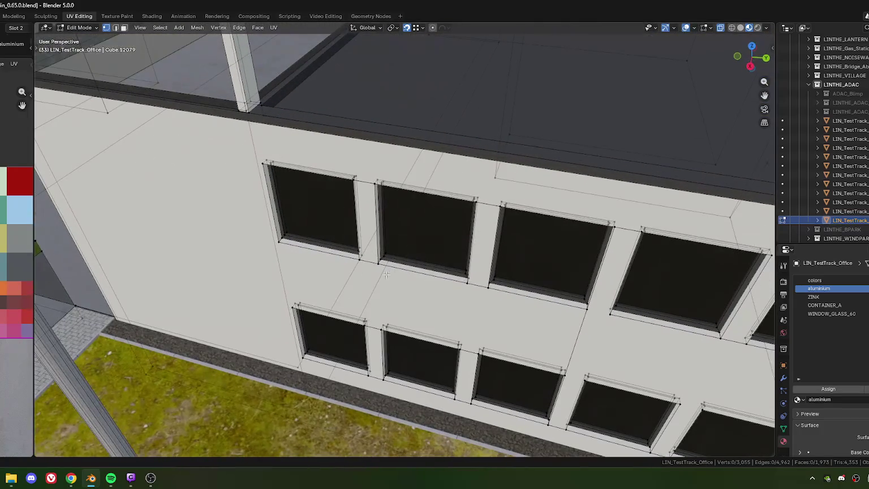
mouse_move(495, 253)
shift+middle_down()
mouse_move(498, 281)
mouse_move(311, 266)
shift+middle_up()
Connect three pairs of neighbouring window-corner vertices with new edges
click(403, 278)
shift+click(419, 280)
key(j)
click(427, 185)
shift+click(453, 194)
key(j)
shift+middle_drag(443, 249, 364, 194)
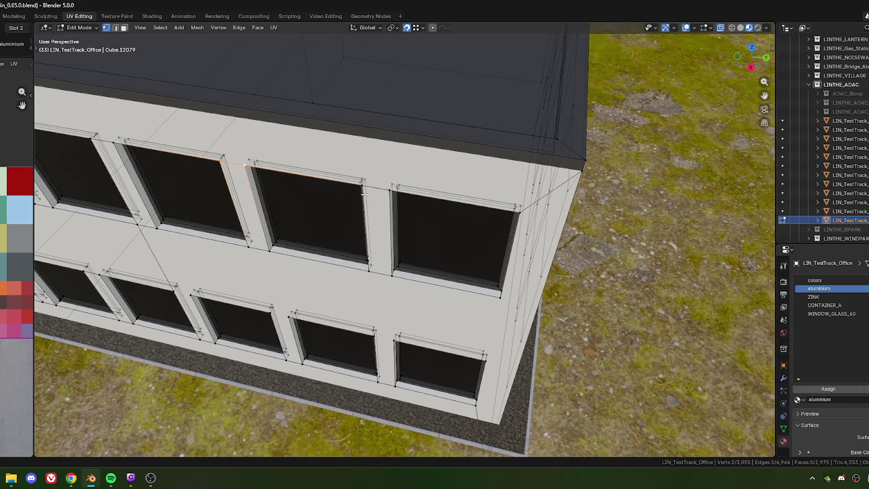
shift+middle_drag(369, 284, 343, 147)
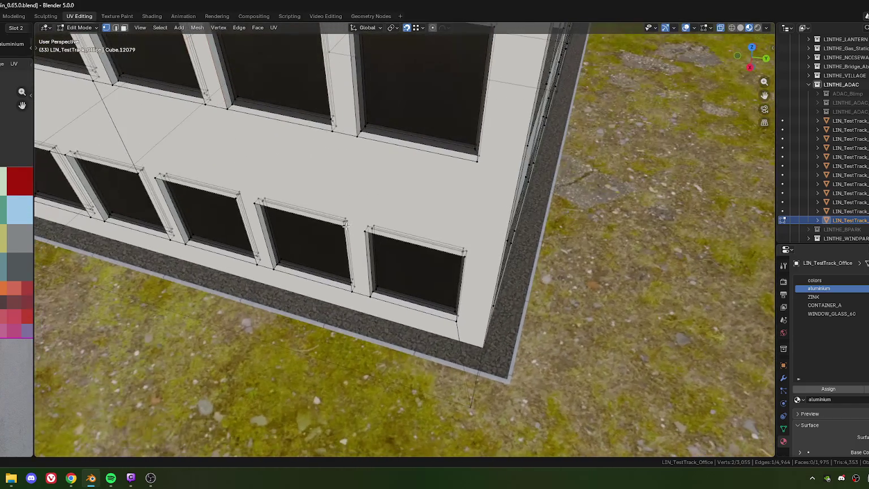
click(363, 232)
shift+click(465, 256)
key(j)
Select several pairs of upper and lower window corners along the facade
click(466, 256)
shift+click(477, 161)
shift+middle_drag(374, 203, 393, 213)
click(389, 242)
shift+click(385, 149)
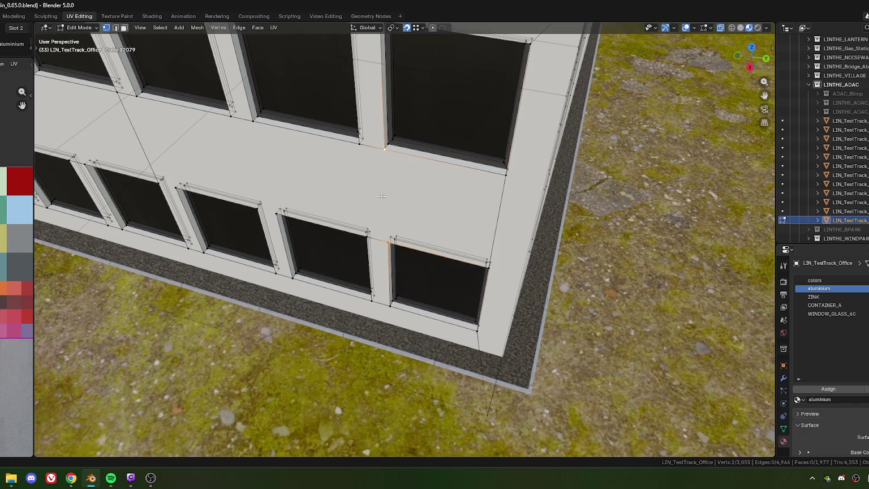
click(368, 231)
shift+click(360, 144)
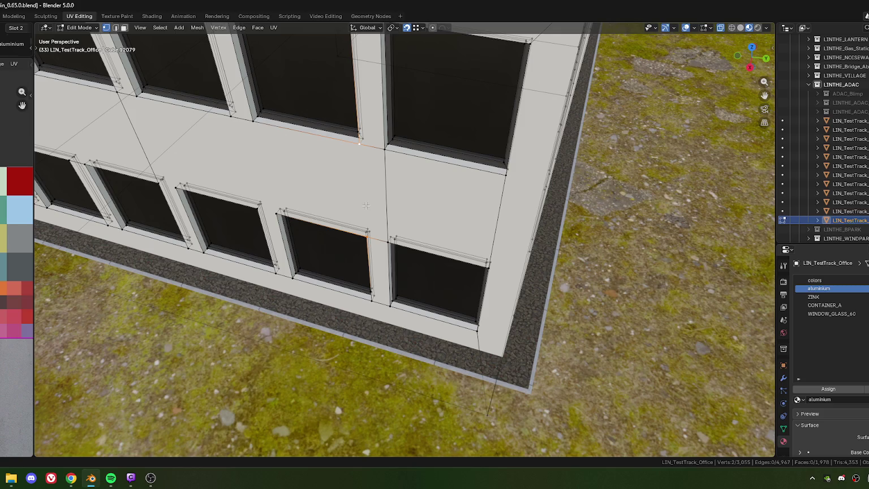
click(279, 217)
shift+click(251, 128)
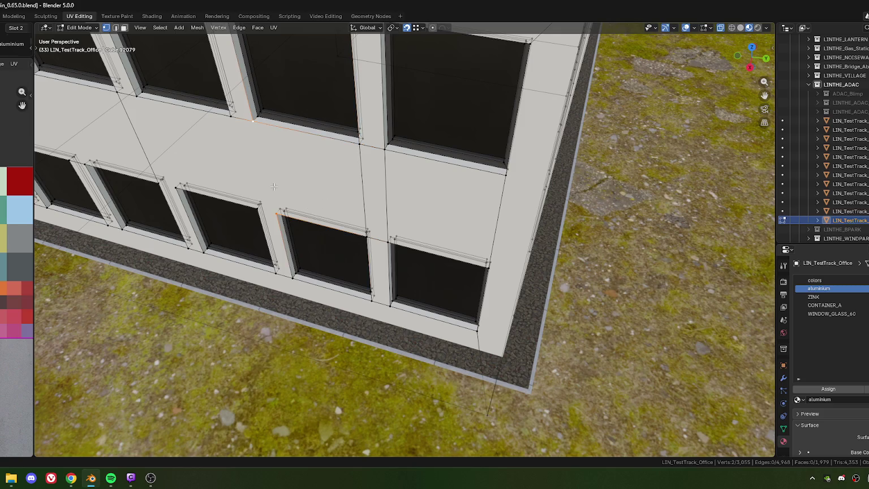
click(257, 214)
shift+click(232, 120)
Pick facing corners of neighbouring windows, then undo back to the earlier selection
middle_drag(240, 187, 377, 274)
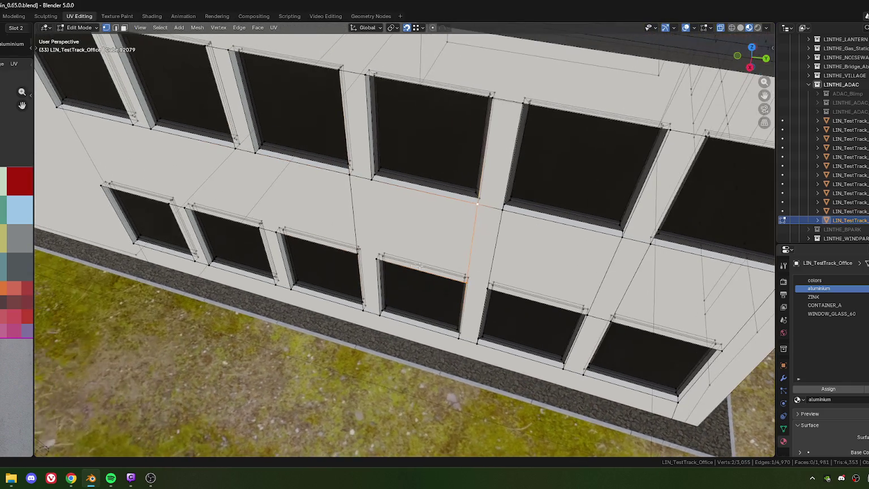
click(364, 265)
shift+click(364, 270)
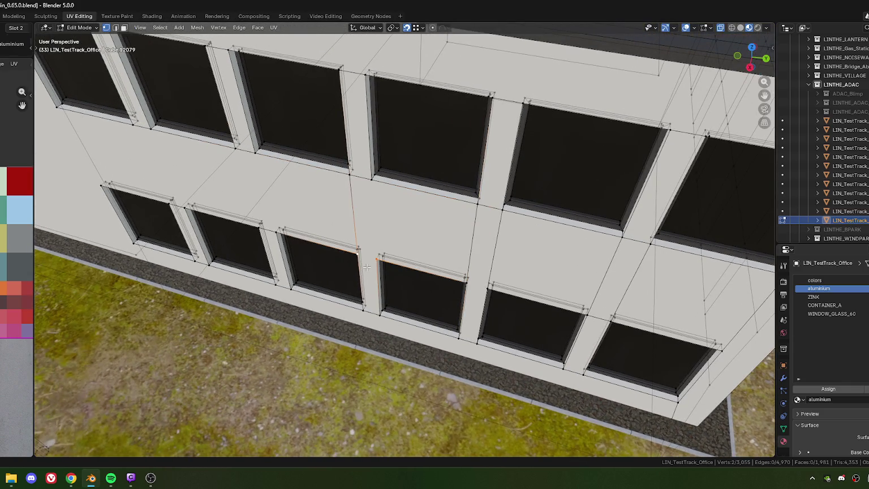
click(378, 238)
shift+click(371, 185)
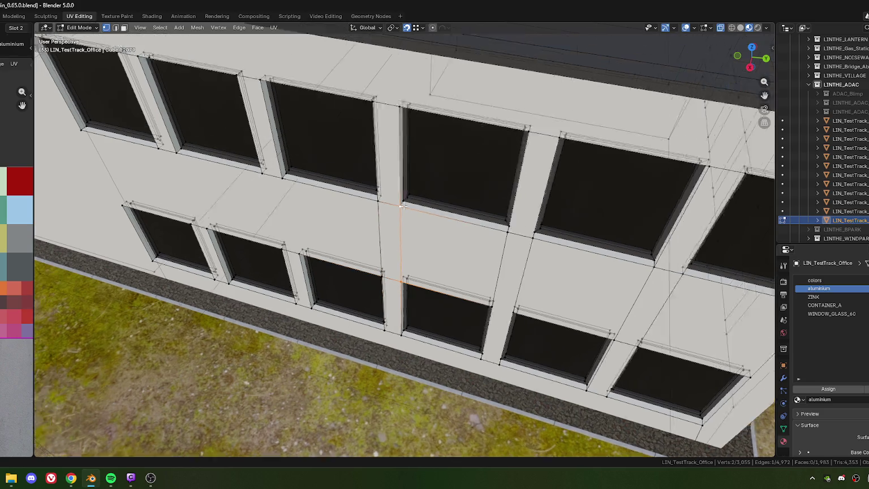
middle_drag(378, 167, 334, 172)
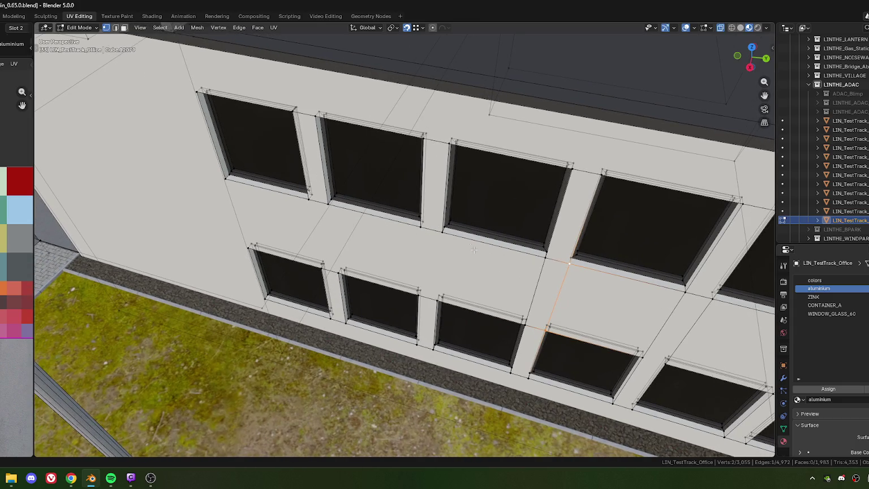
shift+middle_drag(471, 248, 396, 222)
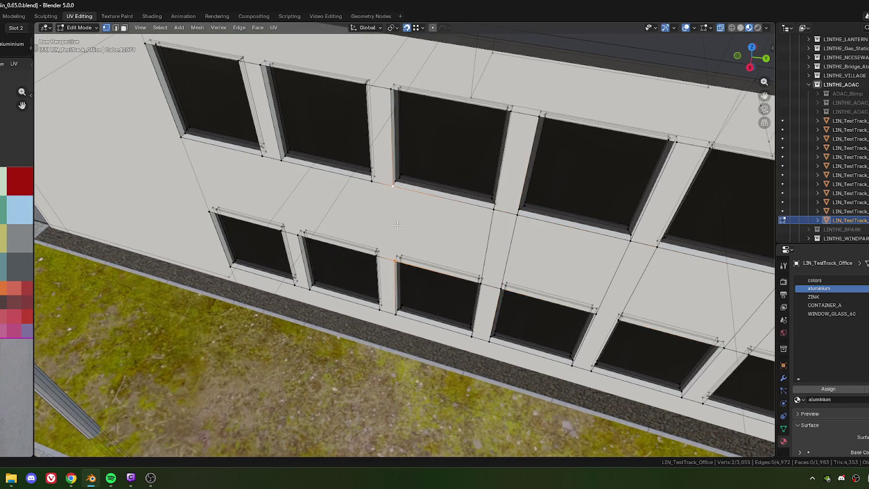
key(ctrl+z)
key(ctrl+z)
Select two lower-upper window corner pairs and connect them with an edge
click(299, 237)
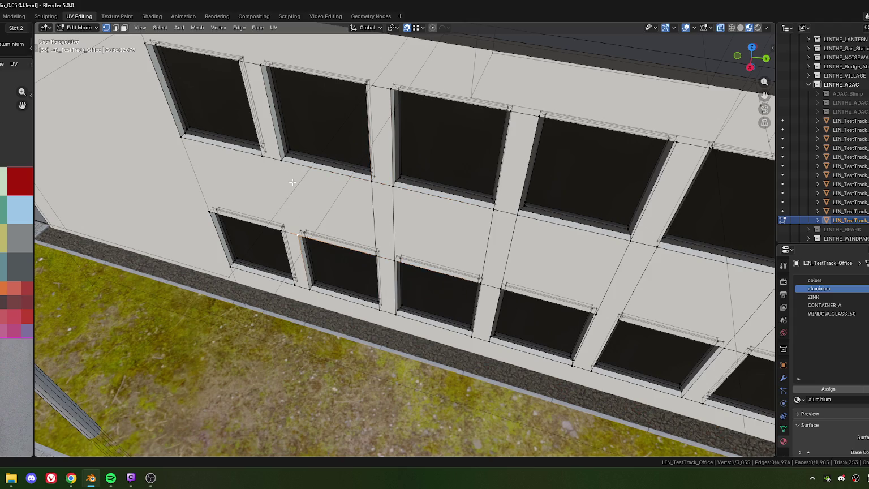
shift+click(279, 167)
click(281, 231)
shift+click(263, 159)
middle_drag(210, 212, 321, 229)
key(j)
scroll(321, 230, down, 5)
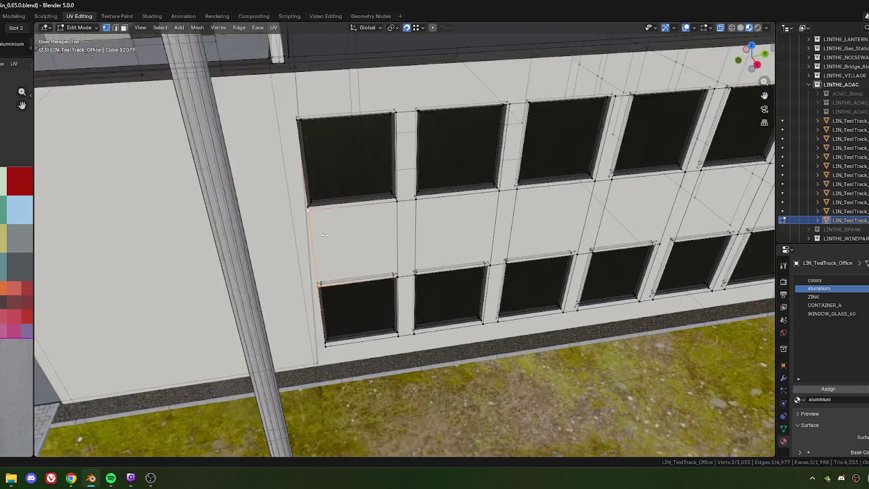
Connect the lower window corner to the vertex below it with an edge
mouse_move(359, 291)
middle_down()
mouse_move(290, 225)
mouse_move(331, 247)
middle_up()
click(378, 241)
shift+click(251, 271)
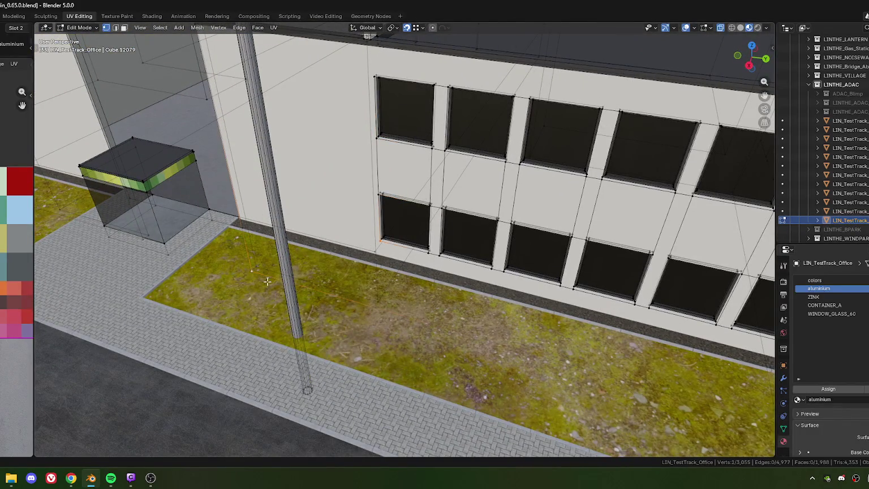
key(j)
scroll(323, 272, down, 3)
scroll(324, 269, down, 2)
mouse_move(326, 266)
middle_down()
mouse_move(337, 242)
mouse_move(368, 217)
middle_up()
Pair the window corner beside the entrance with the wall's top roof corner
click(382, 215)
scroll(362, 215, up, 1)
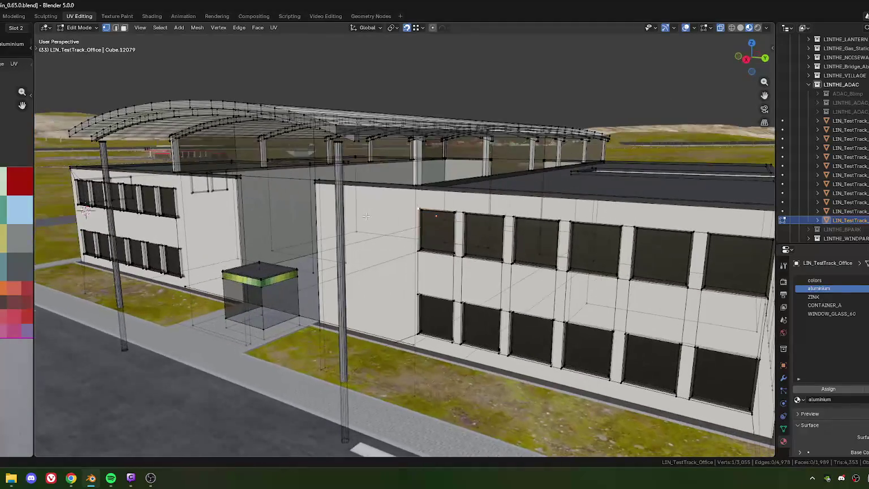
shift+click(312, 186)
mouse_move(312, 187)
middle_down()
mouse_move(385, 215)
mouse_move(358, 227)
mouse_move(440, 228)
middle_up()
scroll(394, 218, up, 2)
scroll(286, 243, down, 3)
middle_drag(286, 244, 340, 215)
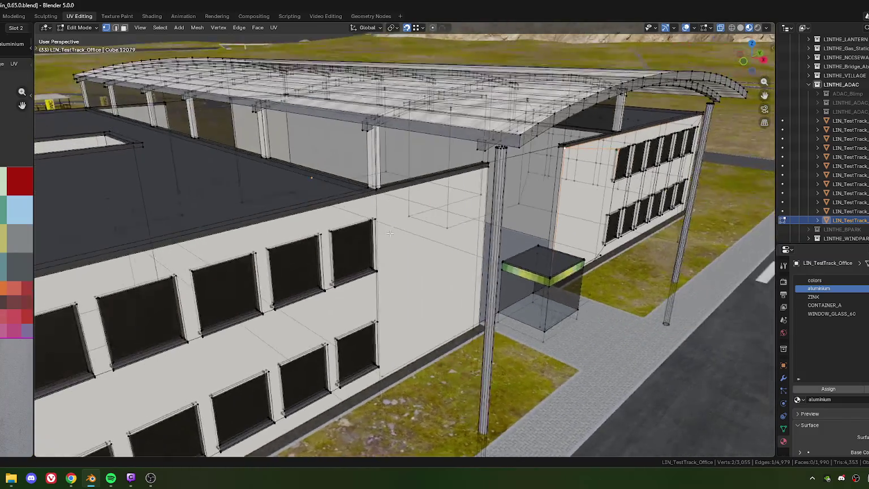
scroll(354, 204, up, 5)
click(345, 193)
shift+click(560, 104)
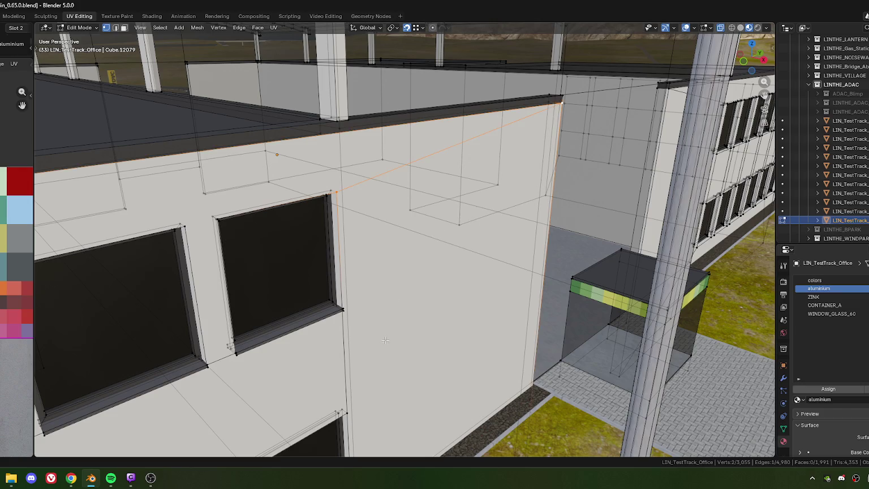
Connect the window-sill corner to the ground-level corner with a new edge
shift+middle_drag(384, 342, 366, 266)
shift+middle_drag(356, 313, 363, 300)
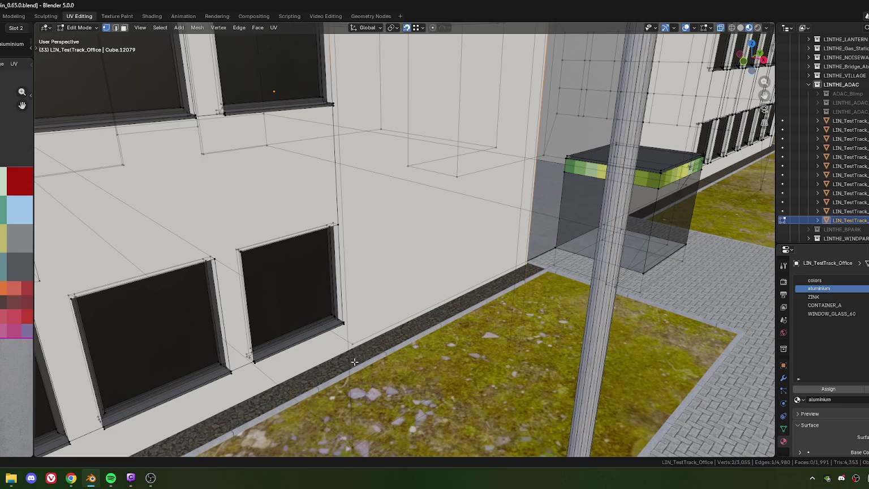
middle_drag(355, 331, 398, 348)
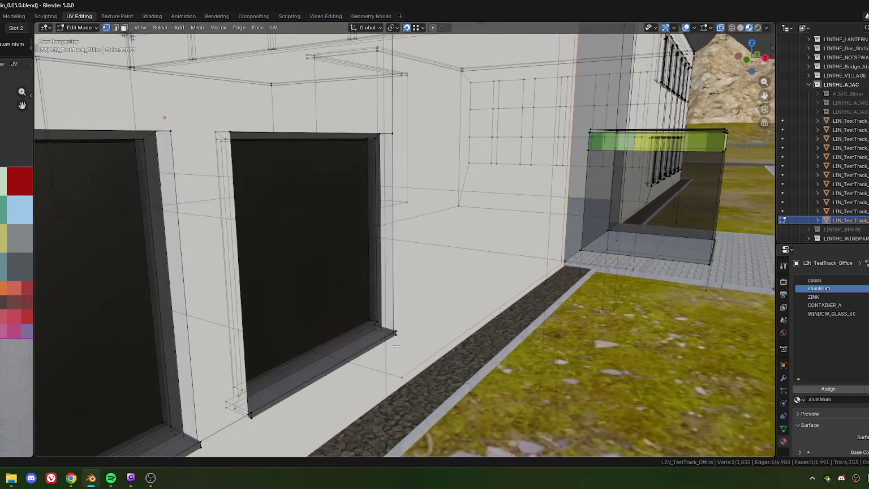
click(393, 334)
shift+click(560, 395)
key(f)
mouse_move(471, 303)
middle_down()
mouse_move(313, 202)
mouse_move(448, 233)
middle_up()
Join the window corners between windows and the left window's corner pair with new edges
scroll(449, 233, up, 3)
scroll(430, 215, up, 3)
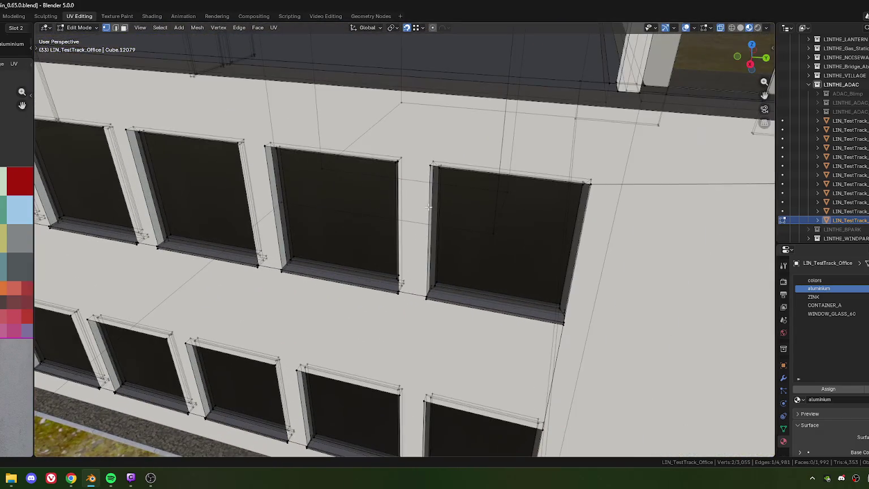
scroll(408, 199, up, 3)
scroll(409, 199, down, 3)
scroll(390, 237, up, 2)
click(371, 220)
shift+click(415, 233)
click(203, 176)
shift+click(202, 199)
middle_drag(200, 193, 205, 199)
key(f)
Connect further left-window corners, dropping a stray vertex before joining the pair with J
click(201, 196)
shift+click(187, 211)
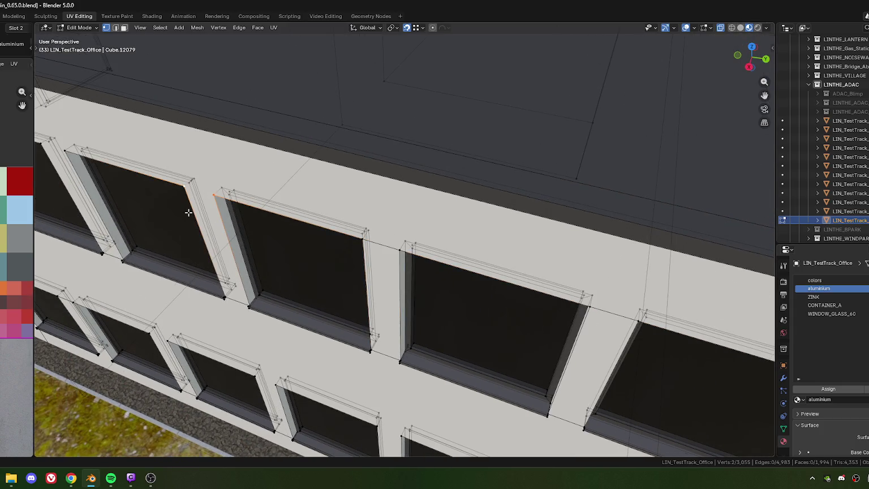
middle_drag(132, 198, 310, 245)
key(f)
click(315, 242)
shift+click(289, 234)
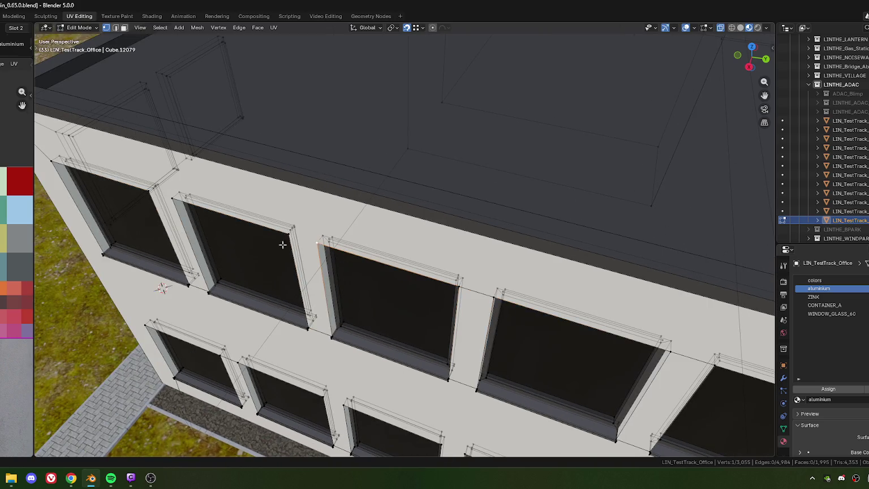
scroll(177, 216, down, 1)
shift+click(251, 235)
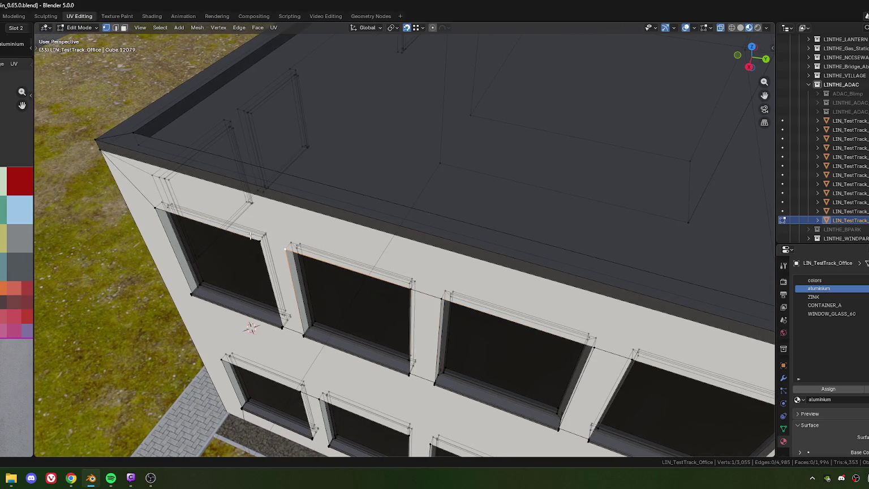
shift+click(256, 232)
key(j)
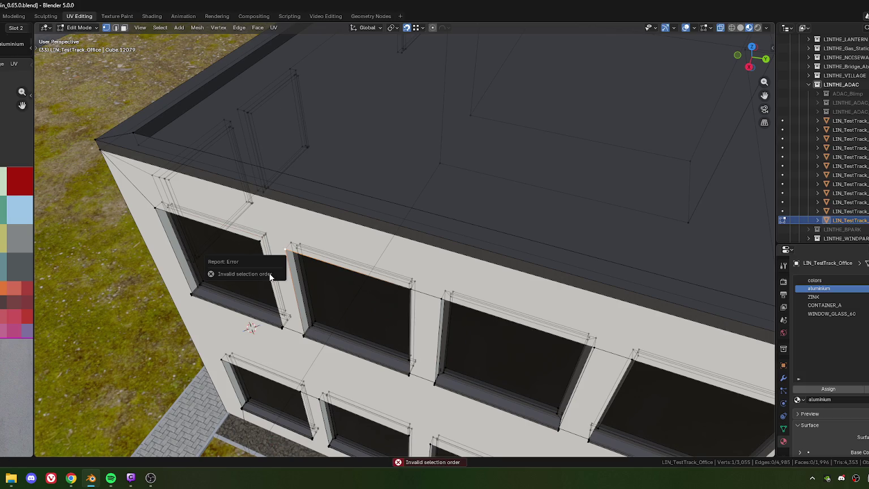
shift+click(271, 263)
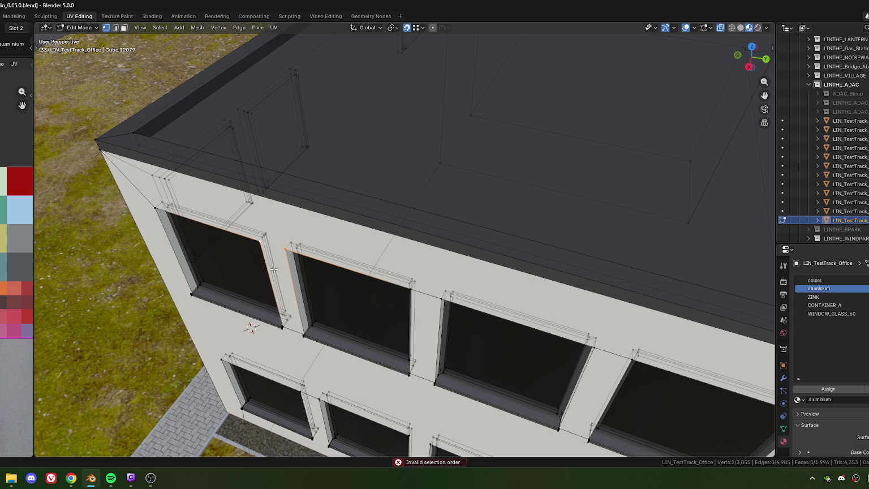
Connect the facing corners of the right and middle windows with an edge
shift+scroll(268, 288, down, 3)
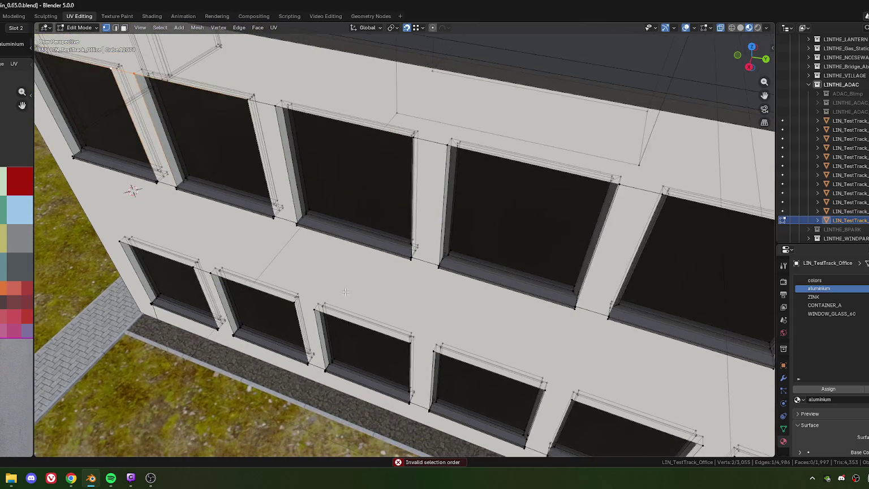
shift+scroll(272, 283, down, 3)
shift+scroll(306, 277, down, 3)
scroll(309, 276, down, 3)
scroll(309, 276, up, 2)
scroll(383, 268, up, 2)
scroll(403, 293, up, 2)
click(398, 258)
shift+click(351, 248)
key(f)
Connect the facing corners of the middle and left windows, checking the result with undo/redo
click(199, 199)
shift+click(159, 191)
scroll(301, 272, down, 2)
click(219, 217)
shift+click(190, 207)
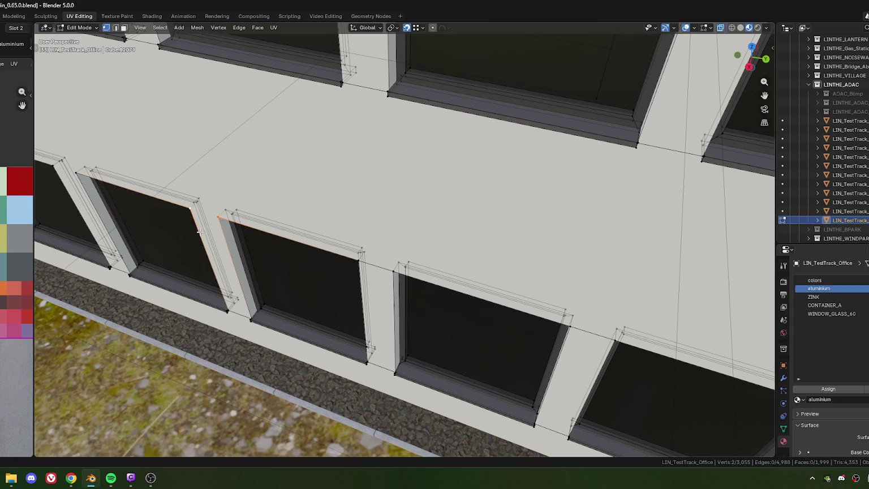
middle_drag(146, 201, 273, 238)
key(ctrl+z)
key(ctrl+z)
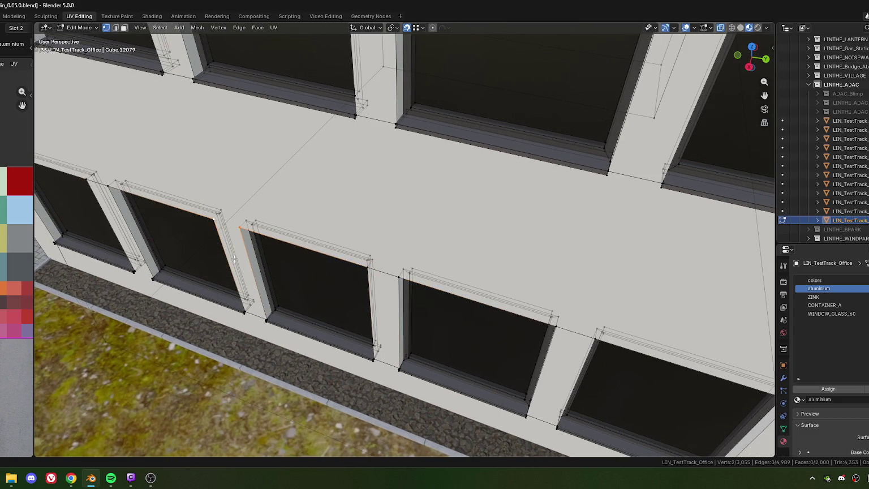
middle_drag(190, 211, 271, 234)
key(ctrl+shift+z)
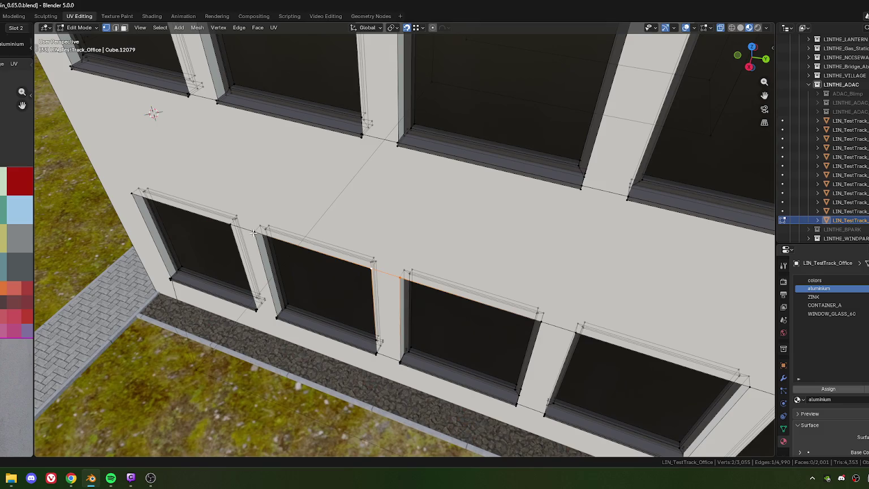
scroll(169, 218, down, 5)
Pair a window-frame vertex with the building's lower corner vertex for connection
mouse_move(248, 205)
middle_down()
mouse_move(339, 260)
mouse_move(374, 243)
mouse_move(385, 295)
middle_up()
scroll(372, 274, up, 3)
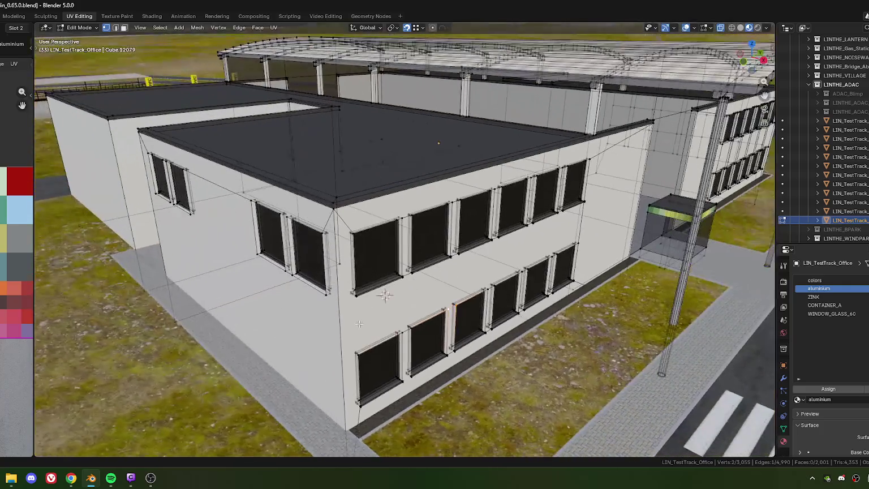
scroll(384, 282, up, 2)
scroll(385, 282, up, 4)
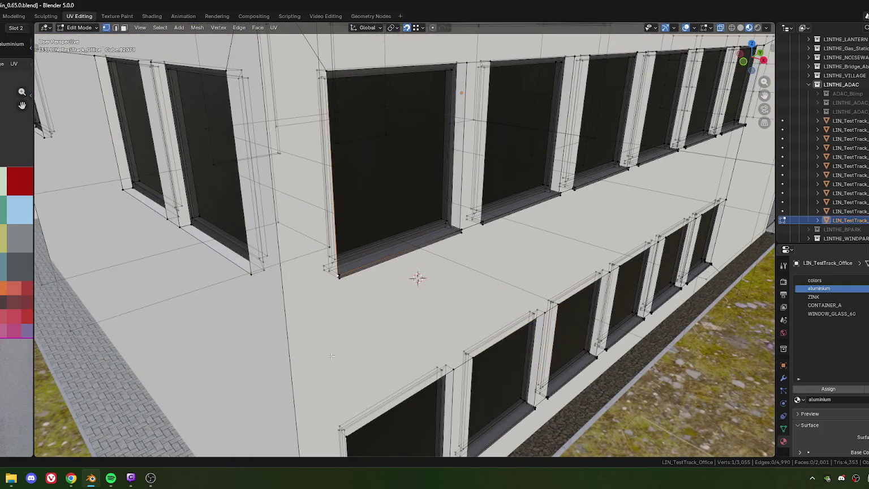
middle_drag(335, 276, 357, 301)
shift+click(369, 287)
mouse_move(397, 324)
middle_down()
mouse_move(339, 310)
mouse_move(394, 332)
mouse_move(377, 257)
middle_up()
scroll(397, 329, down, 5)
scroll(377, 257, up, 4)
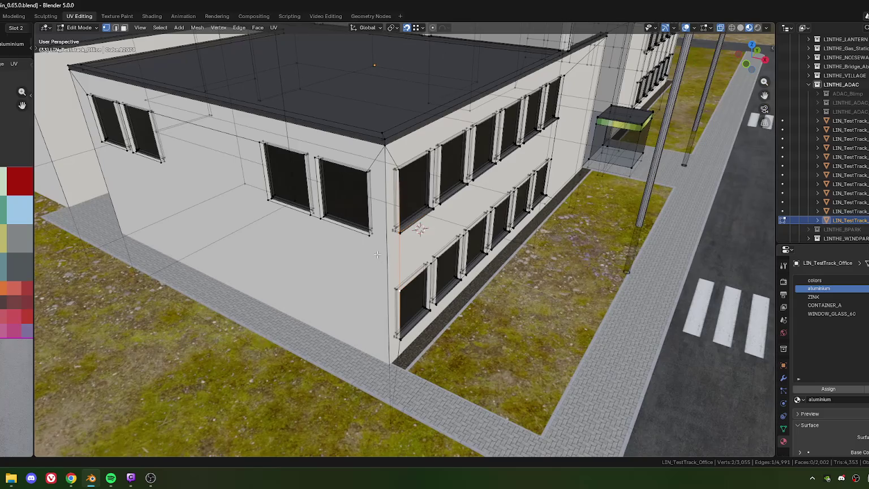
scroll(368, 255, down, 3)
key(ctrl+z)
shift+click(387, 353)
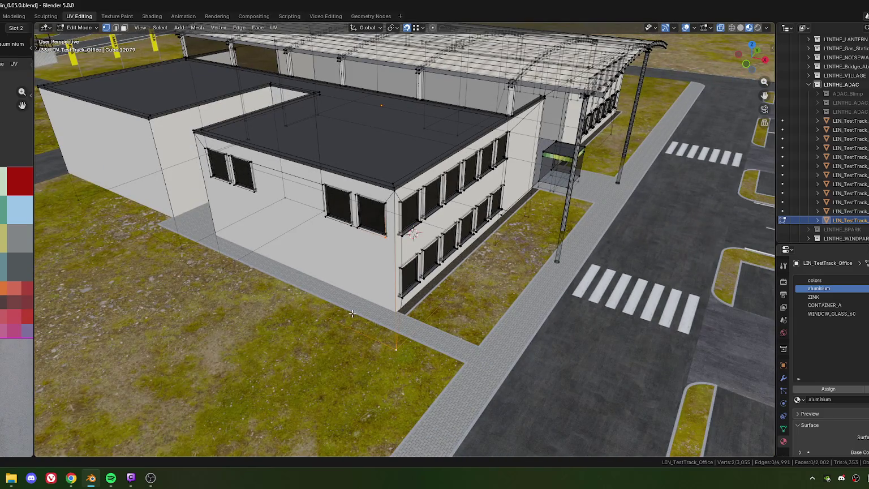
scroll(360, 257, down, 3)
scroll(384, 271, up, 3)
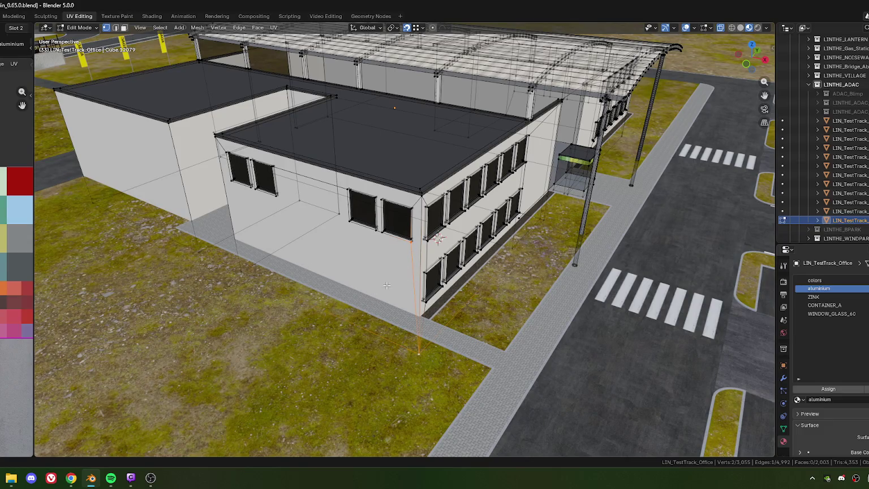
Orbit around the office and pick corner vertices of the lower windows
scroll(393, 258, up, 3)
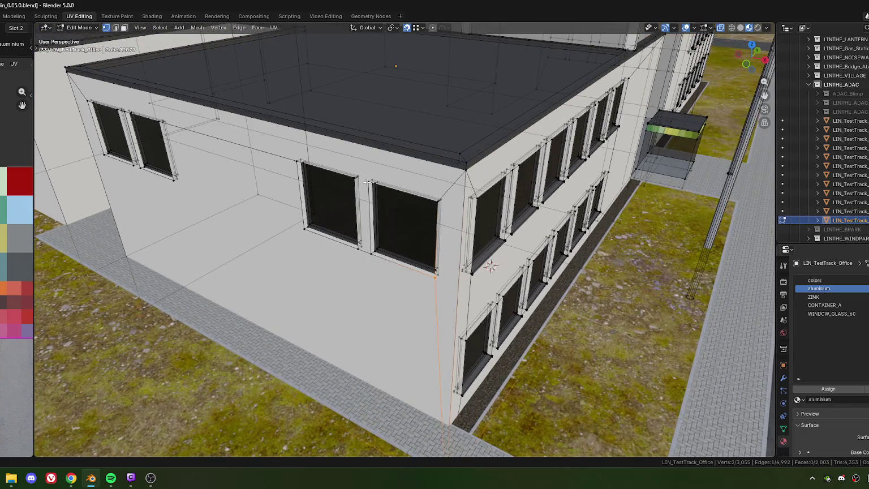
scroll(367, 182, down, 2)
scroll(334, 253, up, 5)
scroll(287, 277, up, 1)
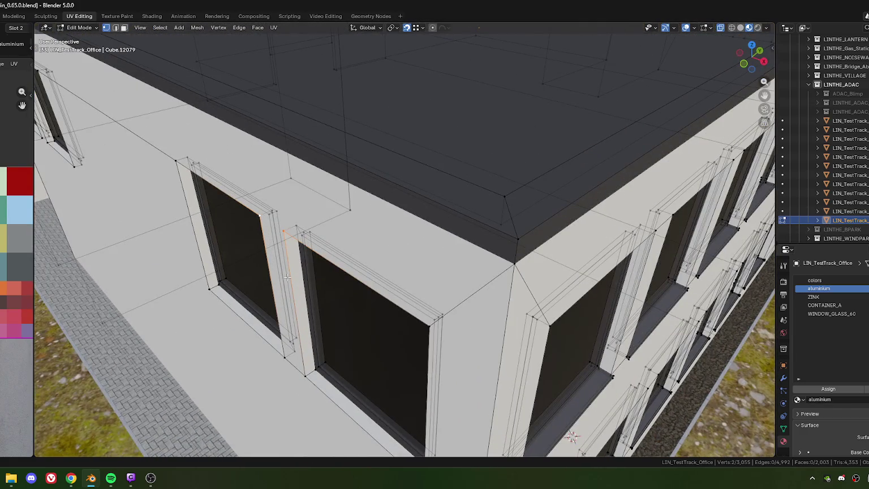
mouse_move(277, 258)
middle_down()
mouse_move(246, 232)
mouse_move(339, 288)
mouse_move(310, 268)
middle_up()
scroll(308, 270, down, 3)
scroll(356, 309, up, 5)
scroll(356, 308, down, 2)
scroll(310, 268, up, 3)
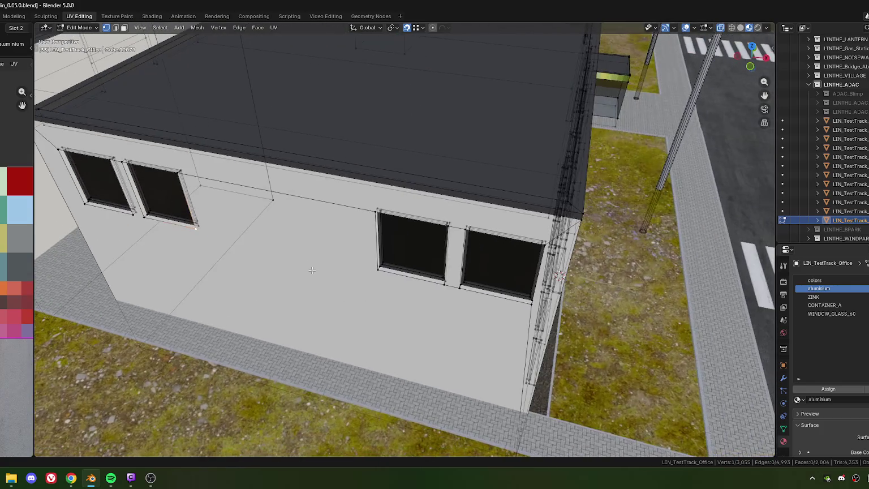
shift+click(377, 275)
scroll(329, 264, down, 3)
mouse_move(329, 264)
middle_down()
mouse_move(371, 283)
mouse_move(340, 340)
middle_up()
scroll(380, 304, up, 4)
shift+click(318, 343)
scroll(347, 340, down, 4)
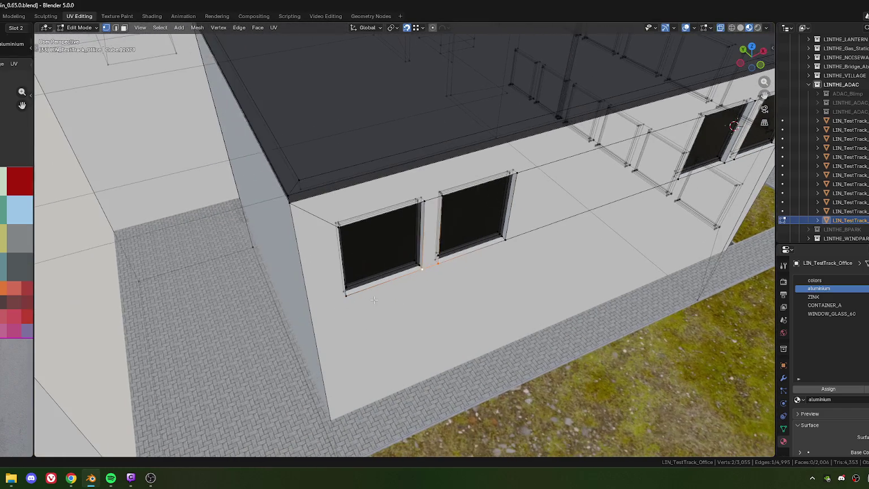
shift+click(408, 263)
middle_drag(353, 283, 362, 404)
shift+click(363, 404)
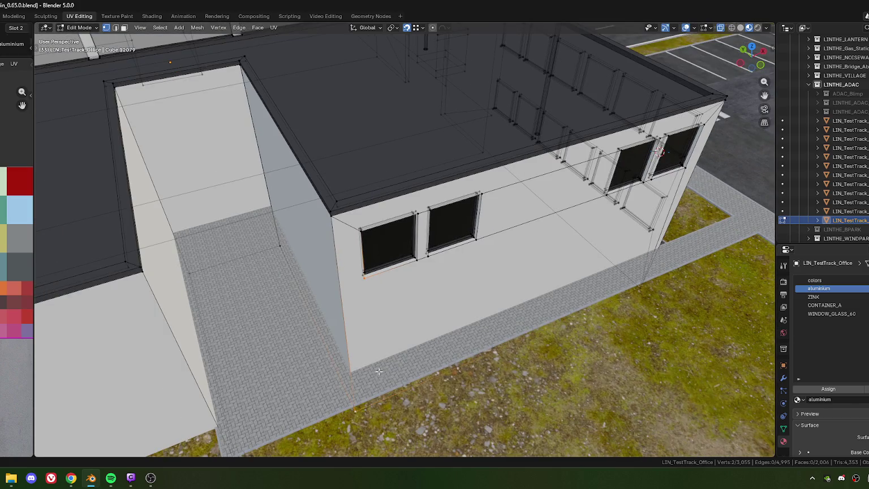
scroll(386, 366, down, 3)
mouse_move(386, 366)
middle_down()
mouse_move(362, 294)
mouse_move(337, 255)
middle_up()
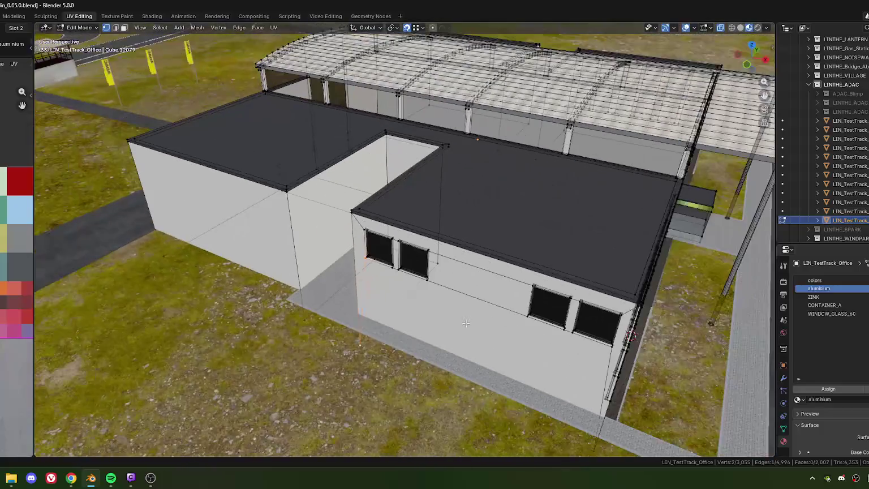
scroll(338, 256, up, 2)
scroll(362, 295, down, 2)
middle_drag(361, 294, 278, 274)
scroll(278, 274, up, 2)
scroll(278, 274, down, 2)
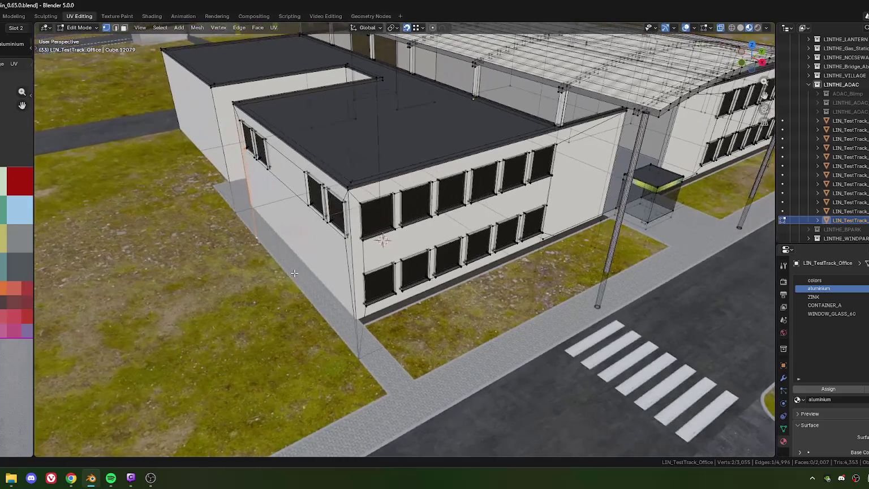
Reveal the hidden geometry and select the whole upper window frame linked to its corners
key(alt+h)
scroll(288, 270, up, 2)
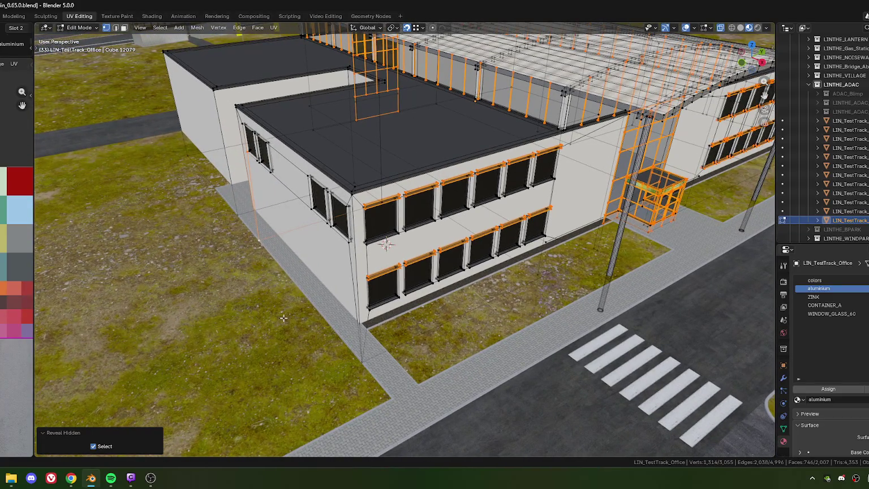
key(alt+a)
scroll(387, 306, up, 3)
click(321, 329)
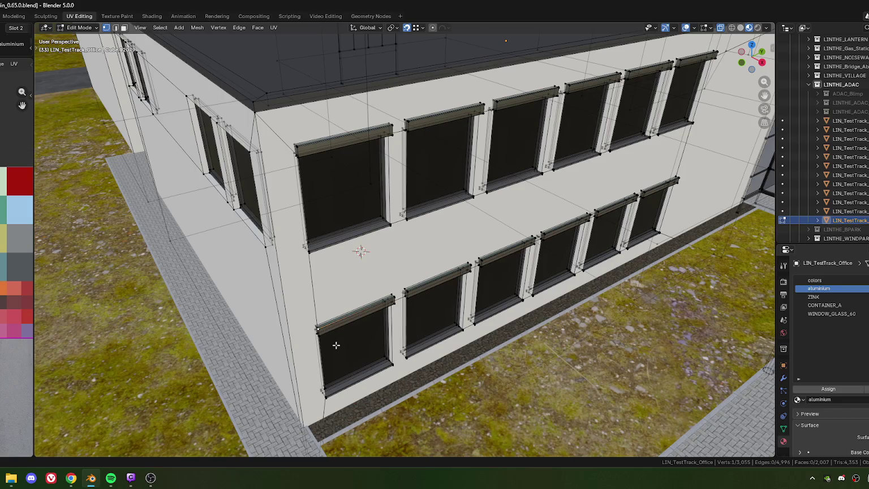
click(297, 146)
shift+click(311, 251)
key(ctrl+l)
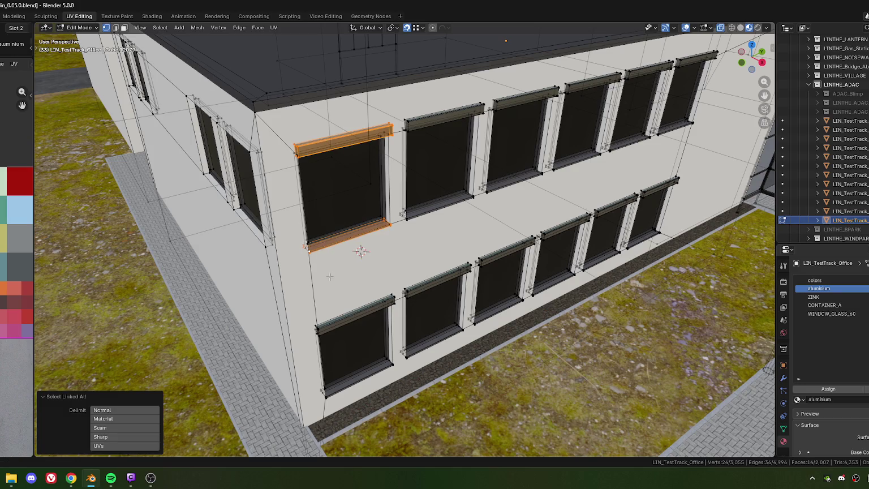
In top view, duplicate the window frame and rotate the copy -90° beside the wall
key(KP_7)
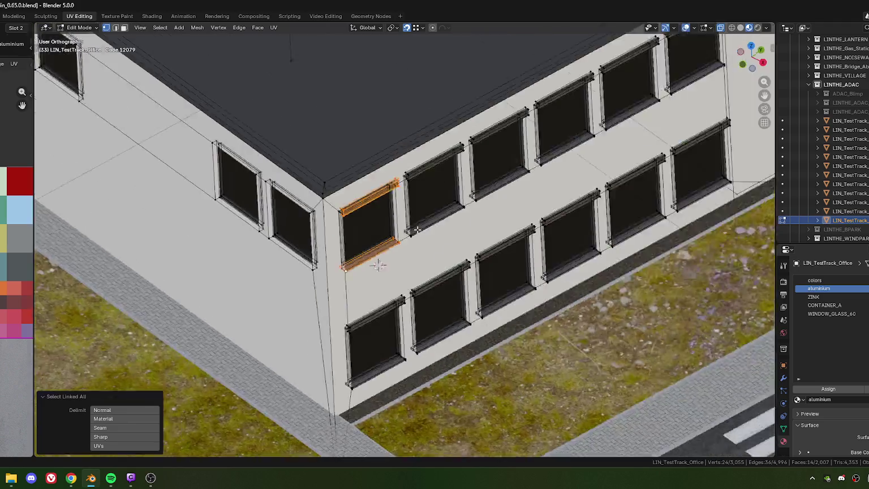
scroll(396, 157, up, 2)
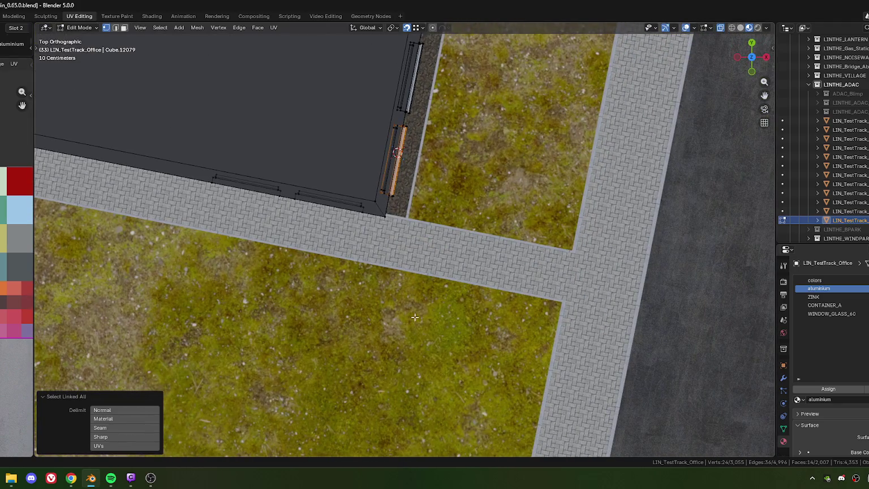
key(shift+d)
click(322, 366)
key(r)
key(9)
key(0)
key(Return)
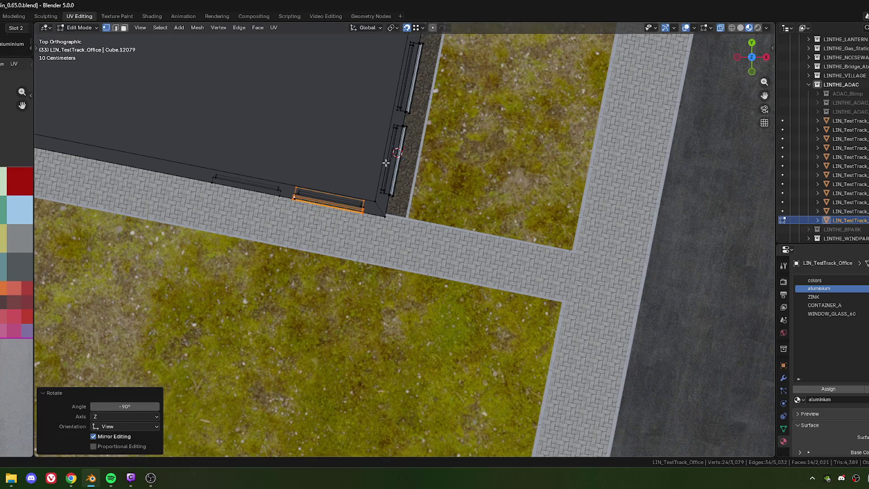
scroll(385, 162, up, 2)
mouse_move(310, 140)
middle_down()
mouse_move(395, 334)
mouse_move(392, 251)
middle_up()
scroll(395, 334, up, 3)
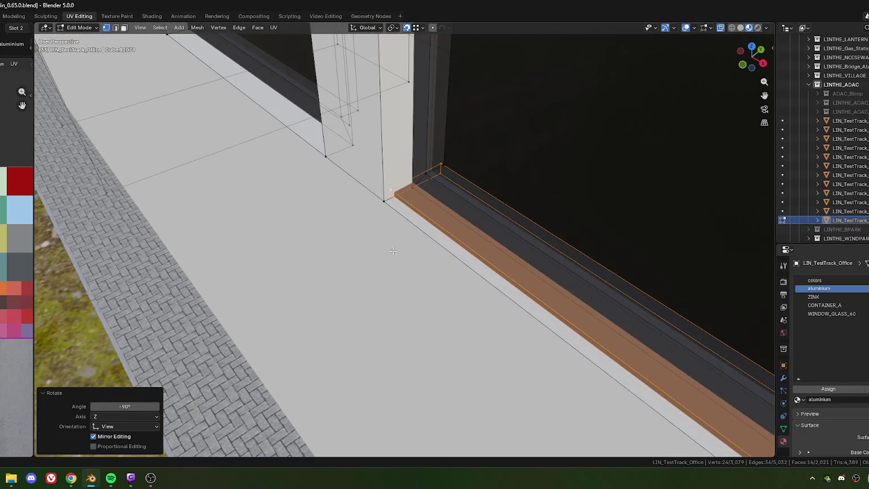
Snap the sill frame's corner onto the wall vertex and lower it by 0.02 m
key(g)
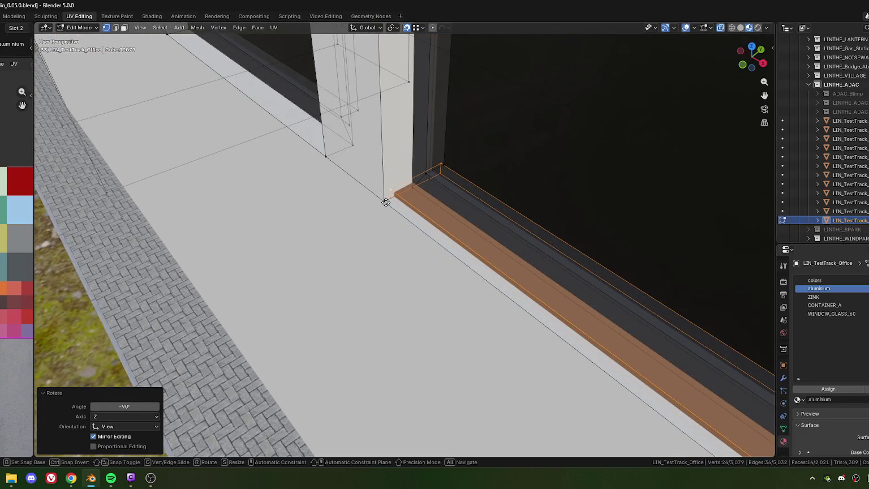
click(386, 202)
key(g)
key(z)
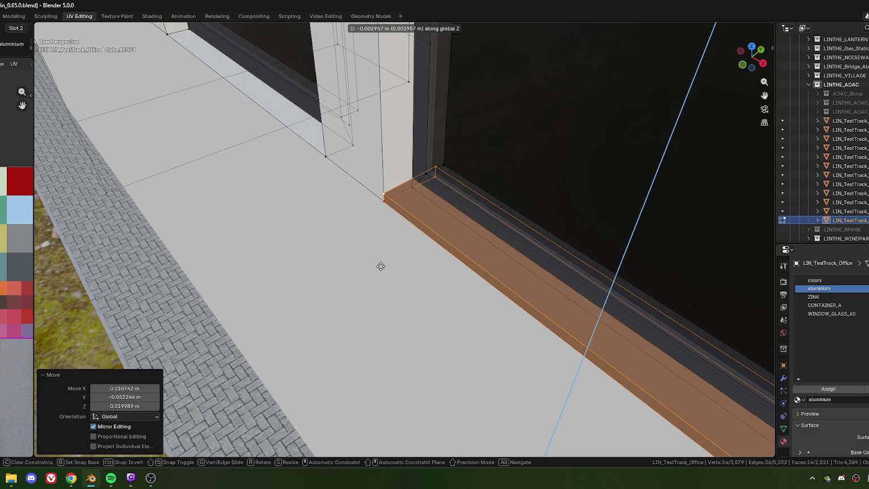
click(385, 392)
click(111, 407)
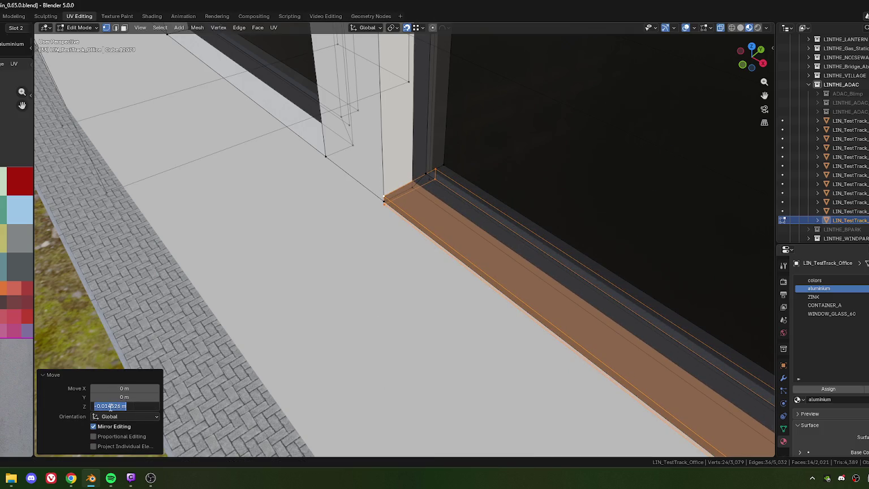
drag(106, 406, 145, 412)
text(2)
key(Return)
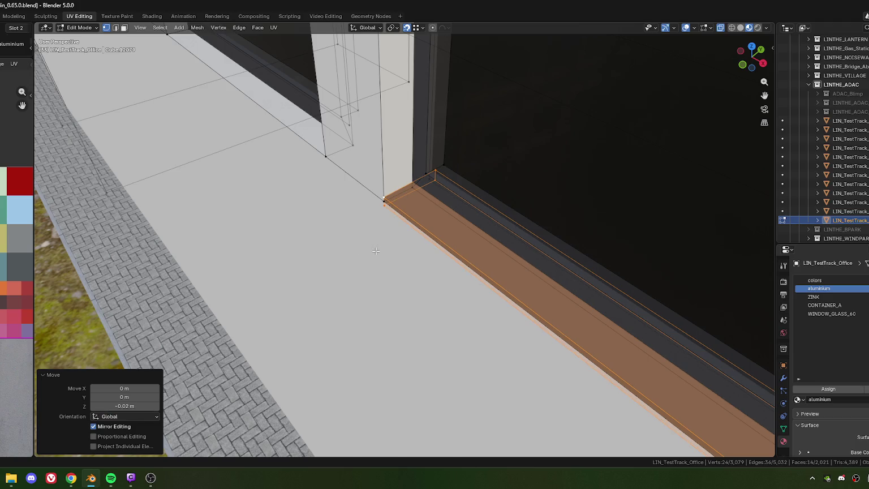
Shift the sill frame -0.03 m along its local X axis
key(g)
key(x)
key(x)
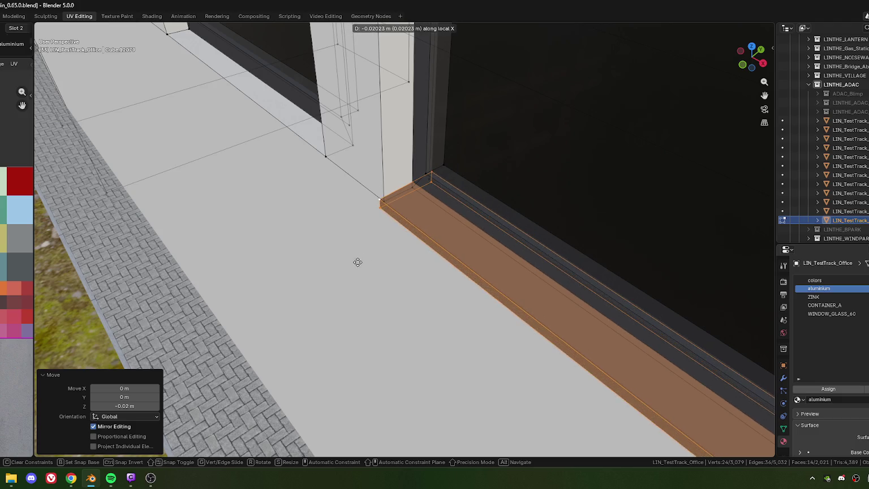
click(353, 264)
click(152, 389)
text(-0.03)
key(Return)
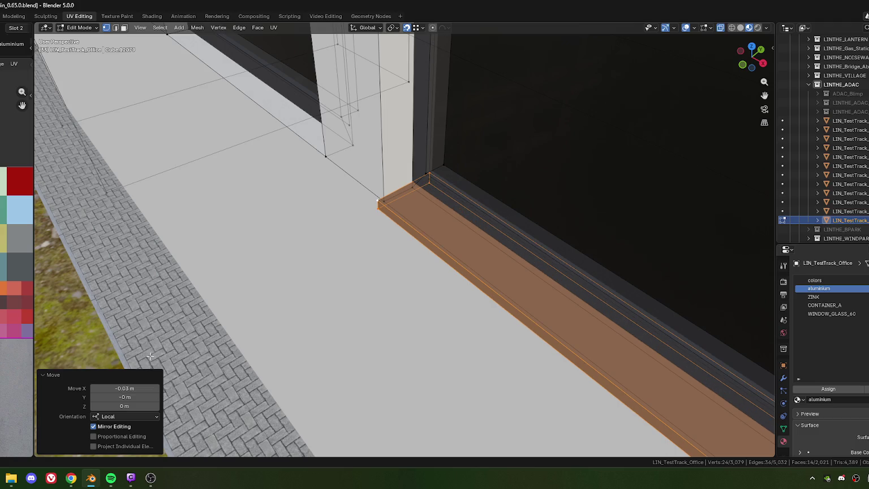
scroll(217, 321, down, 5)
middle_drag(339, 255, 399, 227)
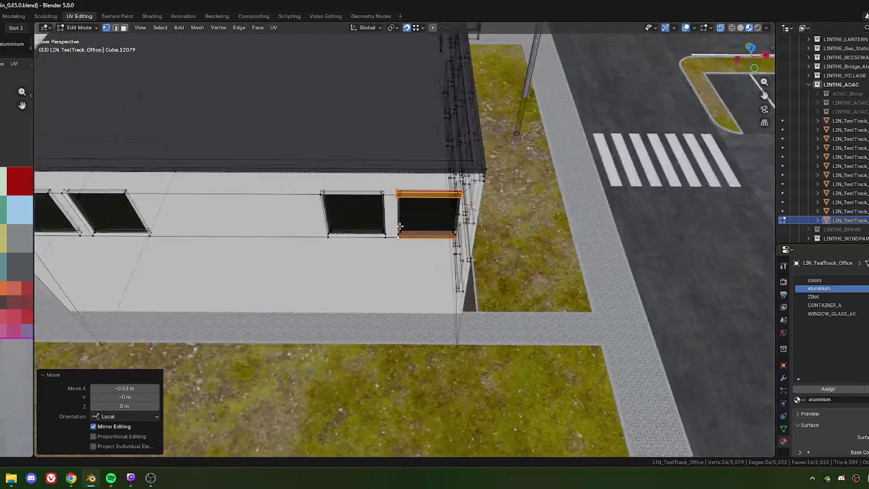
scroll(407, 279, up, 3)
middle_drag(407, 279, 405, 269)
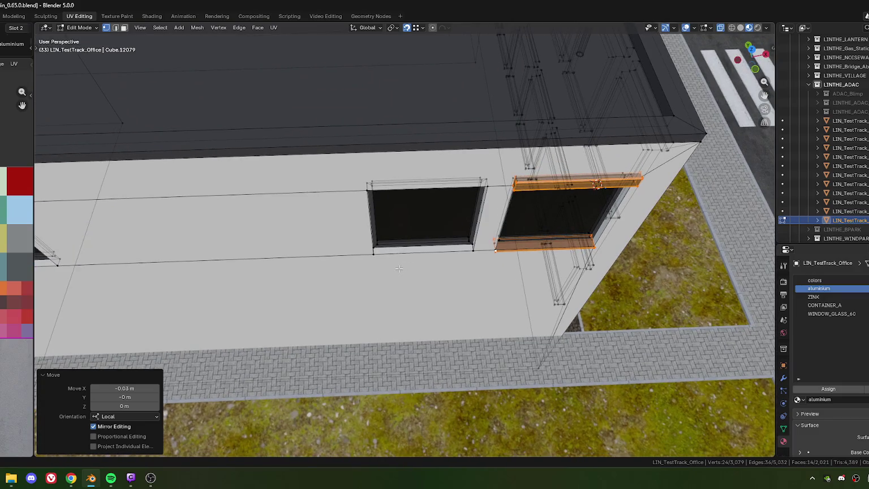
Duplicate the sill frame onto the neighbouring windows at 2.2 m spacing along Y
key(shift+d)
text(y2.2)
key(Return)
mouse_move(251, 269)
middle_down()
mouse_move(376, 250)
mouse_move(379, 262)
middle_up()
key(shift+d)
key(y)
click(376, 251)
key(shift+d)
text(y2.2)
key(Return)
scroll(485, 273, down, 5)
scroll(485, 273, down, 3)
mouse_move(485, 272)
middle_down()
mouse_move(406, 261)
mouse_move(400, 344)
mouse_move(316, 302)
middle_up()
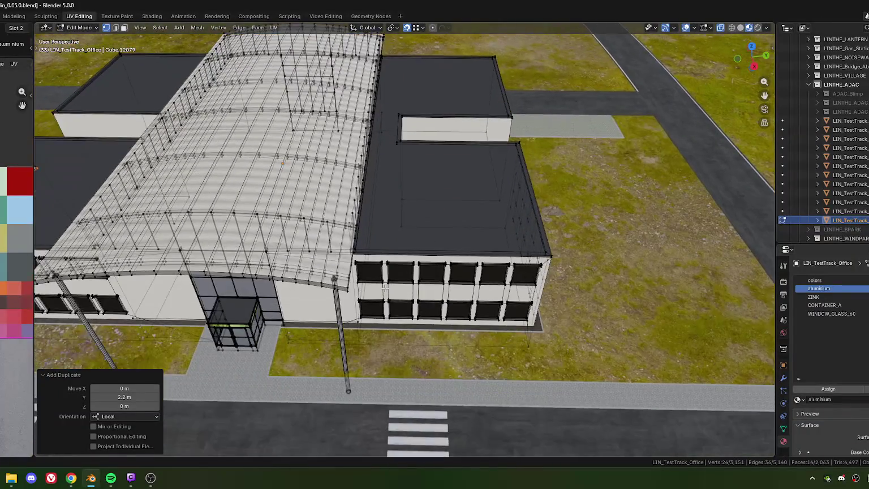
Box-select the window frames of the upper row on the facade
scroll(315, 301, up, 4)
scroll(308, 302, down, 3)
scroll(312, 287, up, 3)
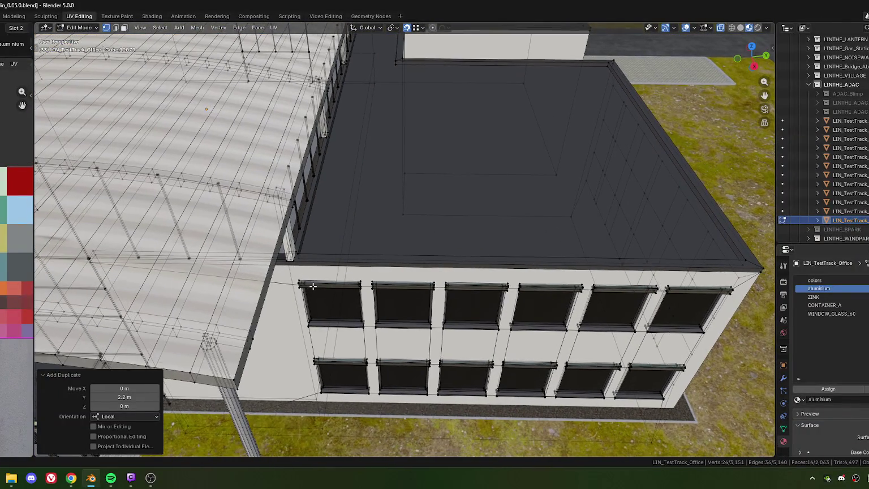
drag(294, 277, 510, 335)
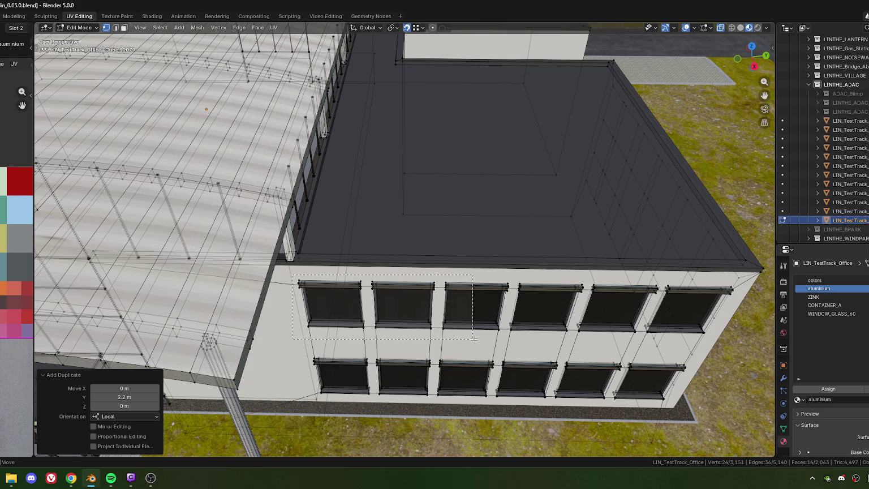
middle_drag(509, 335, 532, 285)
drag(220, 237, 421, 301)
middle_drag(421, 301, 330, 287)
drag(226, 227, 358, 312)
drag(335, 281, 354, 295)
Add the lower-row window frames to the selection and switch to top orthographic view
middle_drag(356, 311, 347, 282)
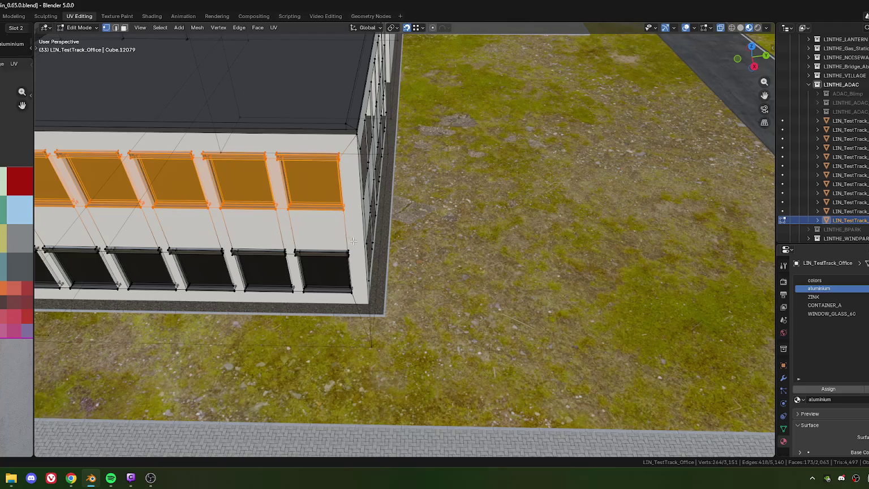
drag(353, 241, 237, 295)
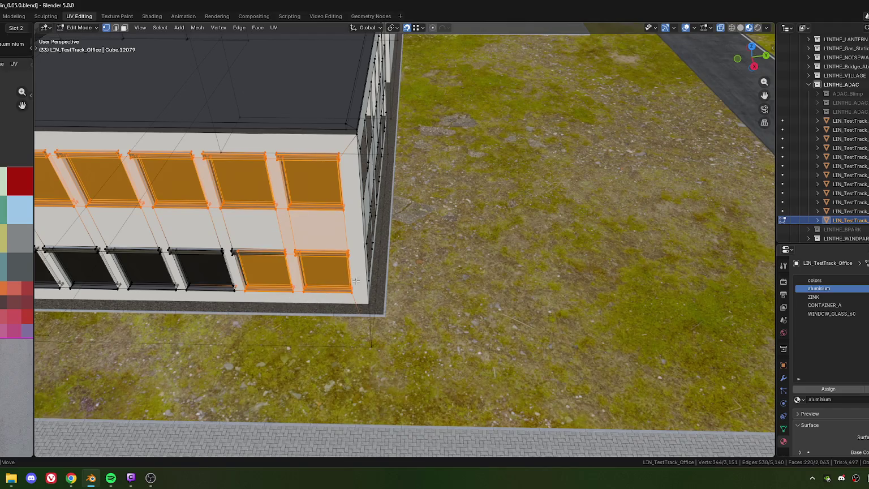
shift+middle_drag(251, 273, 453, 250)
drag(468, 237, 170, 290)
shift+click(180, 255)
drag(207, 236, 293, 298)
shift+drag(321, 326, 426, 305)
middle_drag(427, 305, 445, 322)
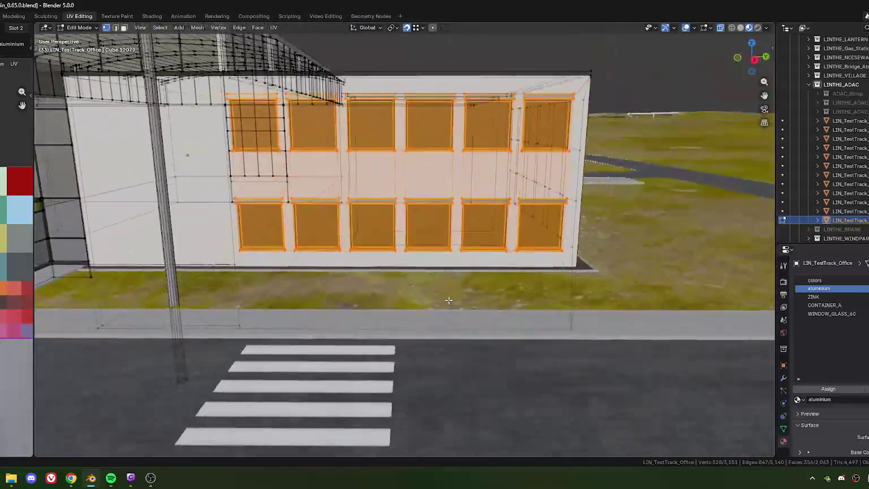
key(KP_7)
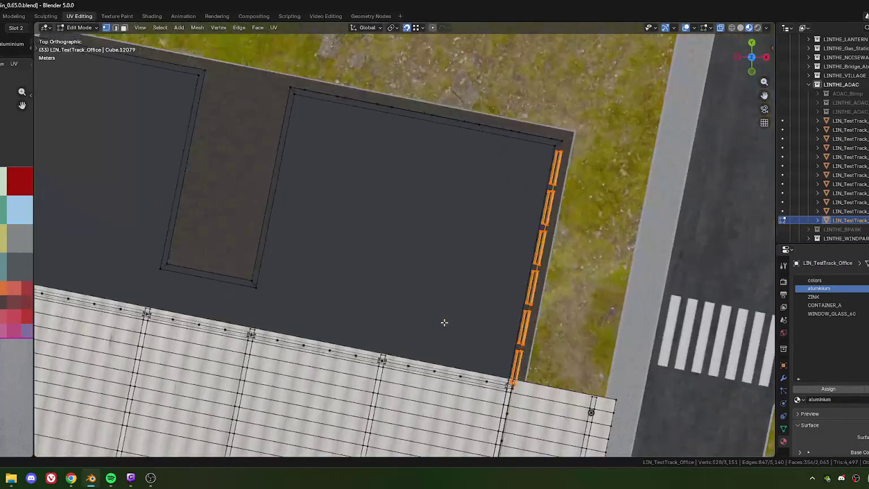
Duplicate the selected window frames and rotate the copy 90°
shift+middle_drag(518, 254, 434, 366)
key(shift+d)
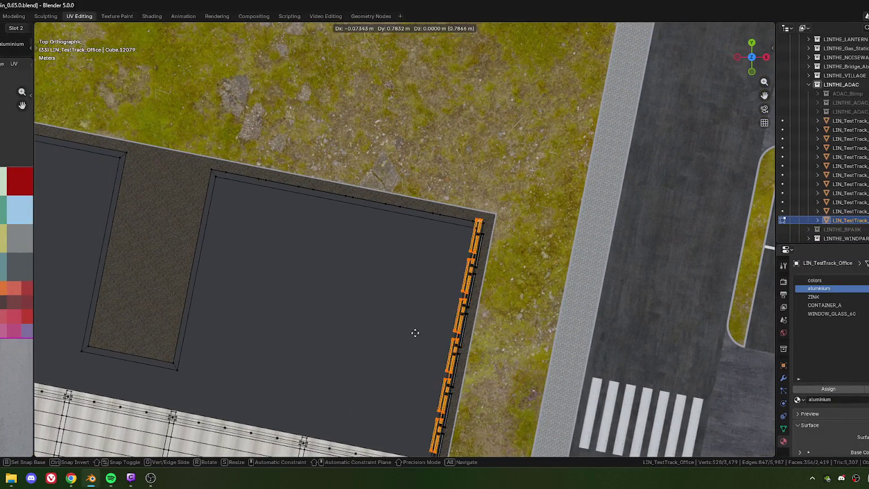
click(357, 279)
text(r90)
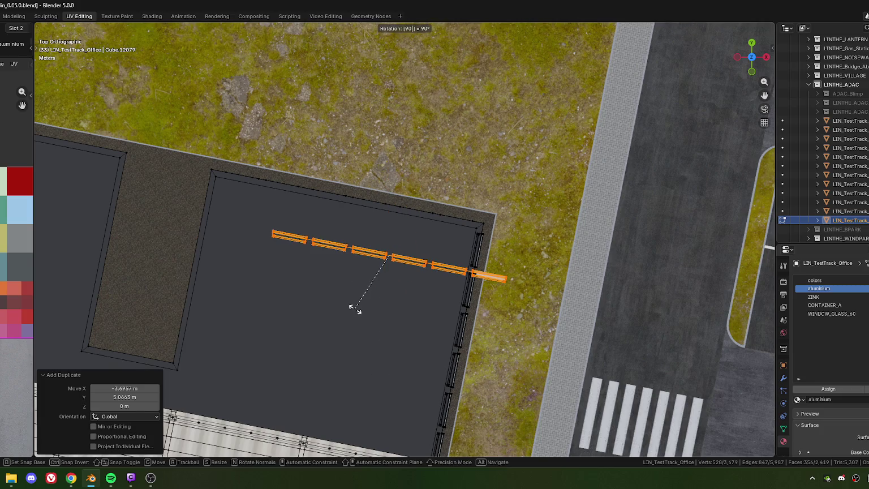
key(Return)
Move the rotated copy out onto the grass beside the building and switch to edge select
key(g)
click(392, 202)
mouse_move(392, 202)
middle_down()
mouse_move(385, 208)
mouse_move(462, 249)
middle_up()
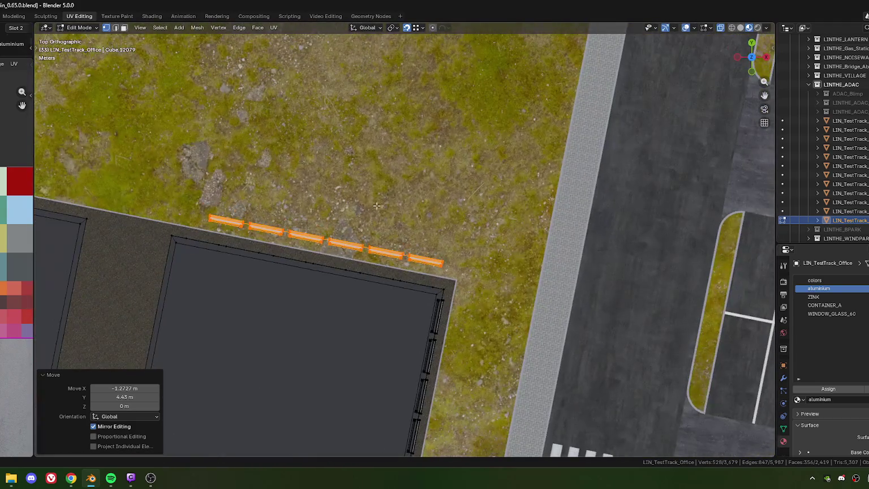
key(g)
click(371, 170)
mouse_move(370, 170)
middle_down()
mouse_move(257, 274)
mouse_move(379, 263)
mouse_move(306, 251)
mouse_move(317, 257)
middle_up()
scroll(317, 269, up, 5)
scroll(379, 263, up, 3)
key(2)
scroll(314, 253, down, 5)
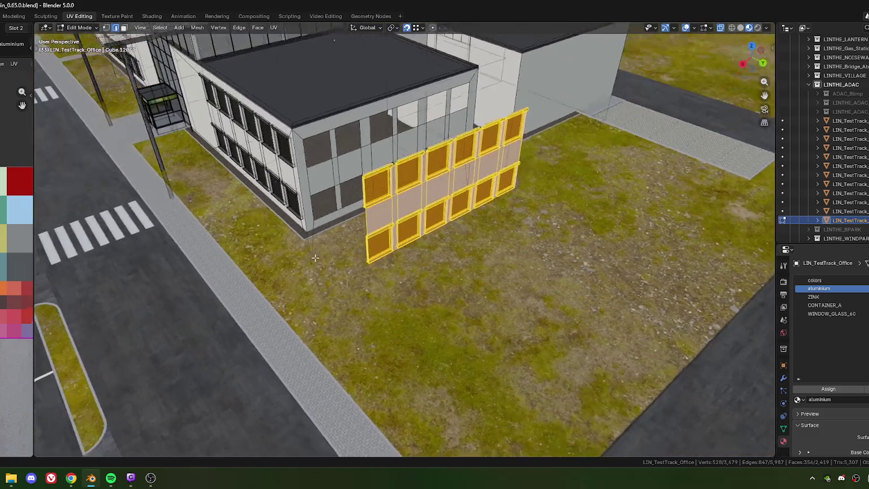
scroll(318, 257, up, 2)
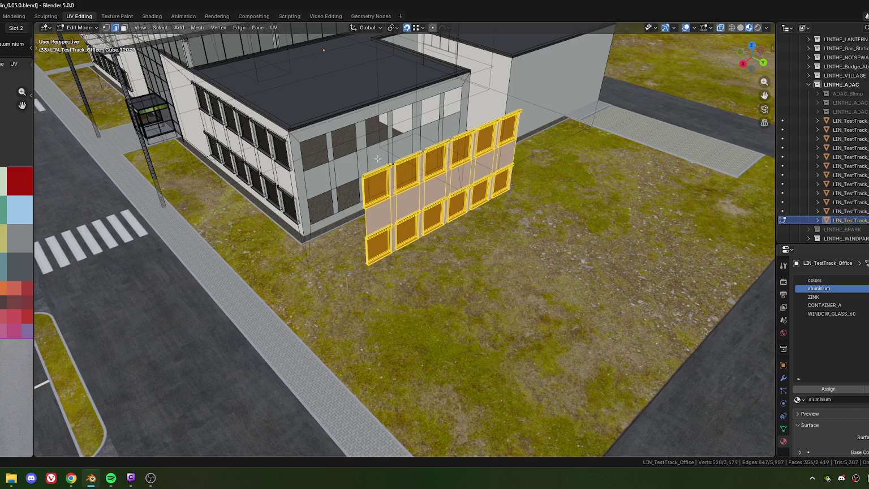
middle_drag(329, 249, 384, 230)
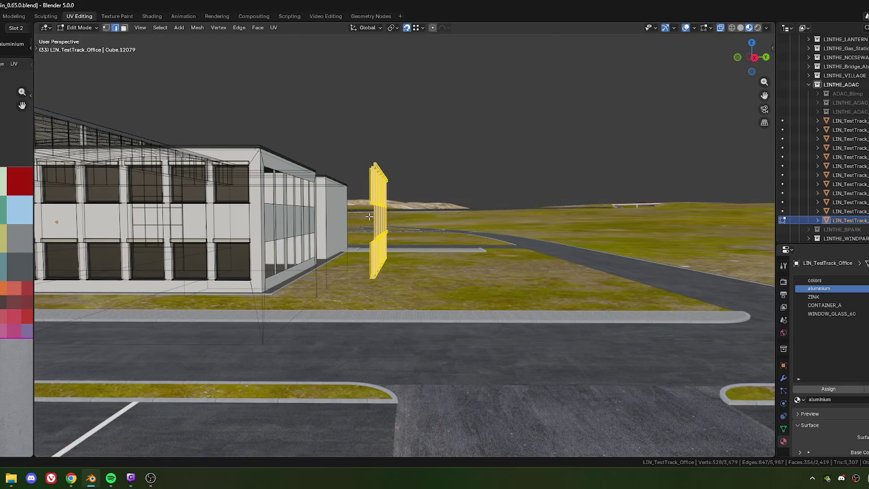
Delete the selected edges of the copied frame panel
click(390, 220)
key(x)
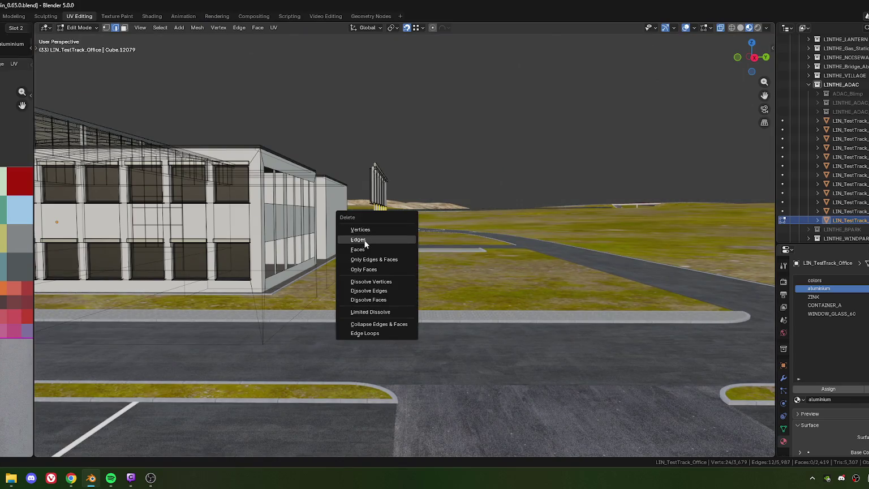
click(365, 240)
middle_drag(365, 244, 362, 283)
In top view, select five connector edges between the frames and bring up the Delete menu
key(KP_7)
scroll(362, 279, up, 5)
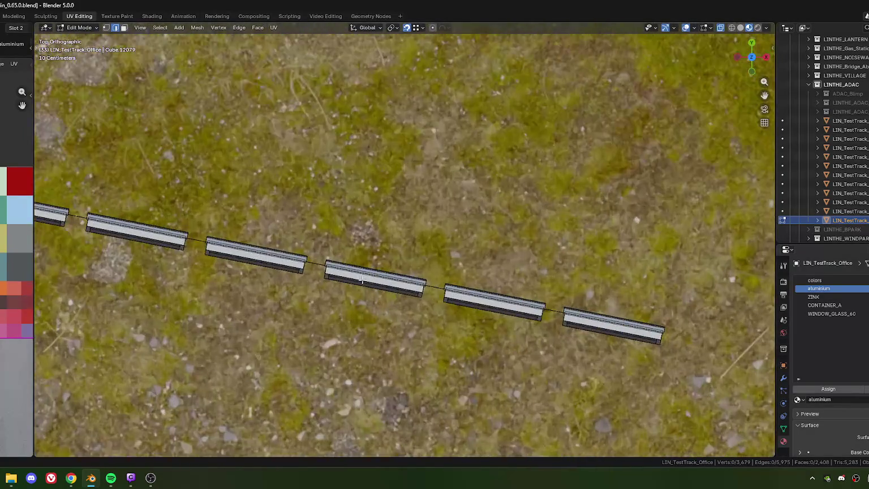
click(316, 263)
shift+click(433, 286)
shift+click(559, 305)
shift+middle_drag(559, 306, 768, 332)
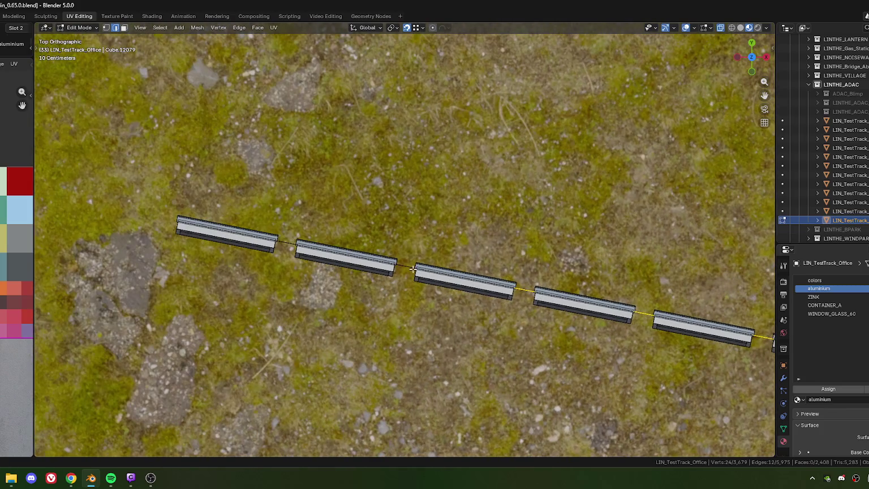
shift+click(407, 267)
shift+click(286, 244)
key(x)
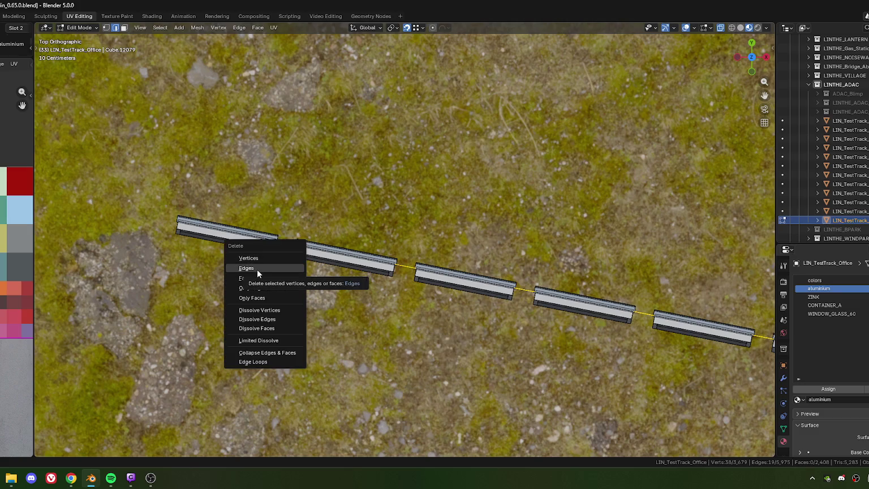
mouse_move(408, 278)
middle_down()
mouse_move(398, 291)
mouse_move(385, 276)
middle_up()
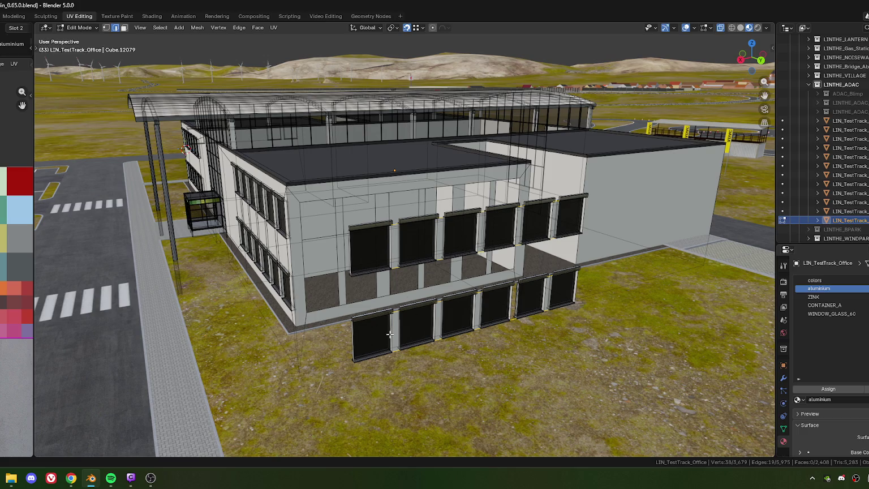
Select the entire copied window panel as linked geometry
ctrl+alt+click(390, 308)
key(l)
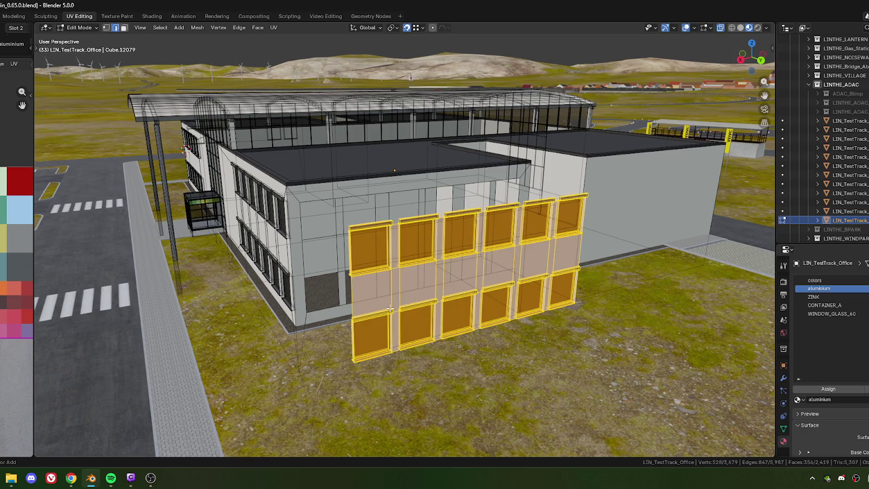
mouse_move(390, 308)
middle_down()
mouse_move(432, 310)
mouse_move(369, 326)
mouse_move(399, 322)
mouse_move(409, 277)
middle_up()
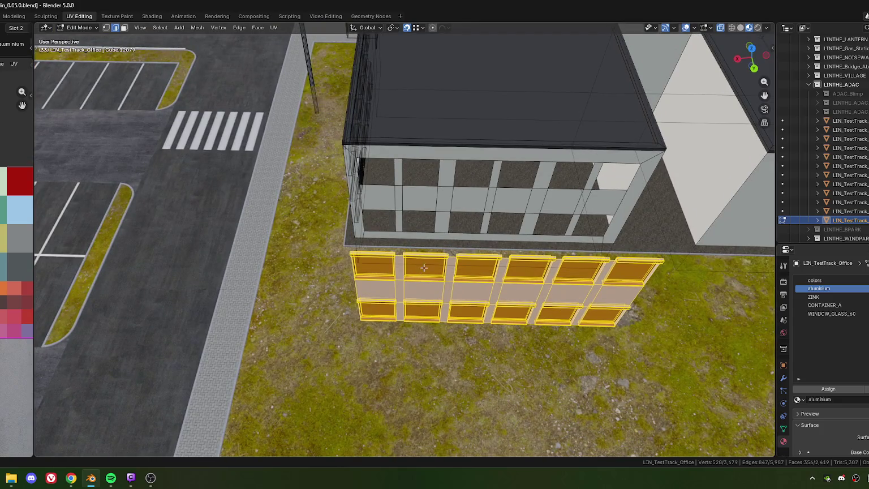
middle_drag(435, 219, 410, 248)
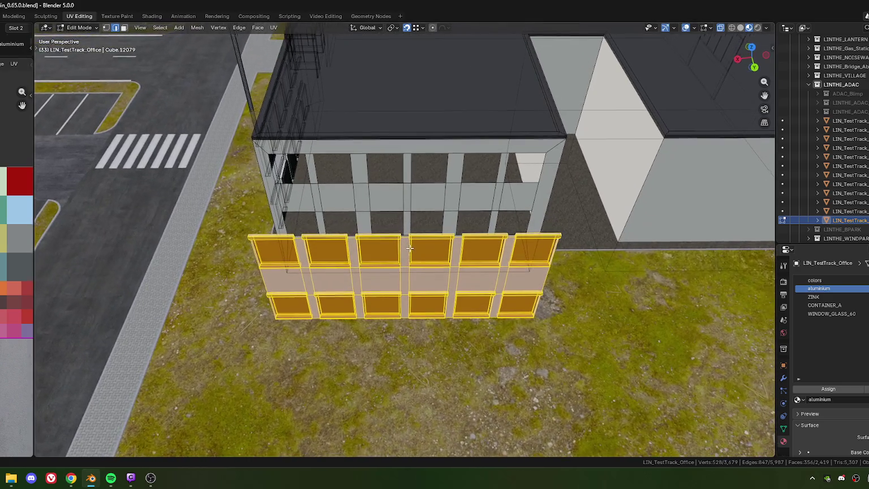
middle_drag(404, 242, 441, 264)
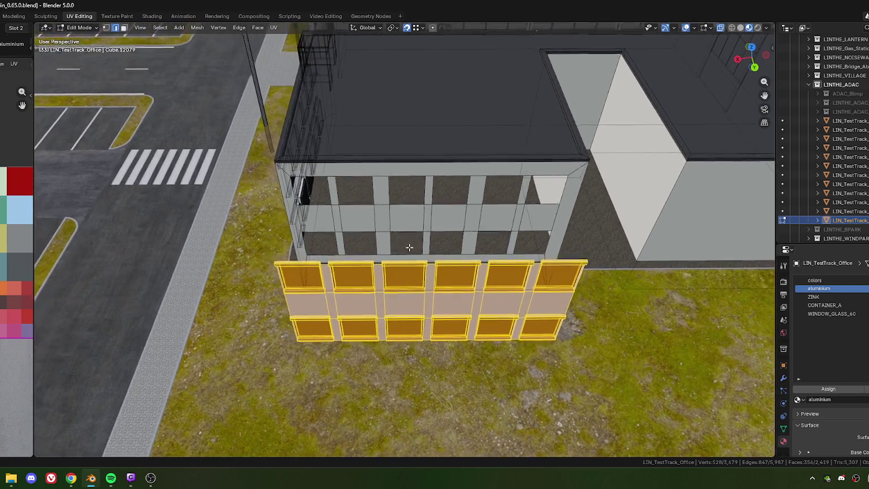
mouse_move(387, 286)
middle_down()
mouse_move(396, 249)
mouse_move(388, 224)
mouse_move(411, 195)
middle_up()
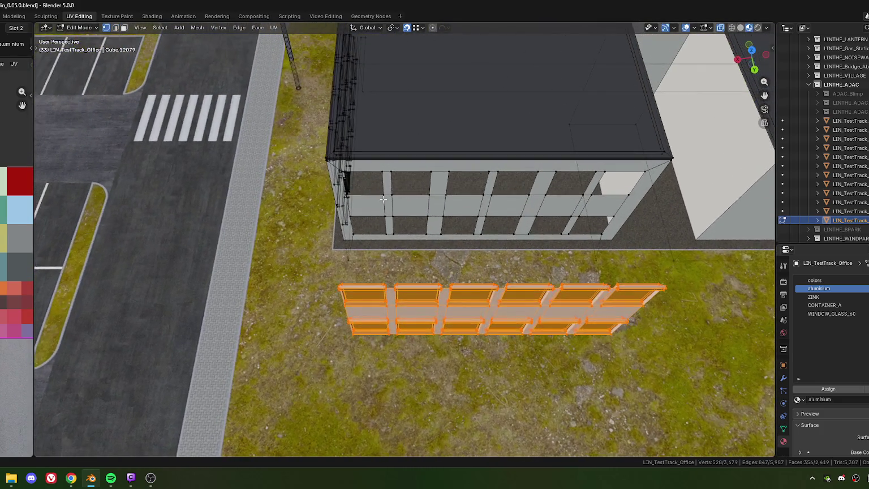
Box-select a row of facade faces and delete them as vertices
click(418, 187)
shift+drag(439, 184, 517, 229)
shift+middle_drag(537, 187, 336, 185)
drag(336, 185, 436, 223)
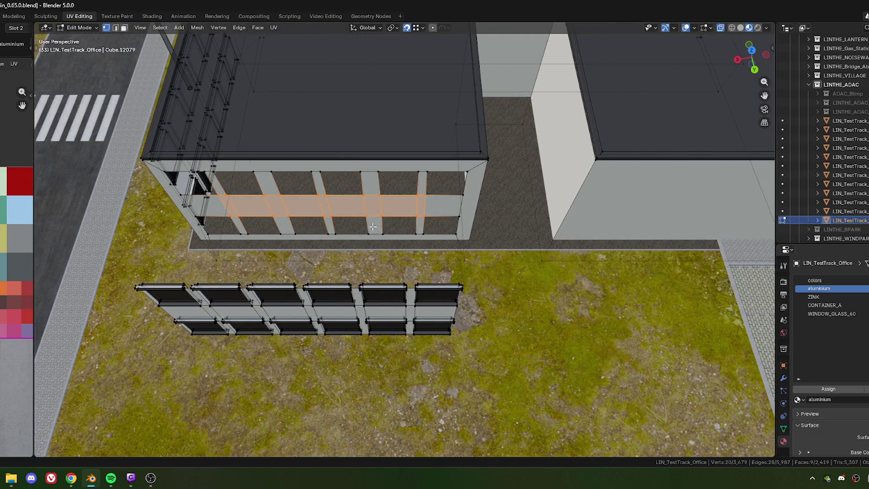
key(x)
click(333, 217)
Move the row of copied window frames along X against the building wall
mouse_move(334, 215)
shift+middle_down()
mouse_move(380, 263)
mouse_move(381, 294)
shift+middle_up()
drag(260, 285, 589, 376)
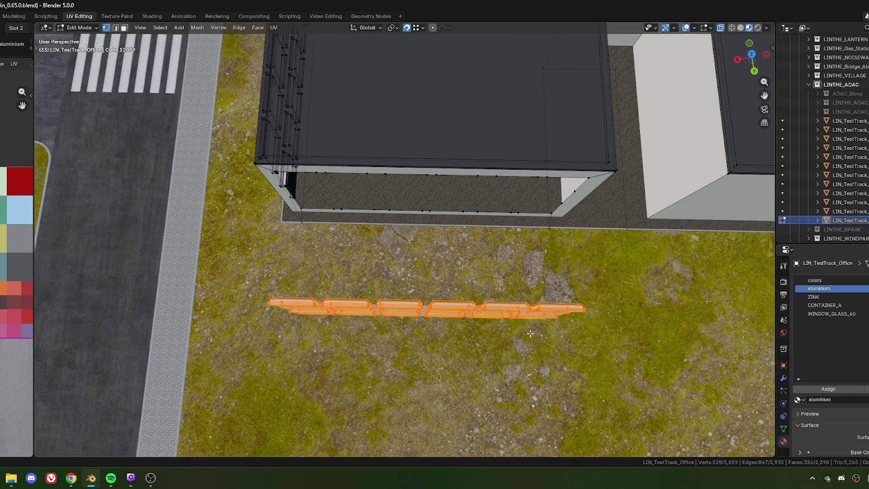
scroll(461, 278, up, 2)
key(g)
key(y)
key(y)
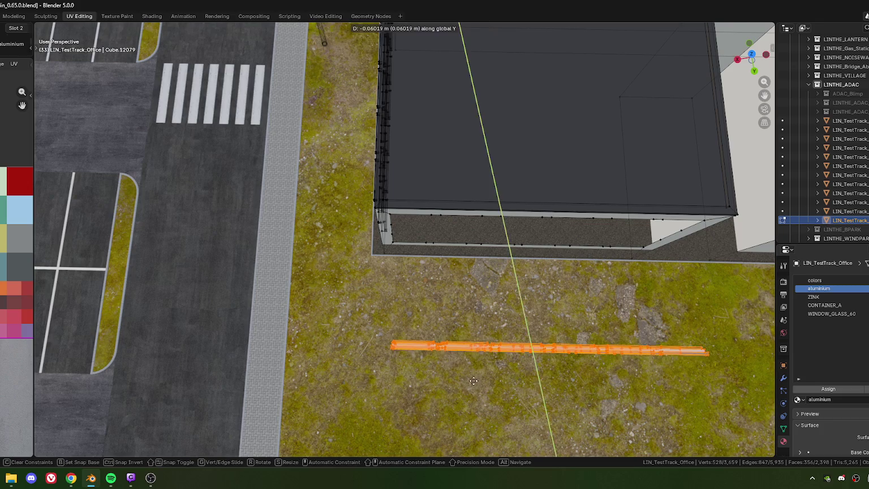
key(x)
key(x)
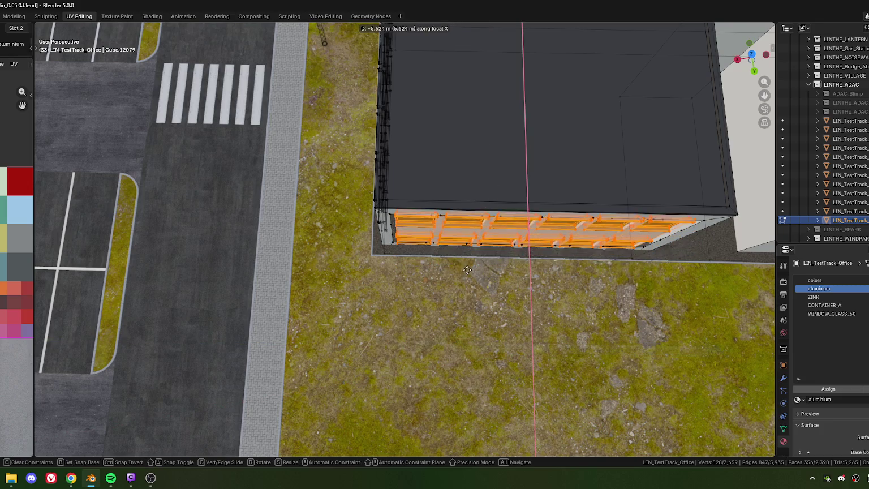
click(439, 274)
scroll(439, 273, up, 2)
mouse_move(439, 274)
middle_down()
mouse_move(414, 222)
mouse_move(440, 282)
mouse_move(410, 266)
middle_up()
Shift the window frames along local Y
scroll(413, 222, up, 3)
scroll(440, 282, up, 3)
scroll(440, 282, up, 2)
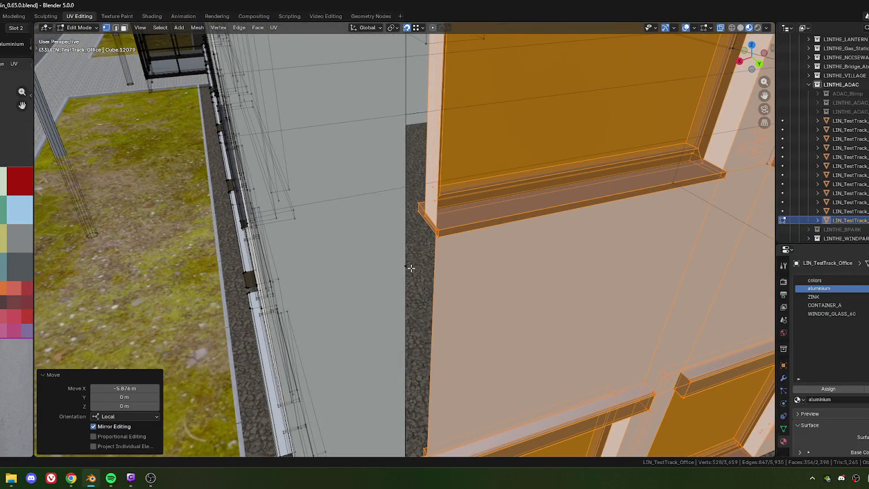
key(g)
key(y)
click(420, 270)
Nudge the frames 0.005553 m along local X to line up with the existing sills
key(g)
key(x)
key(x)
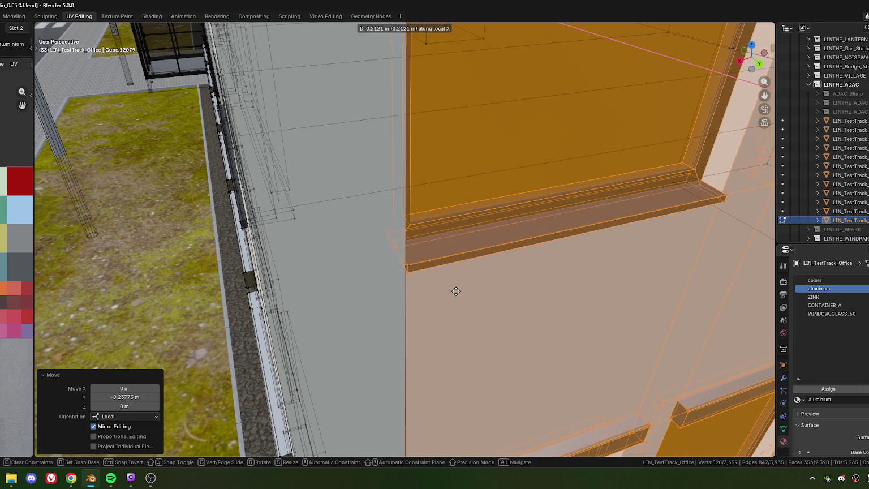
click(402, 268)
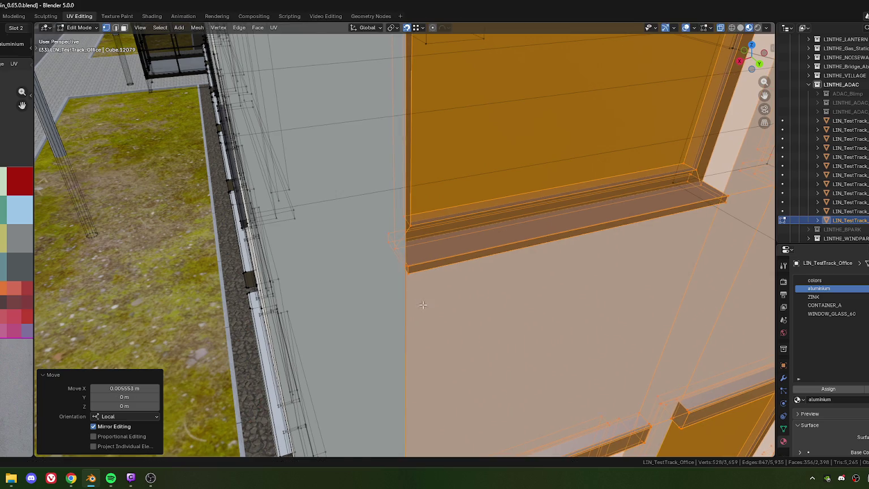
scroll(423, 305, down, 5)
scroll(427, 283, down, 3)
scroll(432, 260, up, 1)
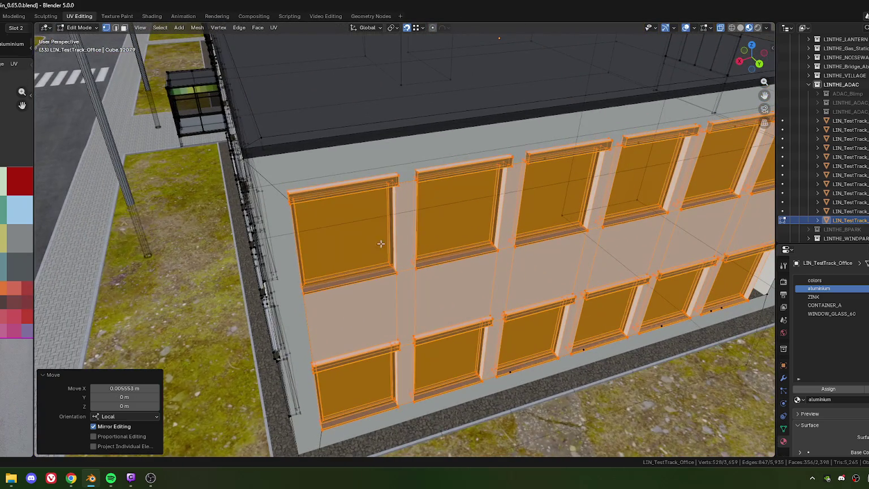
scroll(381, 244, down, 5)
mouse_move(385, 249)
middle_down()
mouse_move(409, 266)
mouse_move(398, 256)
mouse_move(397, 268)
middle_up()
scroll(408, 266, up, 2)
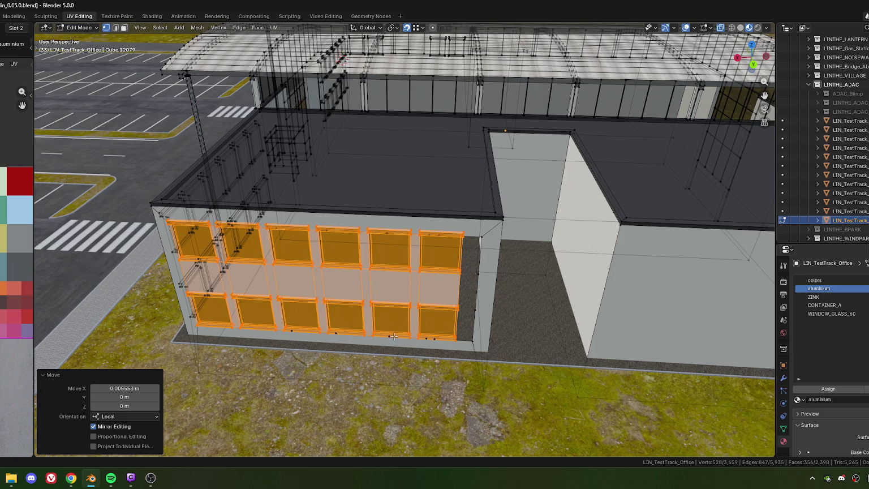
Box-select the window frames of the right-hand two columns
middle_drag(401, 247, 409, 254)
mouse_move(349, 295)
shift+middle_down()
mouse_move(430, 280)
mouse_move(368, 283)
shift+middle_up()
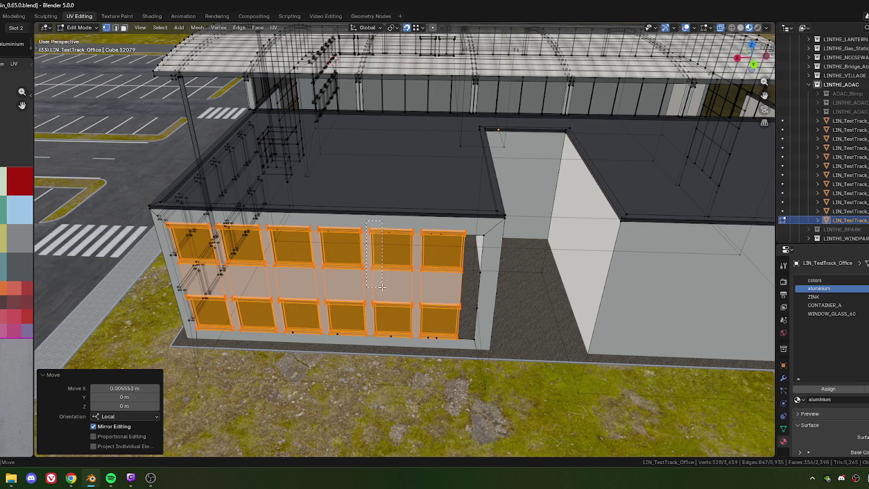
mouse_move(383, 287)
mouse_down()
mouse_move(374, 301)
mouse_move(390, 343)
mouse_move(417, 334)
mouse_move(424, 350)
mouse_up()
shift+drag(405, 218, 453, 280)
shift+middle_drag(453, 280, 410, 252)
shift+drag(402, 215, 423, 341)
scroll(441, 260, up, 3)
scroll(397, 272, up, 2)
Adjust their X position, then slide them 0.7994 m along local Y
key(g)
key(x)
click(362, 281)
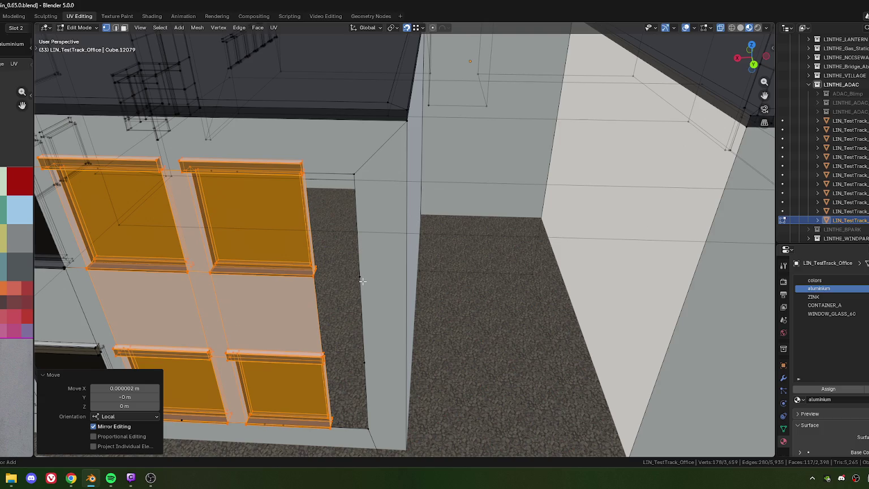
key(g)
key(y)
click(353, 313)
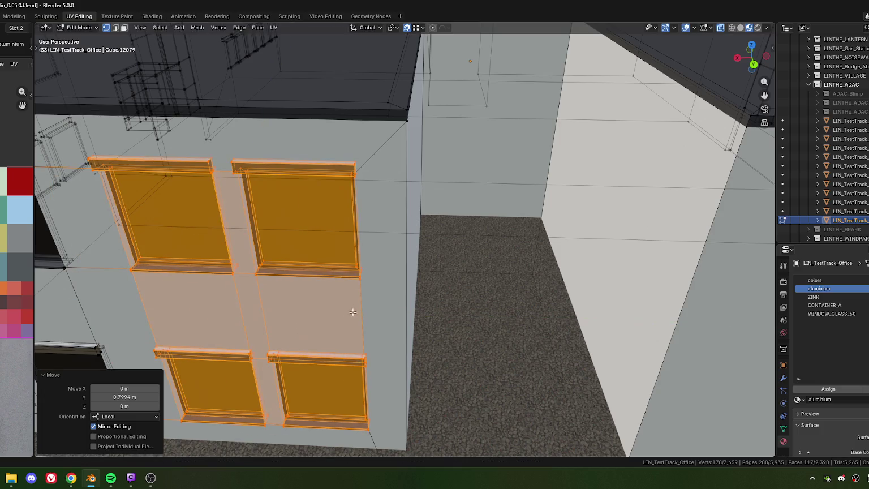
Select one upper window frame and the frame below it
scroll(353, 313, down, 4)
mouse_move(352, 312)
middle_down()
mouse_move(422, 244)
mouse_move(365, 231)
mouse_move(351, 216)
mouse_move(361, 191)
middle_up()
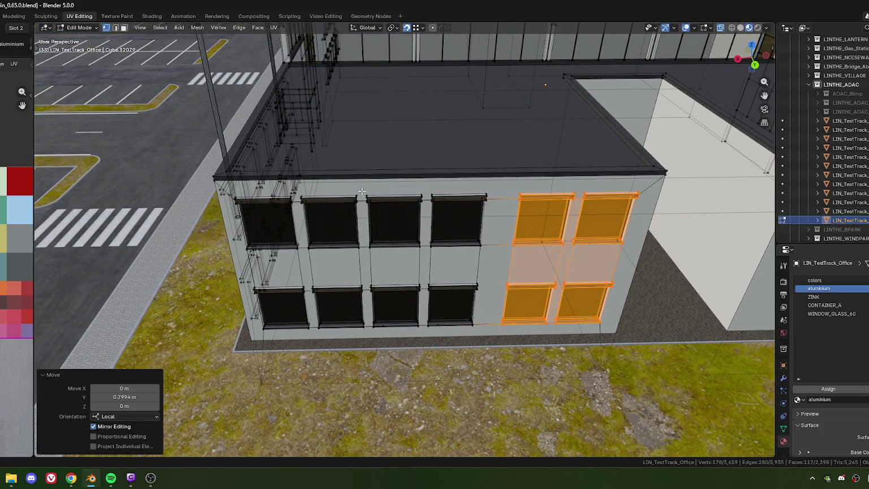
drag(365, 189, 375, 258)
middle_drag(374, 258, 374, 249)
drag(370, 245, 383, 285)
key(l)
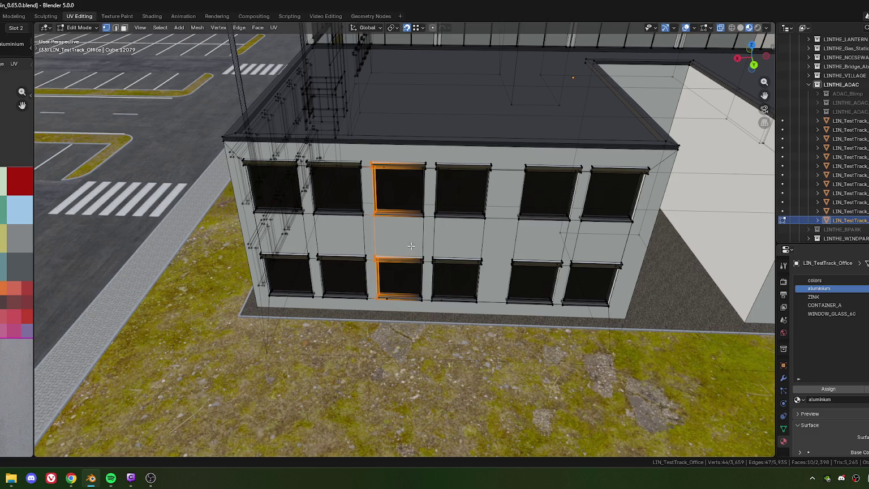
shift+middle_drag(442, 269, 402, 250)
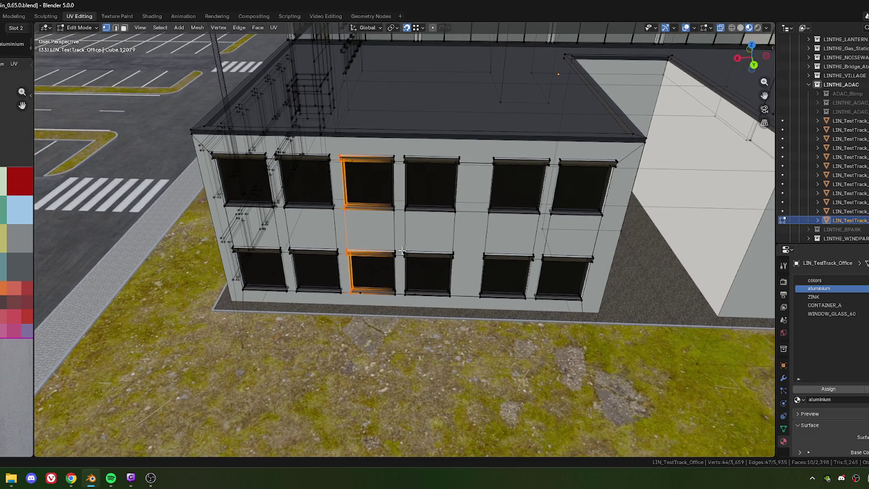
drag(387, 236, 409, 309)
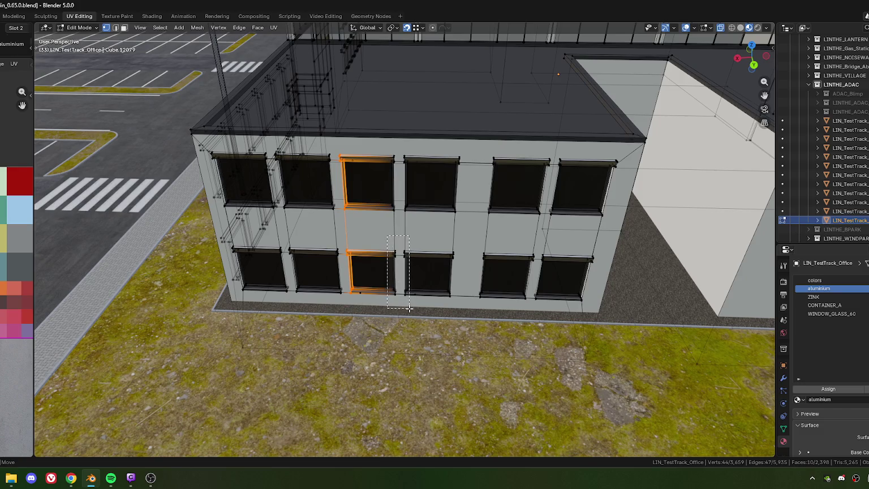
drag(409, 309, 412, 313)
scroll(368, 295, up, 4)
scroll(335, 279, down, 2)
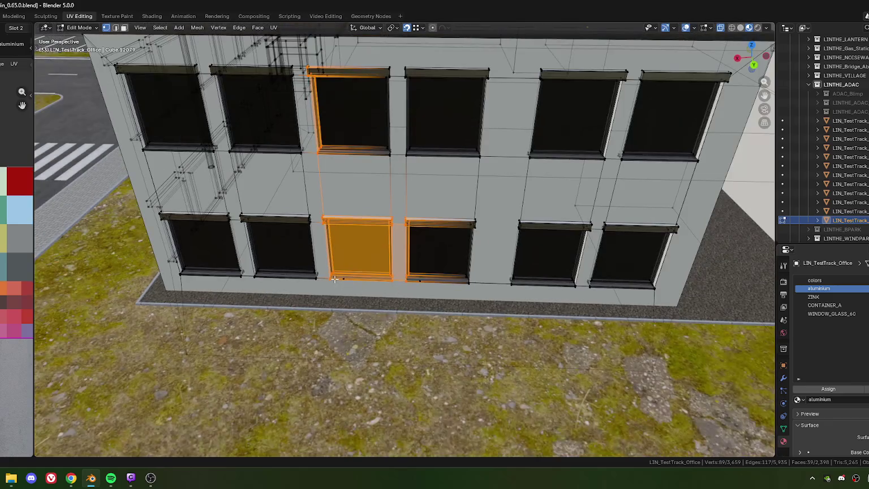
scroll(413, 284, up, 4)
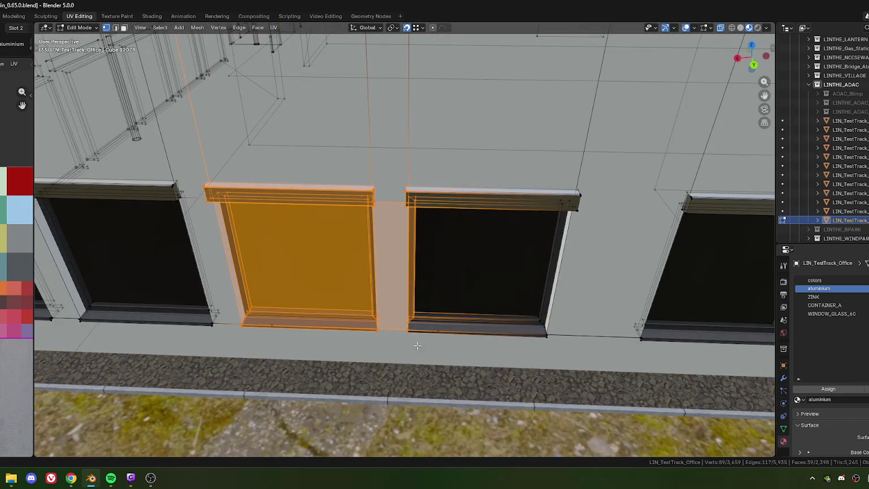
scroll(396, 317, up, 1)
scroll(354, 289, up, 3)
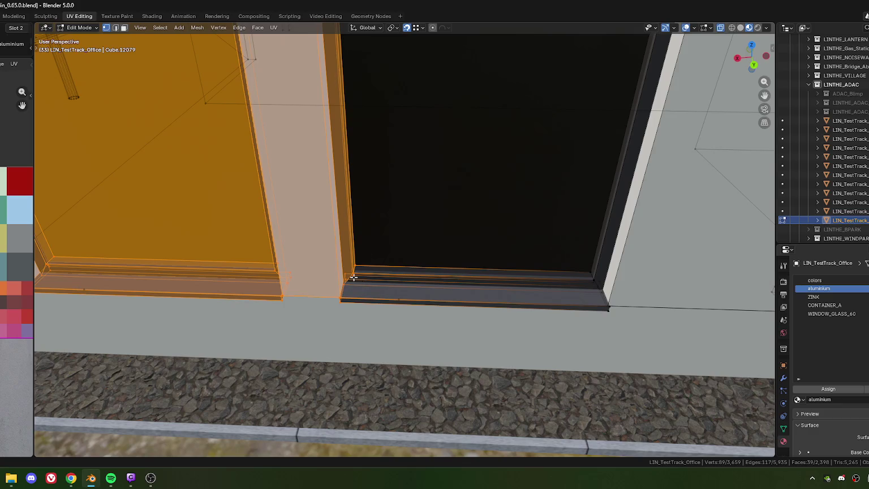
scroll(357, 266, down, 1)
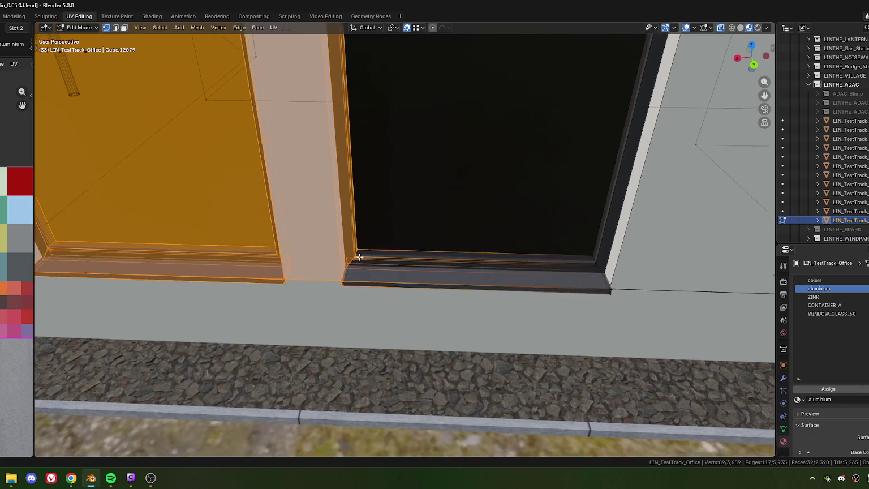
scroll(380, 226, down, 2)
mouse_move(380, 226)
middle_down()
mouse_move(307, 368)
mouse_move(336, 268)
middle_up()
scroll(336, 268, up, 1)
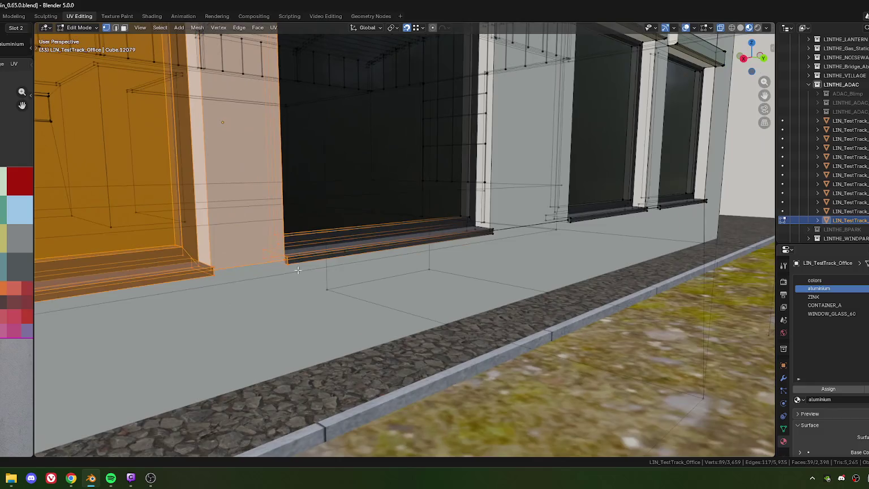
scroll(342, 280, up, 1)
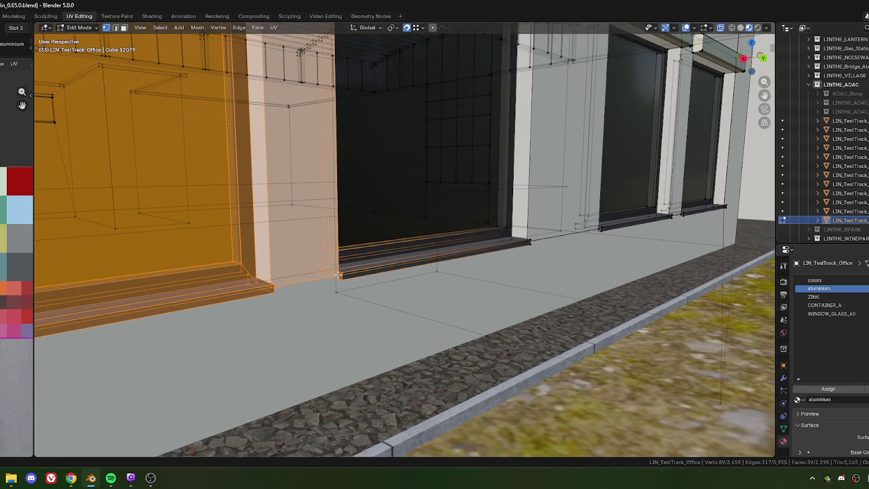
click(338, 275)
scroll(338, 275, down, 3)
scroll(351, 294, up, 1)
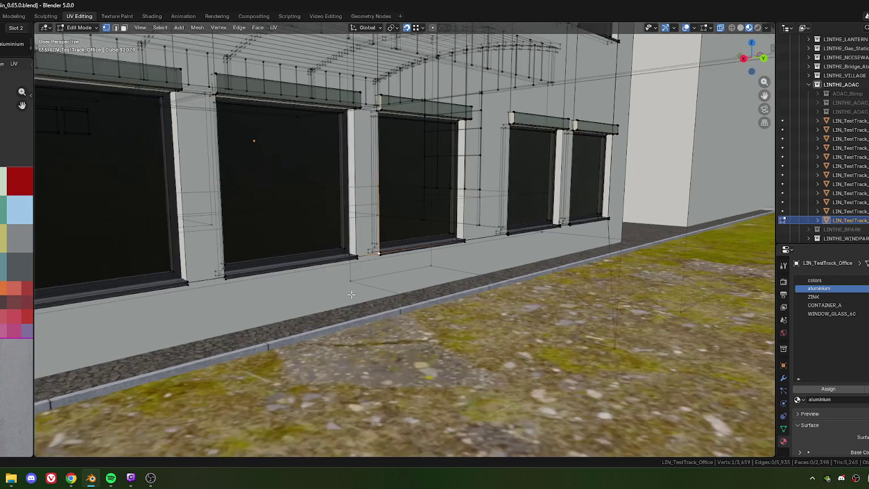
scroll(385, 232, down, 4)
middle_drag(384, 232, 345, 268)
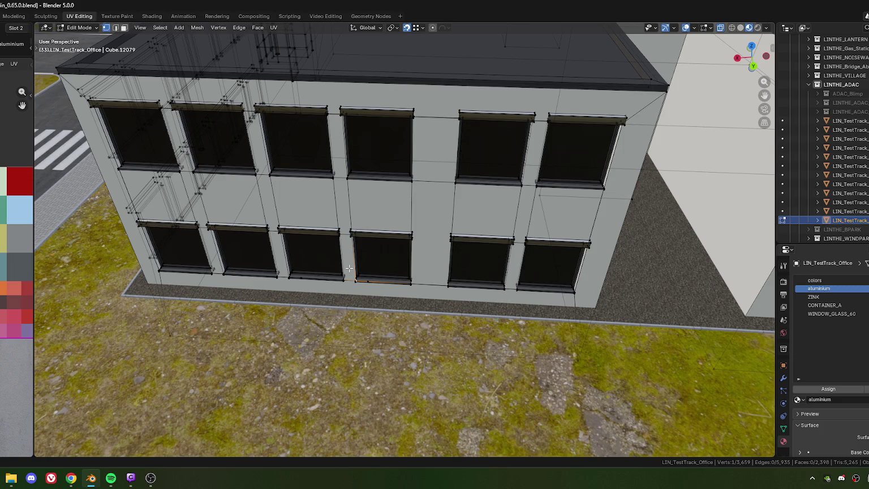
Cancel a loop cut and move the selected vertex onto the wall corner
scroll(336, 131, down, 1)
scroll(351, 147, up, 5)
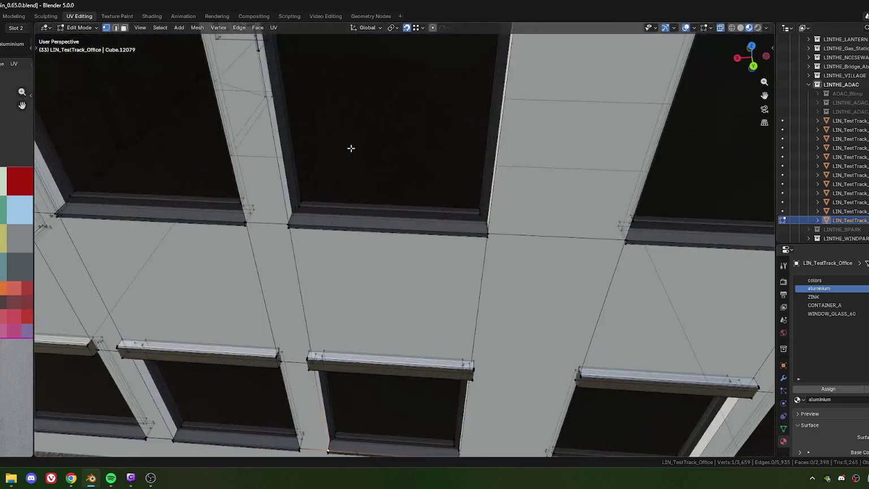
scroll(380, 194, up, 2)
scroll(400, 197, up, 2)
scroll(400, 197, up, 5)
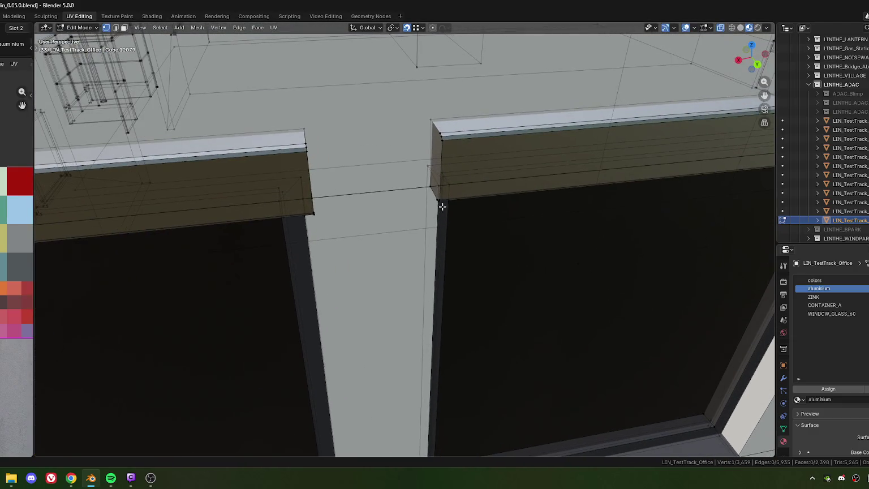
key(ctrl+r)
key(Escape)
key(g)
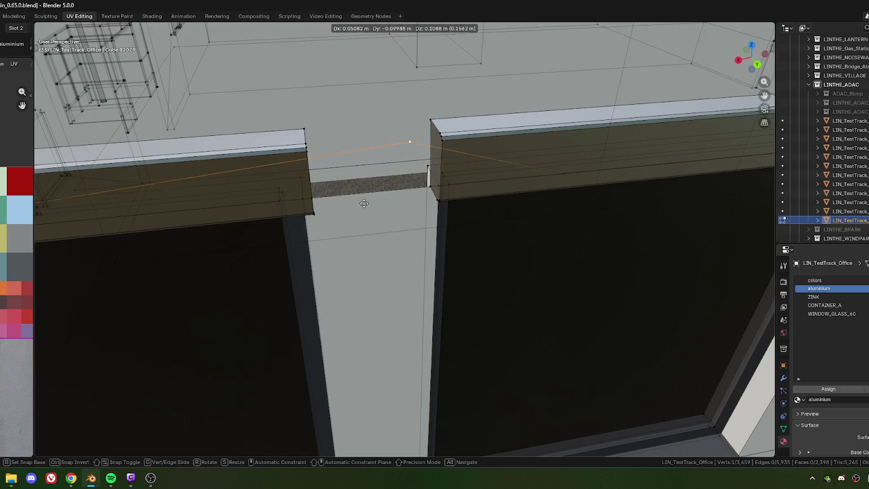
click(428, 189)
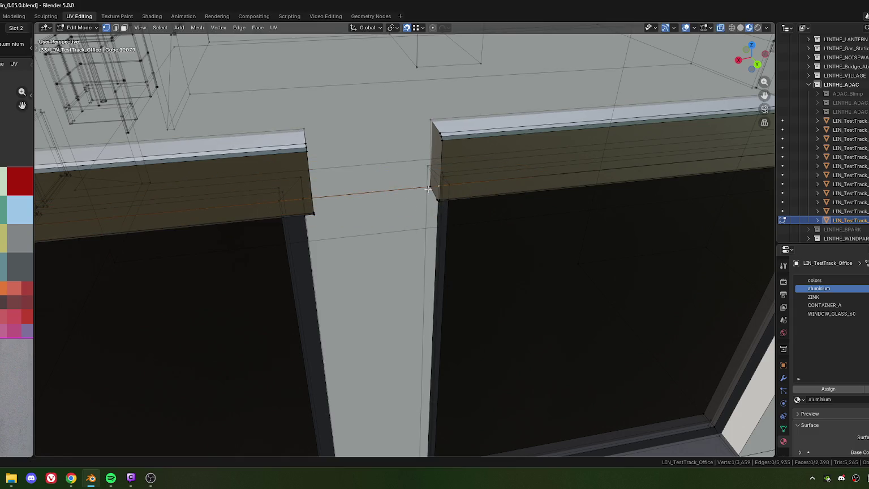
Select the right wall-corner vertex plus the adjoining beam edges, face and corner vertices
click(440, 188)
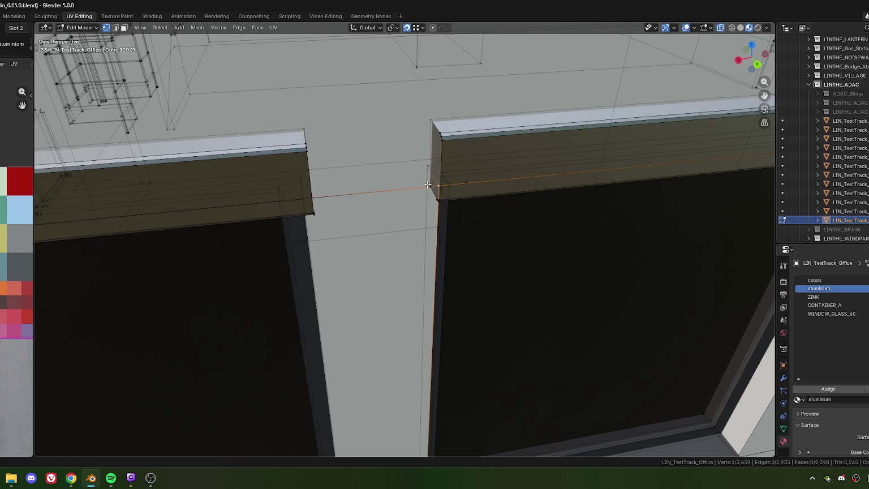
shift+drag(431, 196, 432, 195)
shift+click(446, 171)
shift+click(465, 175)
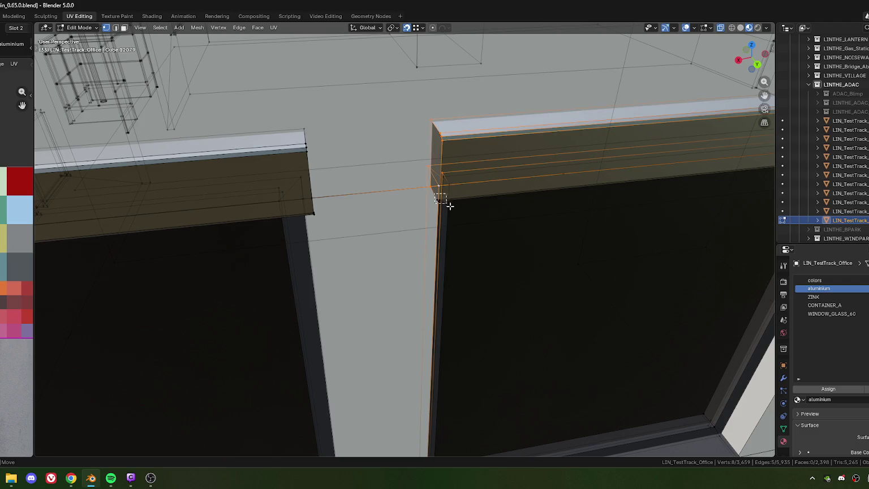
shift+click(436, 194)
shift+middle_drag(453, 203, 466, 211)
shift+drag(383, 141, 407, 174)
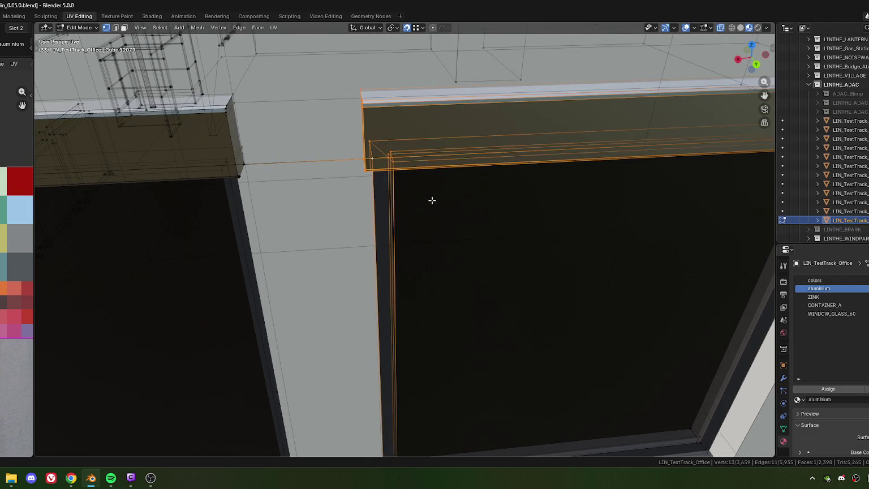
Add the window frame to the selection
scroll(431, 201, down, 5)
middle_drag(437, 210, 447, 165)
scroll(437, 196, up, 5)
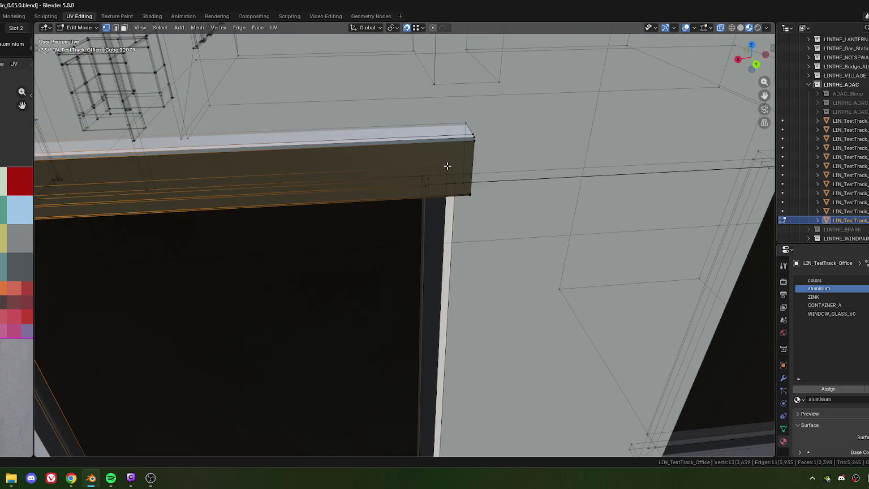
shift+drag(397, 99, 446, 265)
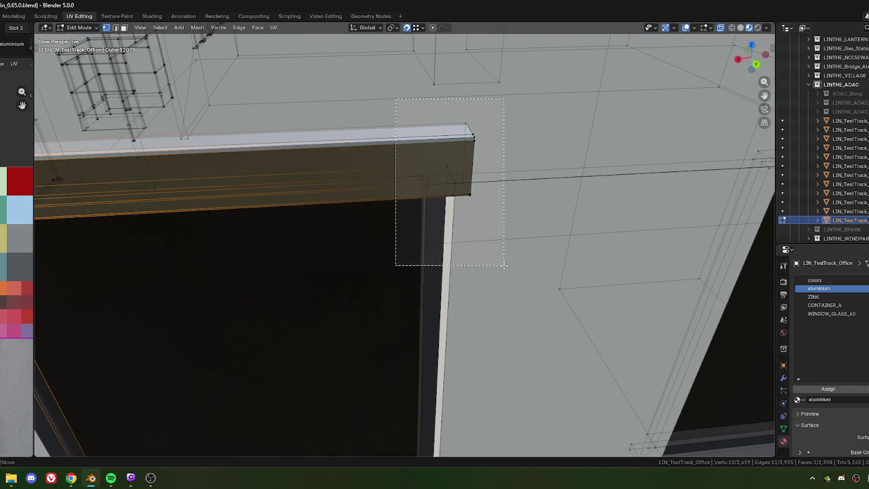
scroll(442, 238, down, 5)
middle_drag(442, 232, 436, 200)
scroll(447, 209, up, 4)
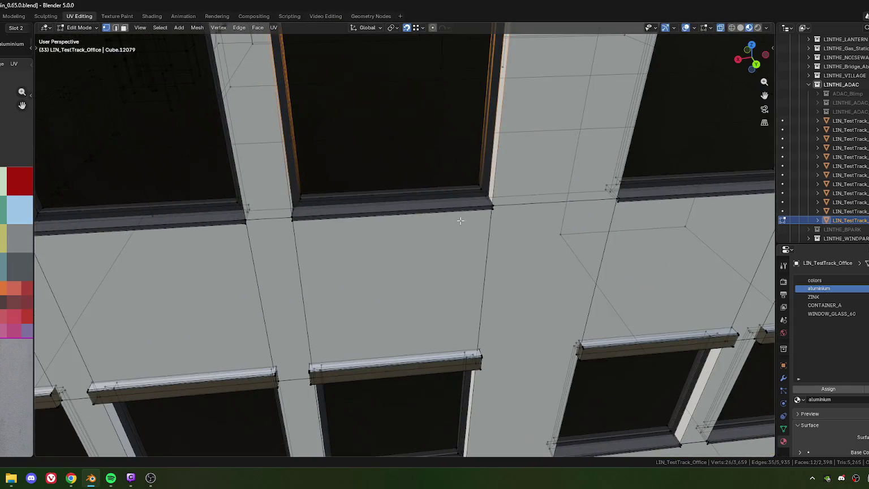
shift+drag(469, 164, 503, 249)
Add the lower ground-floor window to the selection
middle_drag(504, 249, 449, 252)
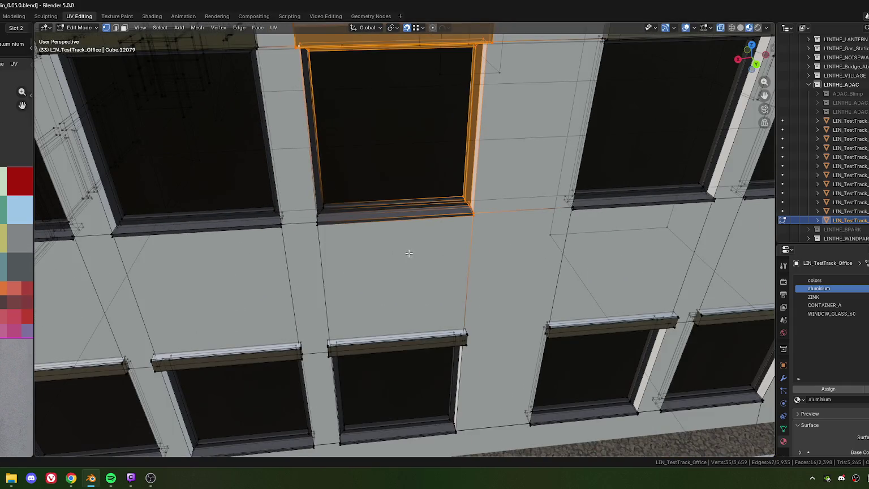
scroll(410, 264, down, 3)
scroll(404, 228, down, 3)
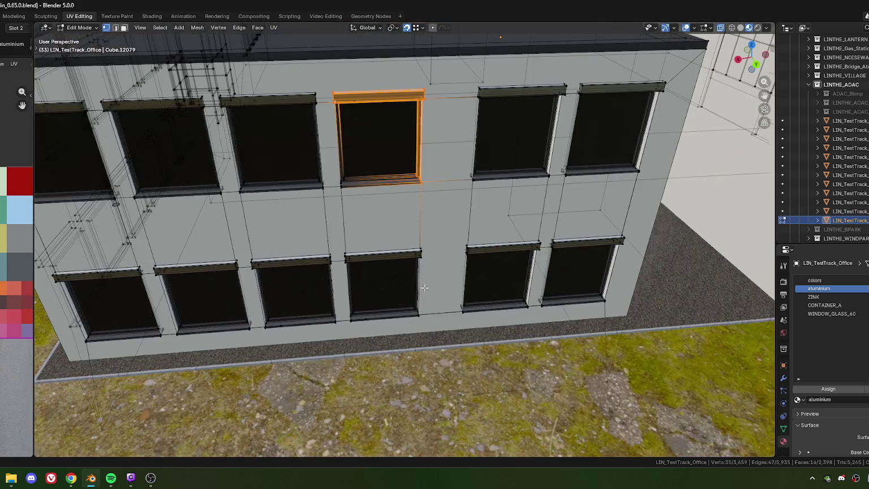
shift+drag(402, 226, 439, 343)
shift+middle_drag(439, 343, 438, 239)
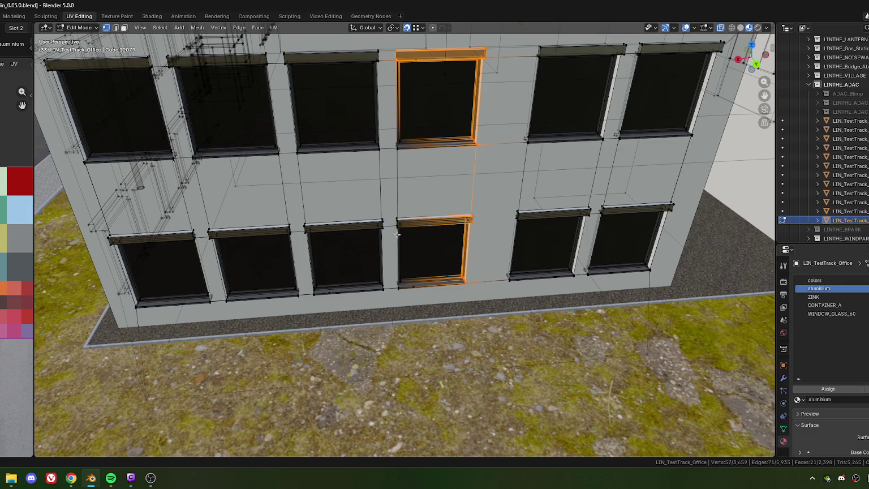
scroll(407, 249, up, 5)
scroll(413, 260, up, 1)
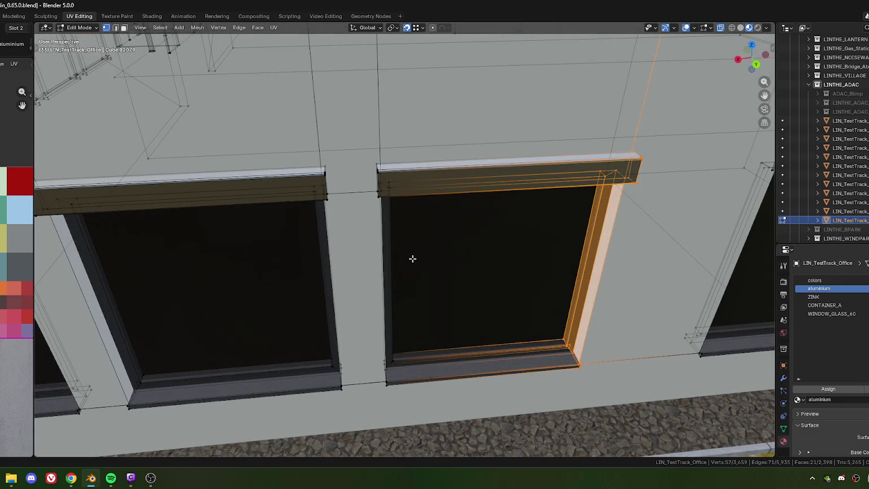
scroll(413, 259, down, 5)
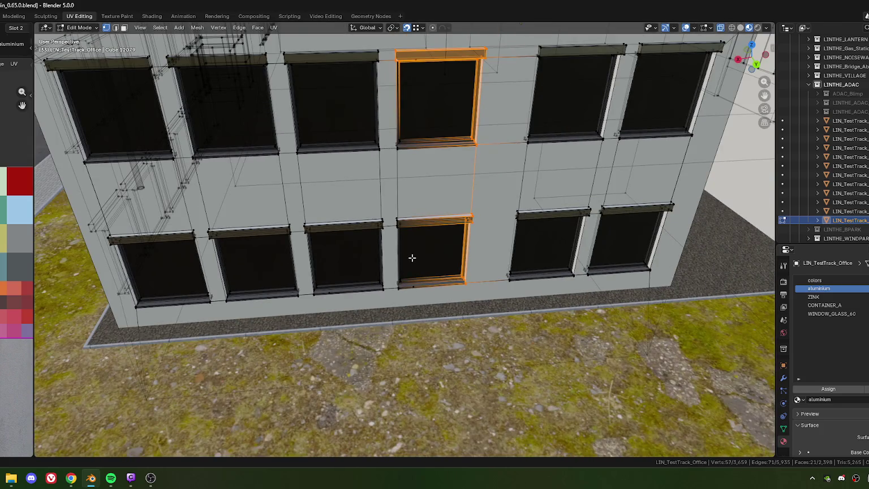
scroll(402, 228, down, 1)
scroll(406, 215, down, 1)
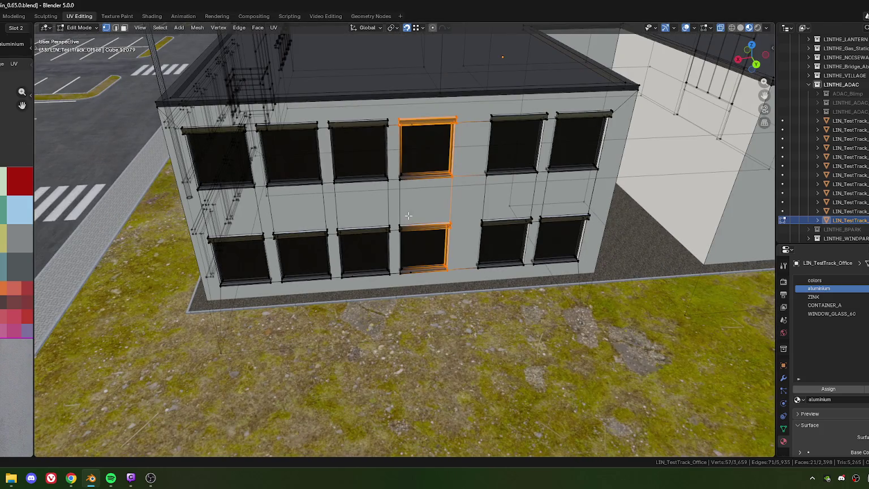
scroll(400, 228, up, 2)
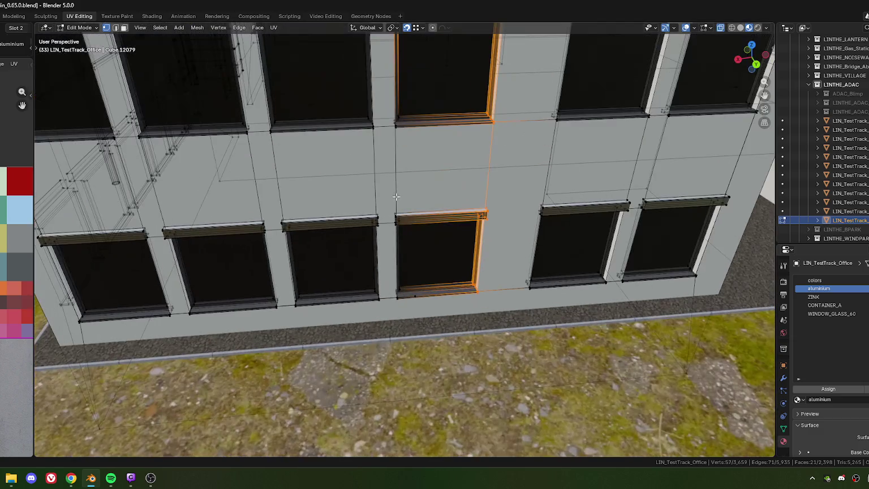
Add the upper window face, the wall strip between windows, and the sill faces
shift+click(396, 123)
shift+click(395, 216)
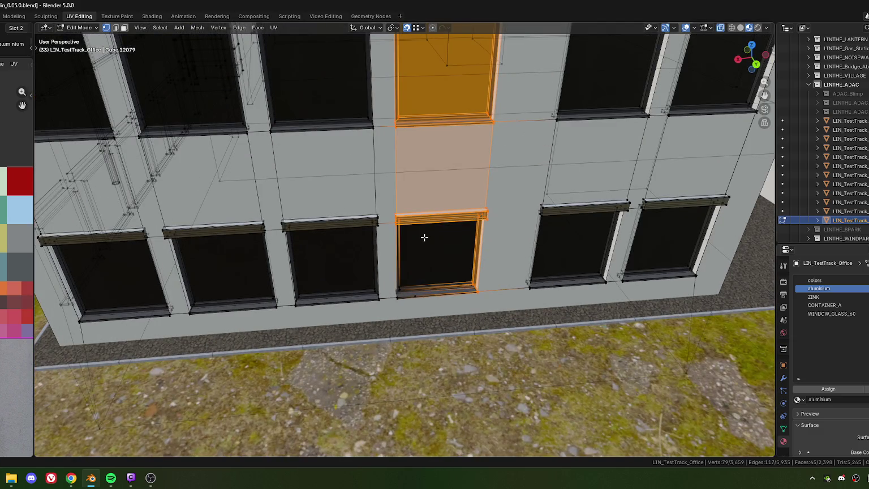
scroll(424, 238, up, 1)
scroll(424, 300, up, 2)
scroll(427, 256, up, 2)
scroll(394, 330, up, 1)
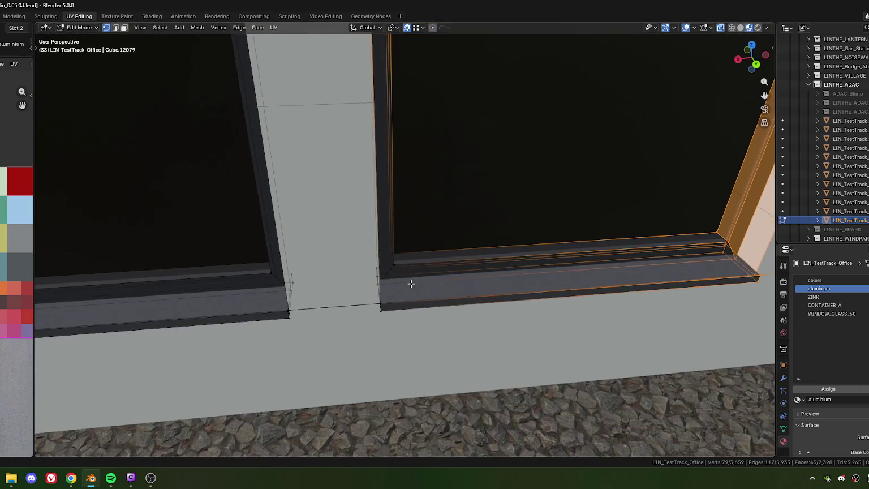
scroll(410, 287, up, 2)
mouse_move(402, 297)
middle_down()
mouse_move(407, 245)
mouse_move(421, 241)
mouse_move(427, 257)
mouse_move(335, 171)
middle_up()
shift+drag(385, 171, 391, 277)
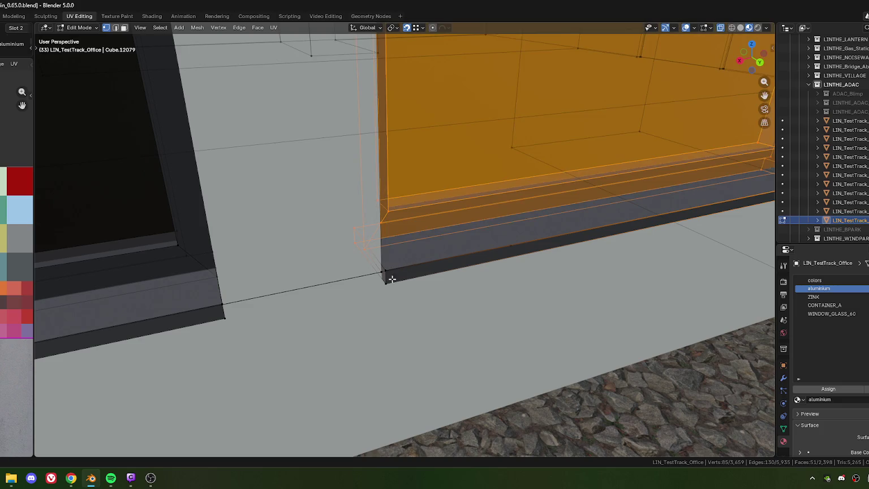
shift+click(384, 269)
shift+drag(394, 300, 393, 300)
middle_drag(393, 301, 373, 266)
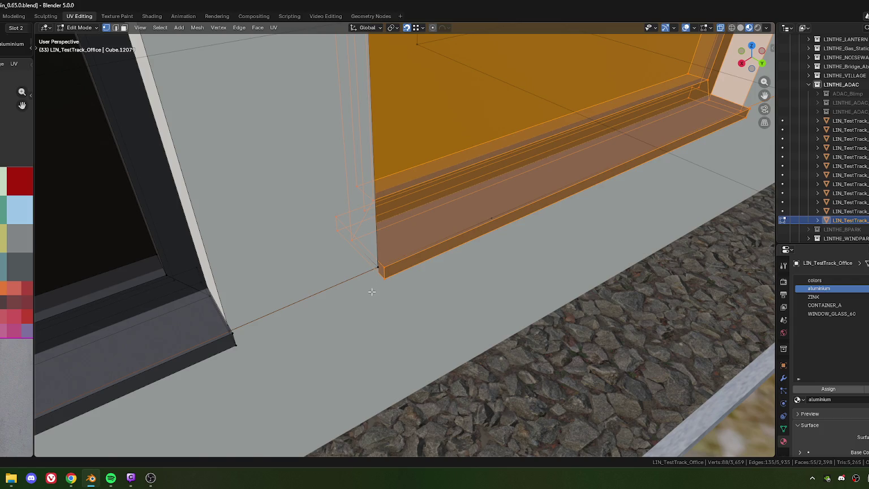
Snap the sill faces to the wall corner, then realign from the sill's corner vertex
key(g)
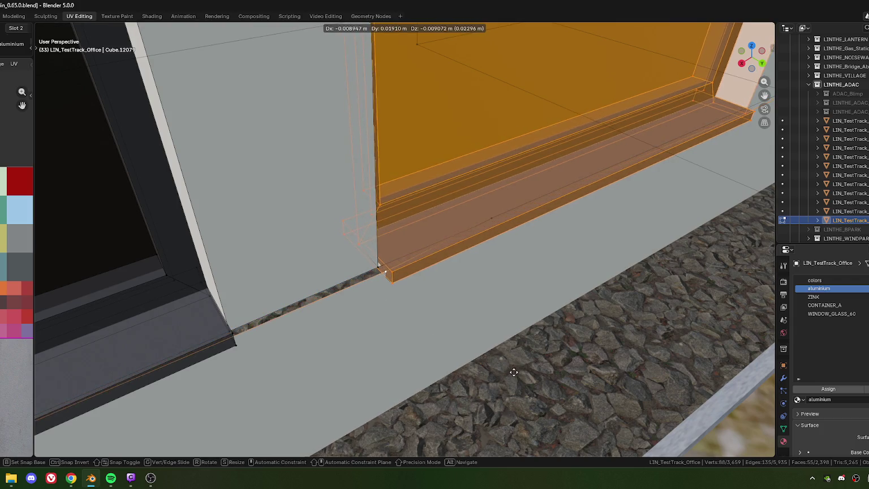
click(383, 266)
shift+click(378, 267)
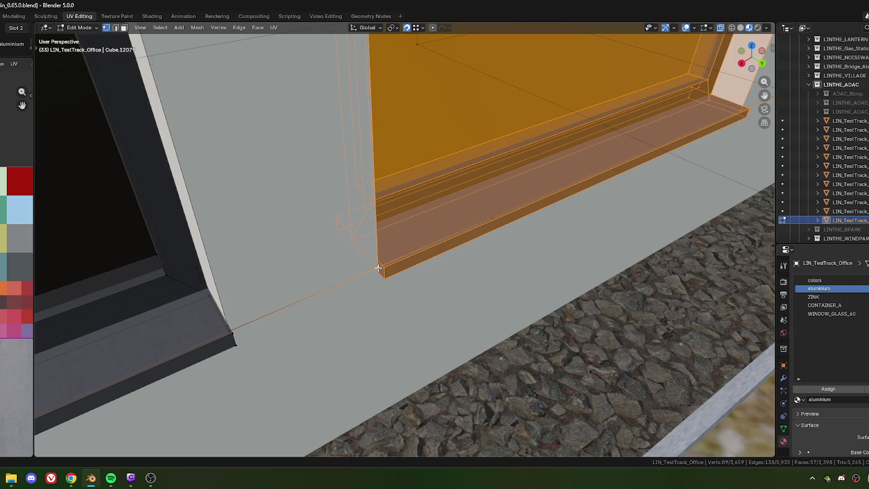
shift+click(378, 267)
key(g)
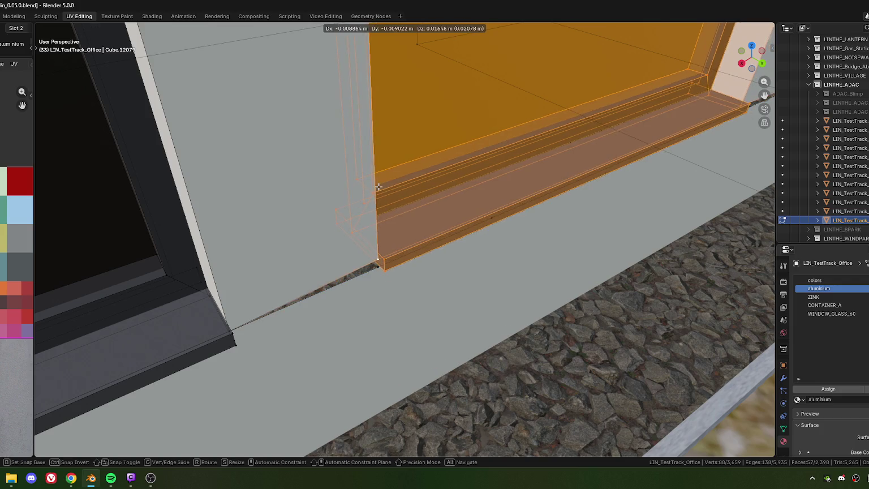
click(394, 202)
scroll(390, 226, down, 5)
scroll(385, 249, down, 5)
middle_drag(384, 254, 379, 256)
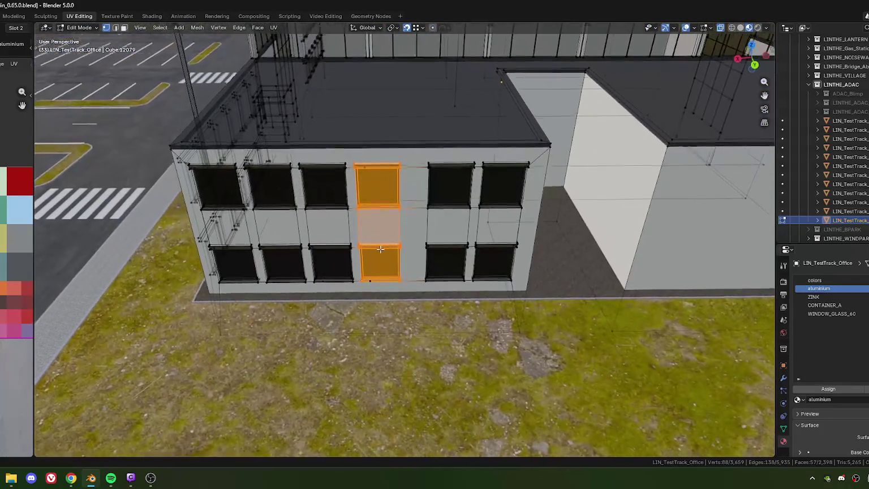
Slide the stacked window column 0.62 m along the facade's local Y
scroll(384, 270, up, 4)
scroll(396, 249, up, 2)
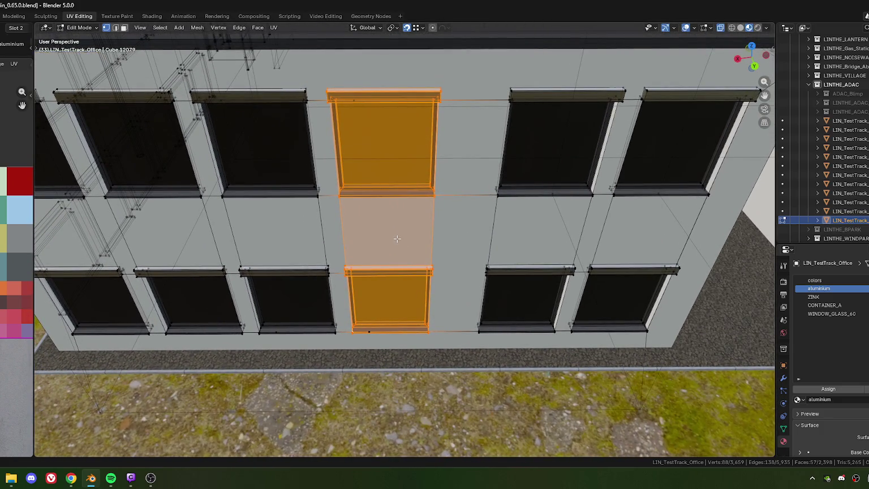
key(g)
key(y)
key(y)
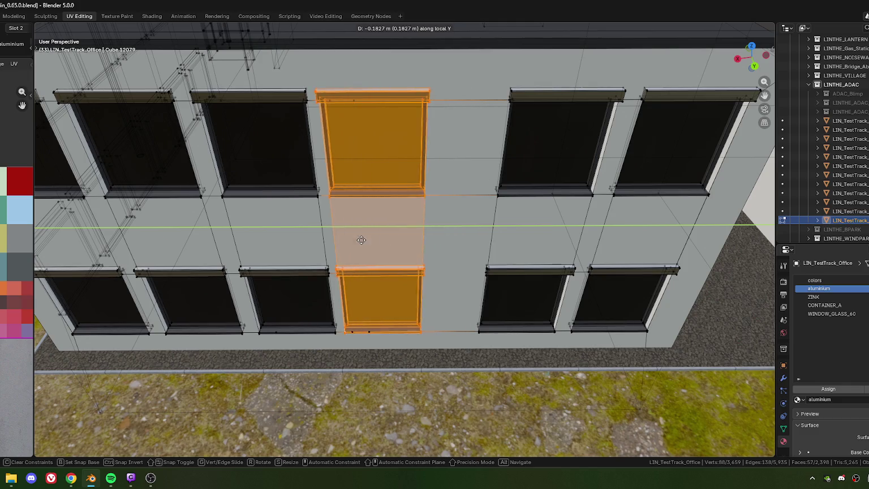
click(408, 240)
Move the column again to a final -0.22054 m on local Y, then select another upper window
shift+middle_drag(412, 308, 435, 230)
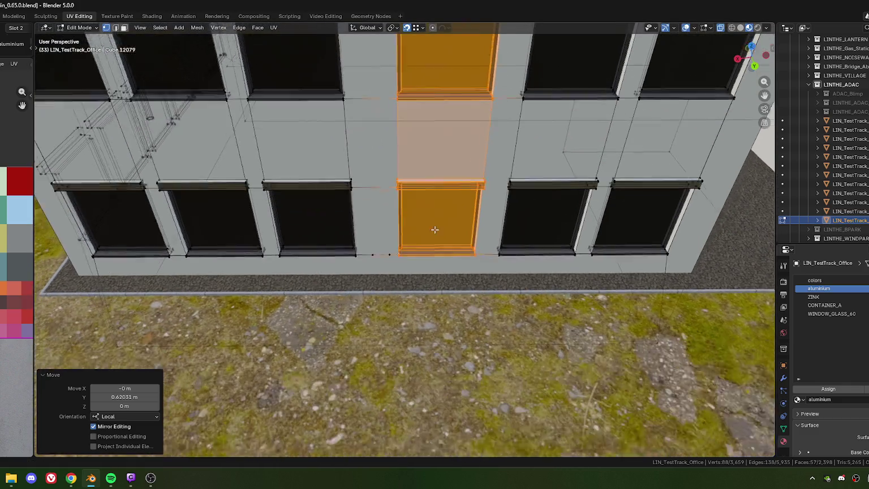
scroll(435, 229, up, 4)
scroll(408, 238, up, 2)
key(g)
key(x)
key(x)
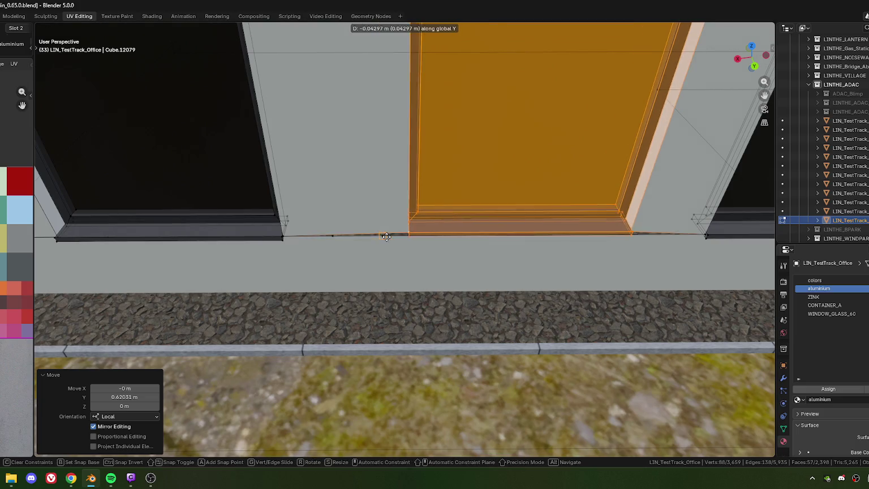
click(386, 237)
scroll(386, 237, down, 5)
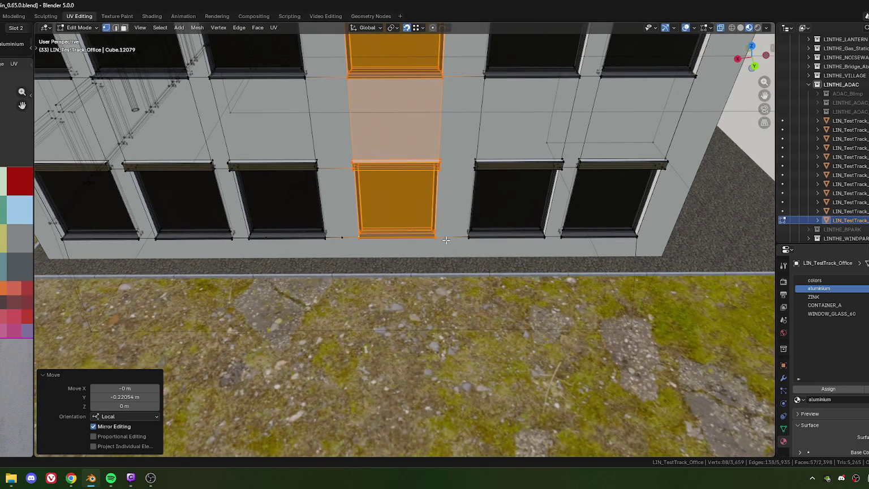
scroll(464, 227, down, 5)
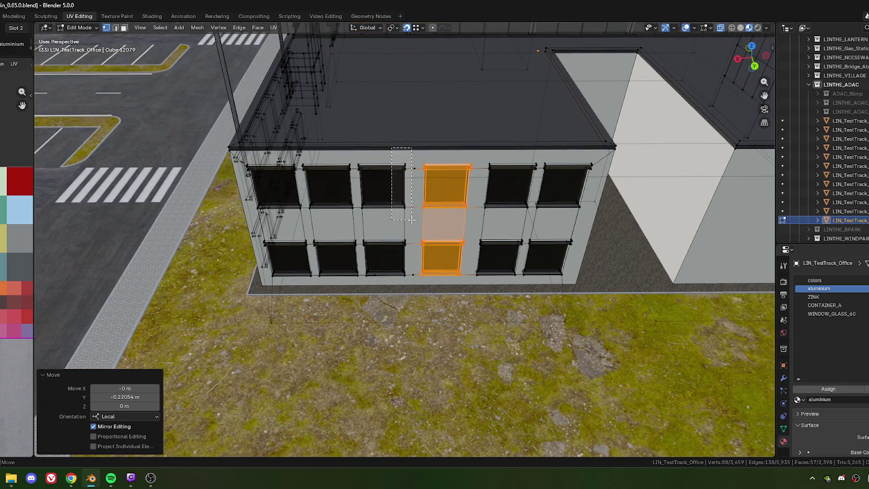
click(399, 226)
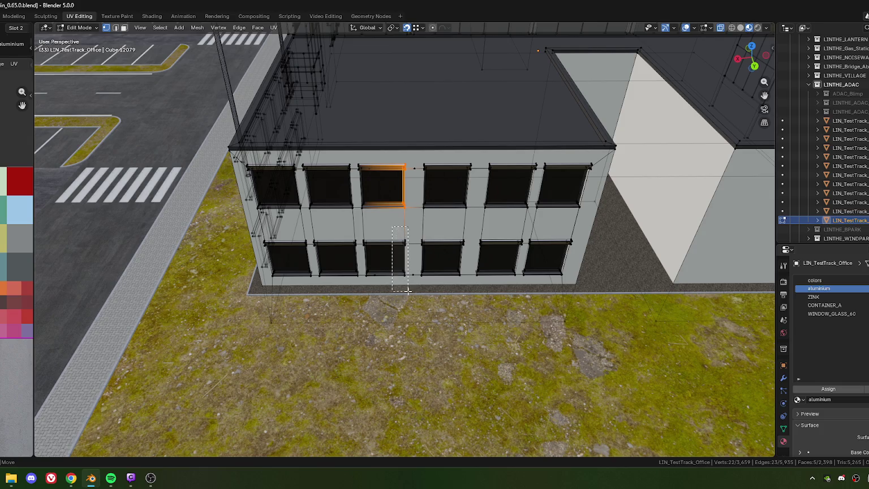
Select the lower and upper window frames and the wall strip between them, undoing an accidental tiny move
shift+click(391, 252)
middle_drag(391, 252, 394, 242)
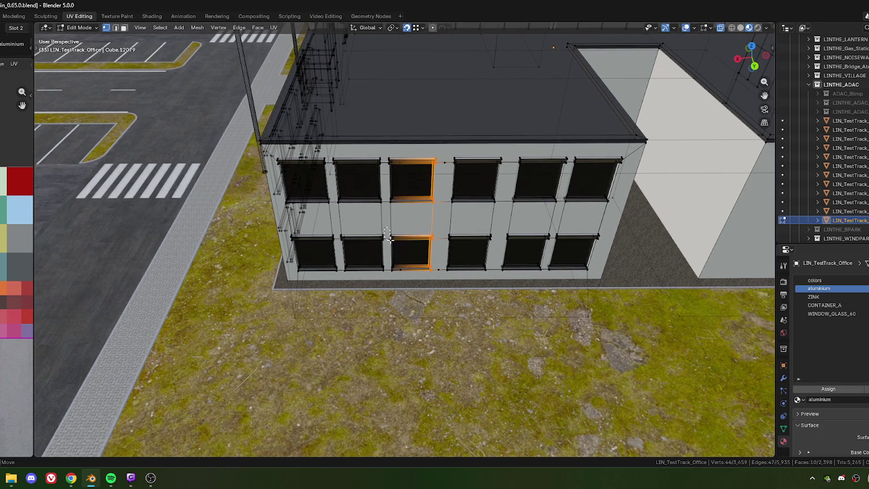
mouse_move(387, 235)
shift+mouse_down()
mouse_move(399, 264)
mouse_move(396, 288)
shift+mouse_up()
shift+drag(384, 153, 392, 195)
shift+click(402, 214)
scroll(400, 266, up, 3)
scroll(400, 273, up, 2)
key(g)
click(401, 281)
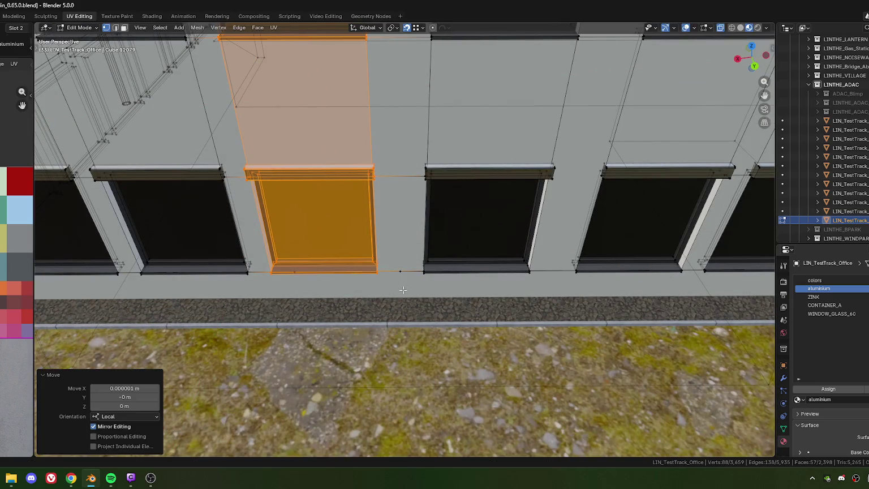
key(ctrl+z)
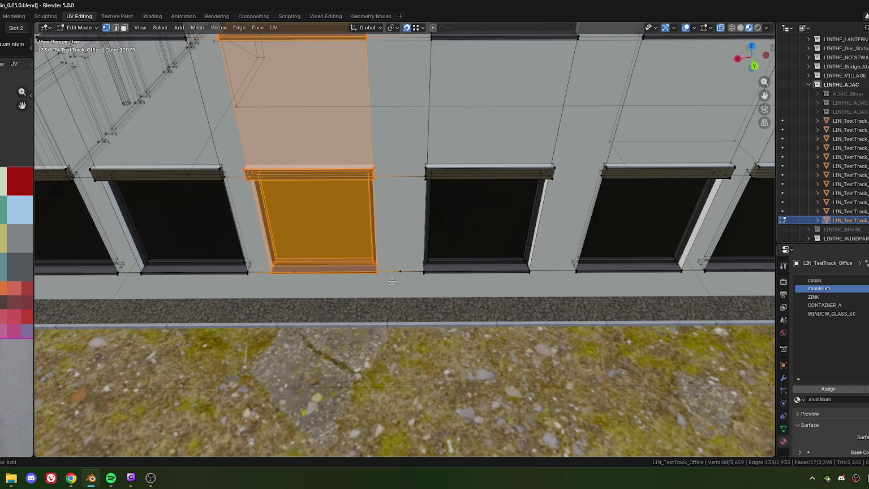
key(ctrl+z)
Re-add the wall strip and shift the stacked windows 0.3997 m along local Y
scroll(391, 280, up, 3)
scroll(390, 283, up, 2)
mouse_move(390, 283)
middle_down()
mouse_move(349, 197)
mouse_move(368, 182)
middle_up()
scroll(350, 198, up, 2)
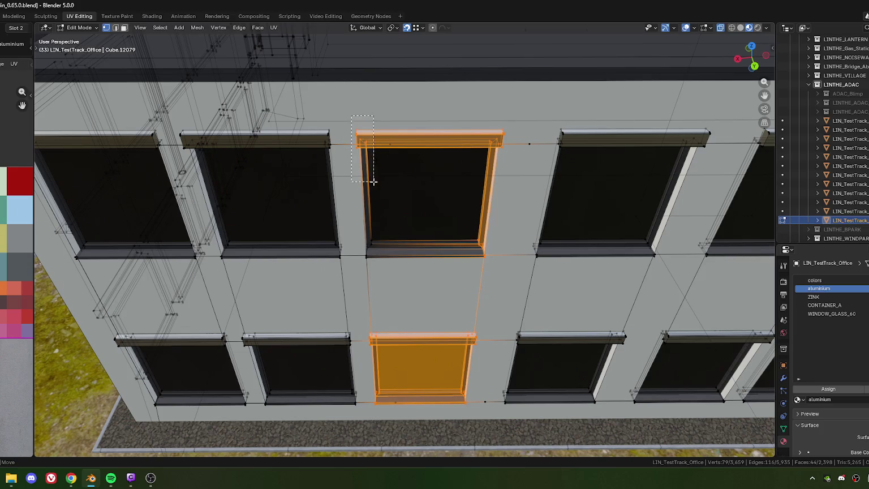
ctrl+click(390, 283)
scroll(390, 283, up, 2)
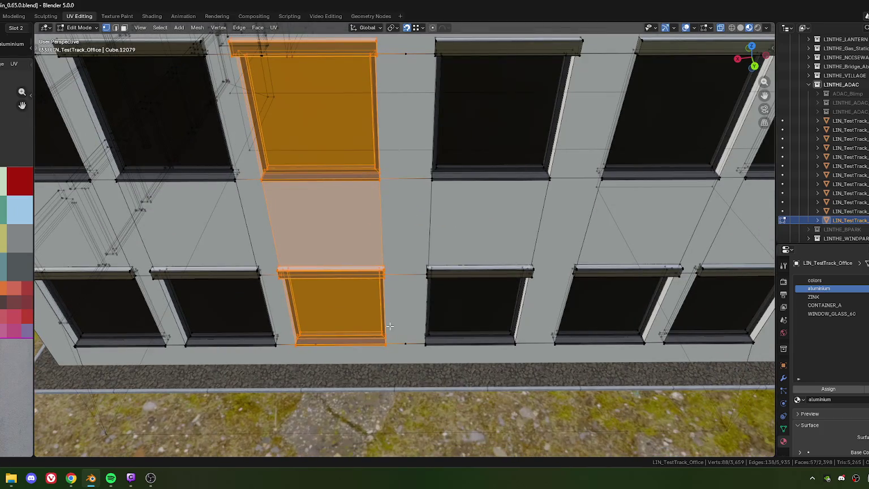
scroll(395, 349, up, 2)
middle_drag(395, 348, 397, 294)
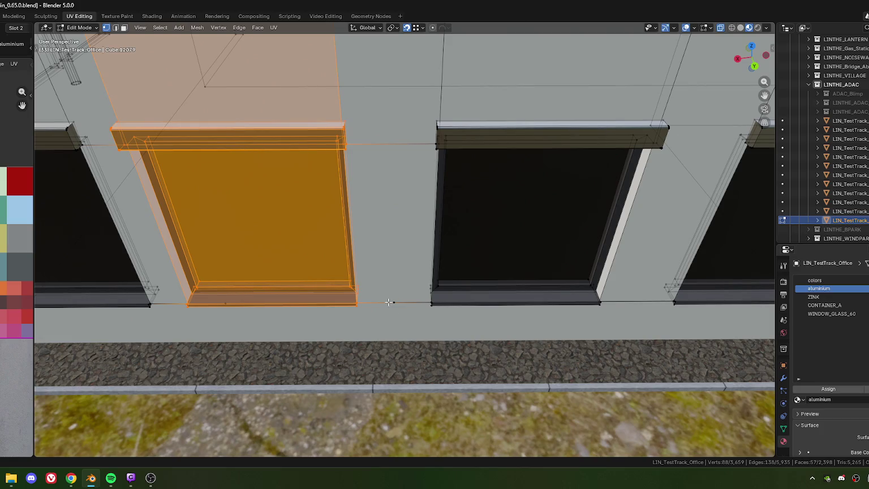
key(g)
key(y)
key(y)
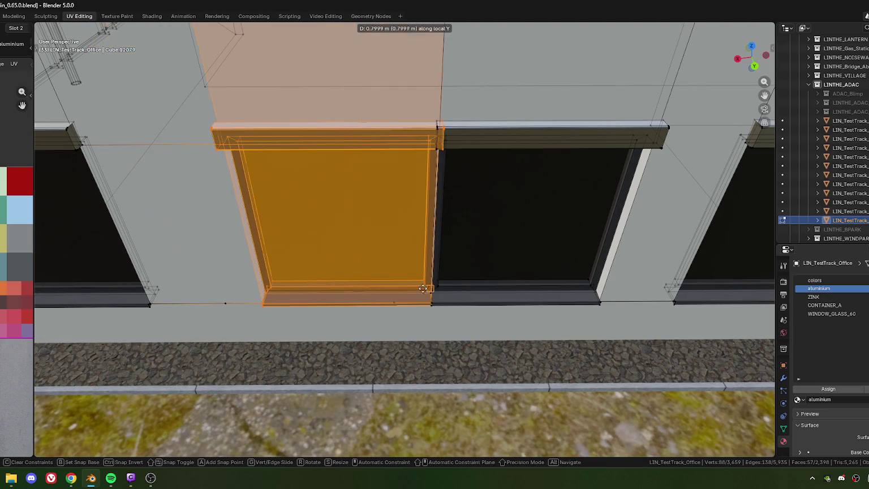
click(362, 292)
scroll(428, 264, up, 2)
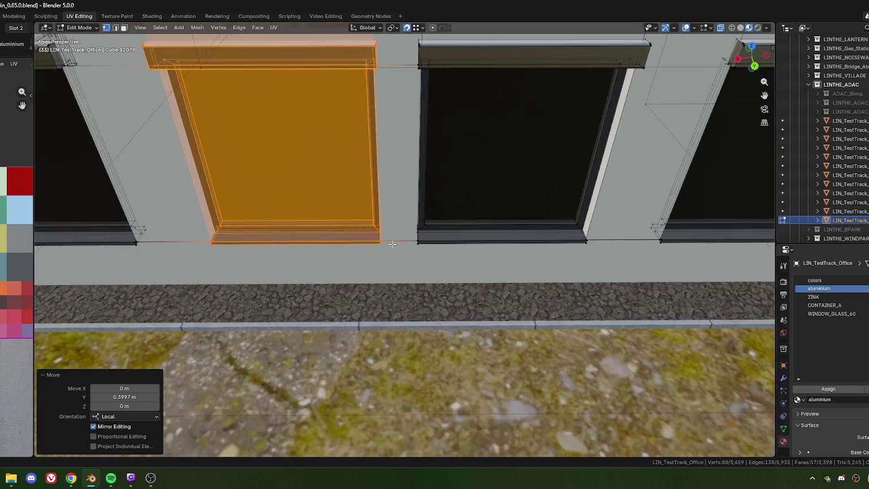
scroll(427, 265, up, 1)
scroll(428, 265, down, 5)
middle_drag(409, 326, 334, 253)
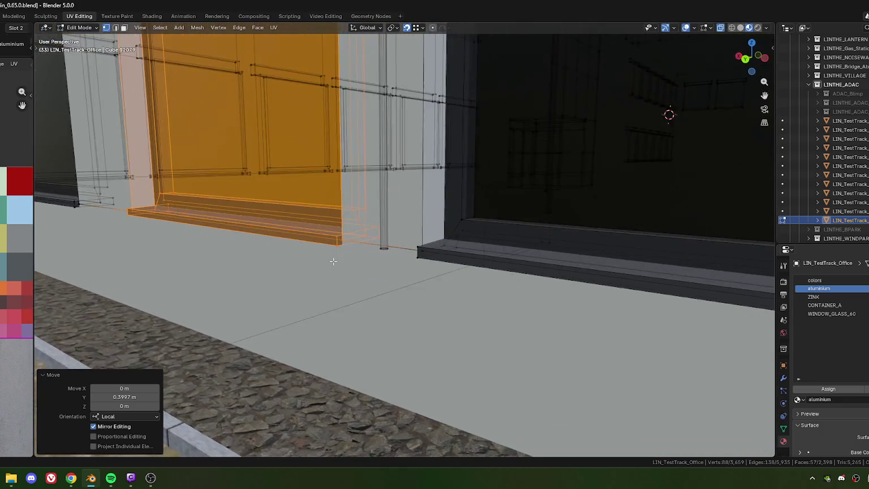
Merge the top-frame vertex onto the diagonal window corner vertex At Last
scroll(370, 277, up, 4)
scroll(370, 277, down, 5)
mouse_move(370, 277)
middle_down()
mouse_move(390, 304)
mouse_move(399, 239)
mouse_move(388, 277)
mouse_move(419, 278)
mouse_move(390, 270)
middle_up()
scroll(388, 277, down, 2)
scroll(388, 274, down, 3)
scroll(428, 278, up, 5)
scroll(428, 278, down, 3)
scroll(390, 270, up, 4)
click(402, 251)
click(401, 256)
shift+click(402, 248)
key(m)
click(393, 268)
Merge two more stray vertices onto their window corner vertices At Last
shift+middle_drag(414, 409, 409, 212)
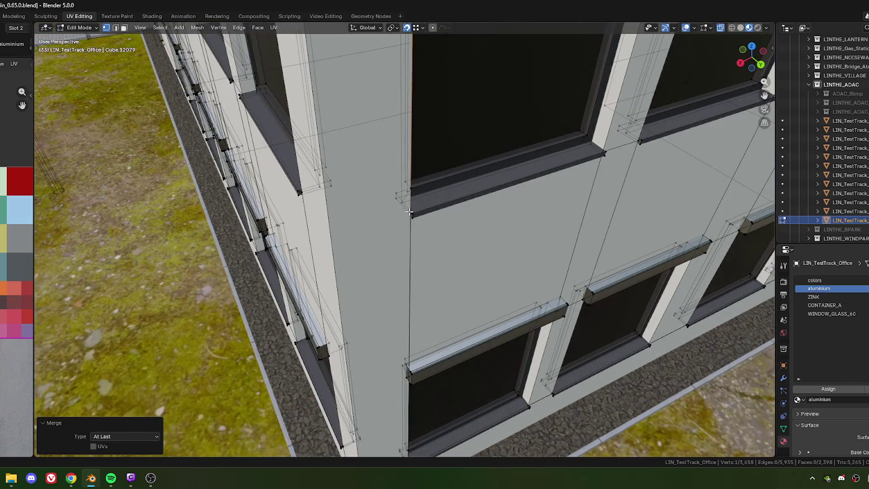
scroll(409, 212, up, 2)
scroll(412, 187, up, 2)
shift+click(427, 141)
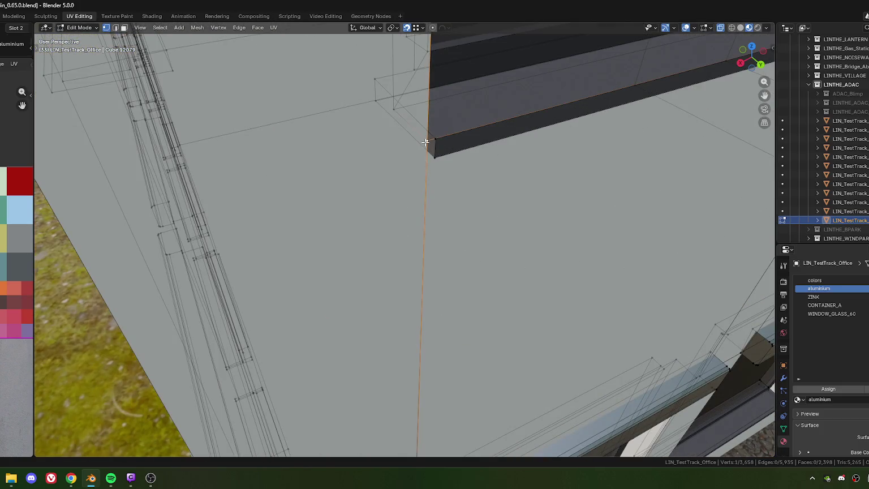
key(m)
click(413, 222)
scroll(416, 270, down, 3)
scroll(417, 269, down, 2)
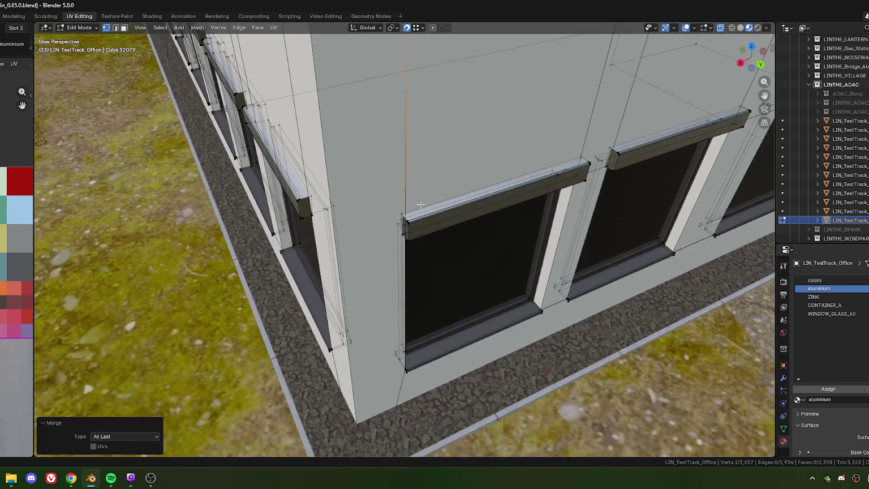
scroll(403, 131, up, 1)
scroll(403, 132, up, 3)
click(405, 147)
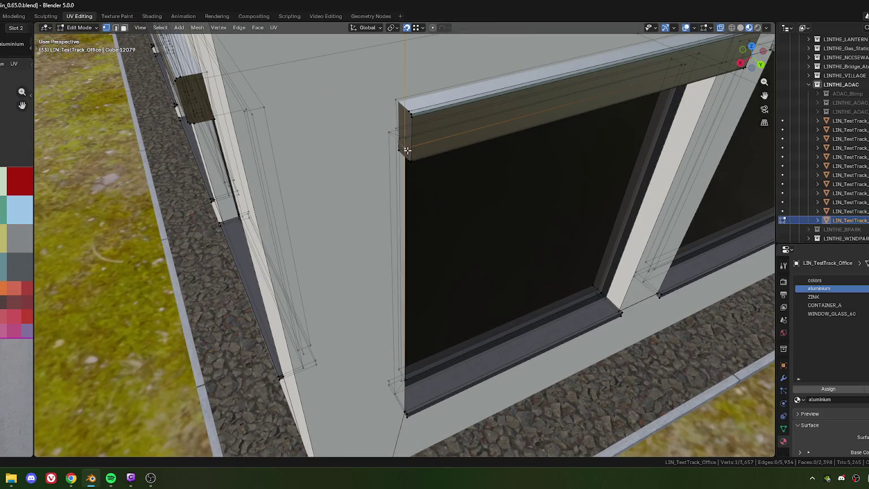
click(407, 147)
key(m)
click(400, 178)
Frame the overlapping lower-window sill corner vertices and merge a pair of them
scroll(417, 363, up, 2)
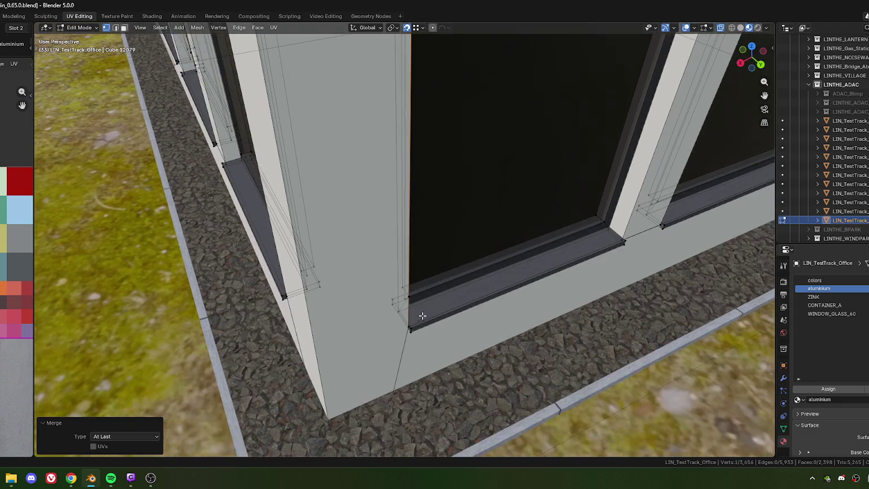
scroll(400, 350, up, 1)
click(413, 350)
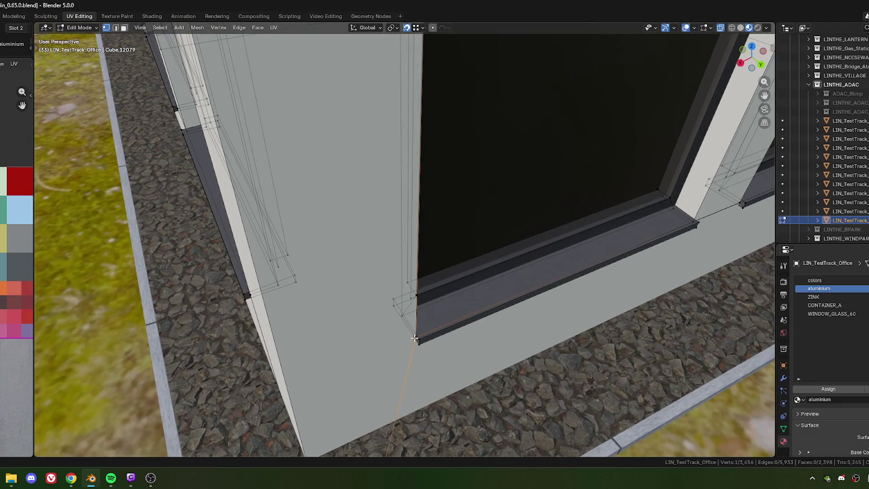
click(414, 344)
click(414, 337)
drag(415, 339, 428, 363)
key(KP_Decimal)
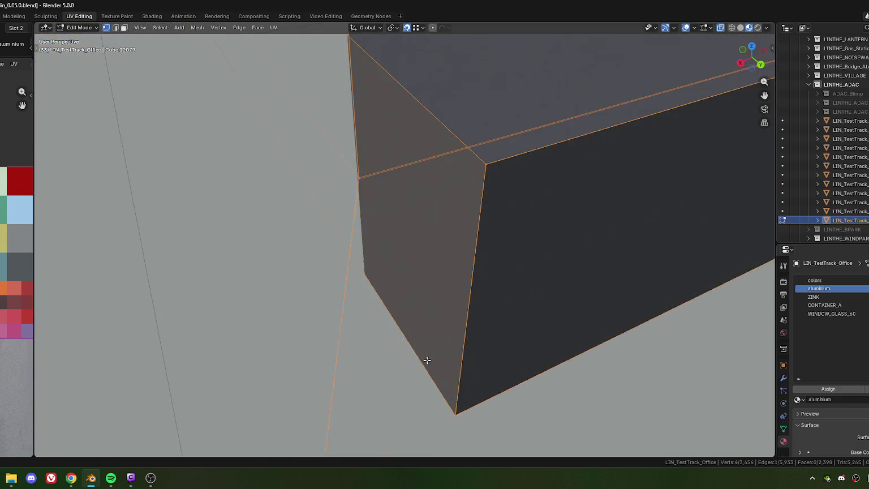
click(385, 222)
shift+click(393, 250)
key(m)
Merge the remaining duplicate vertices at that sill corner onto the last-selected one
scroll(407, 238, down, 5)
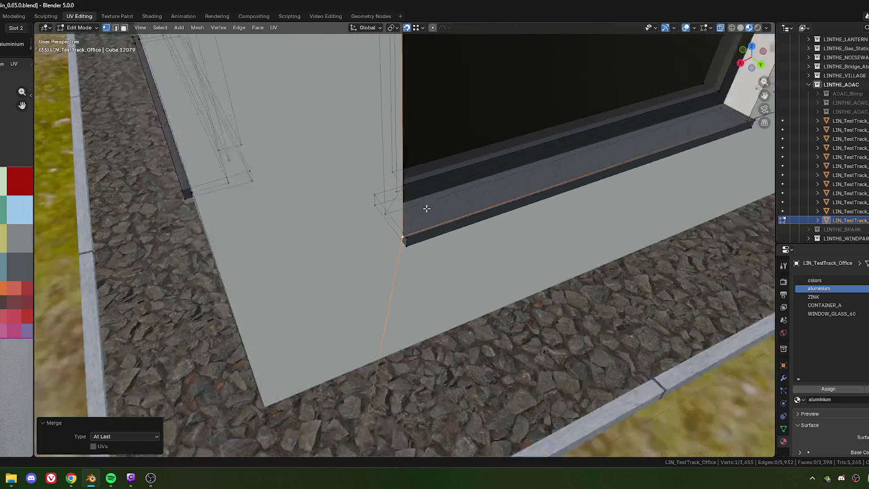
scroll(419, 227, down, 3)
scroll(412, 295, up, 3)
middle_drag(413, 295, 385, 286)
scroll(359, 278, up, 6)
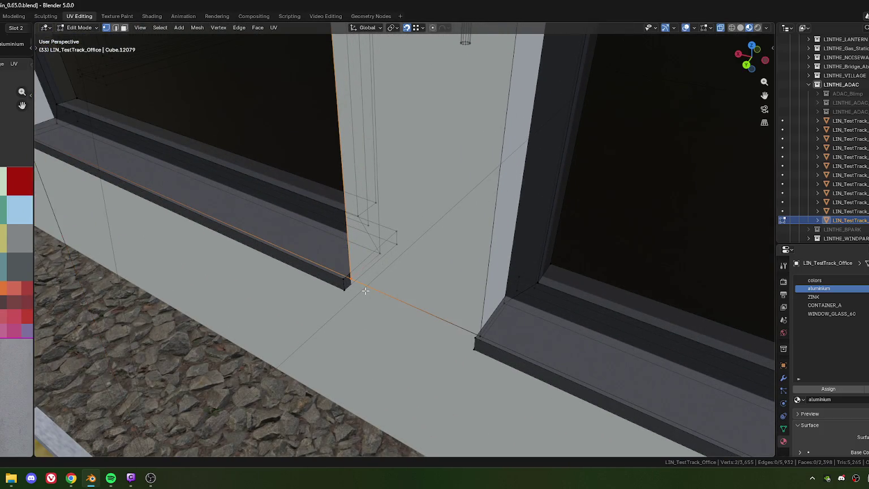
key(m)
click(388, 303)
click(484, 333)
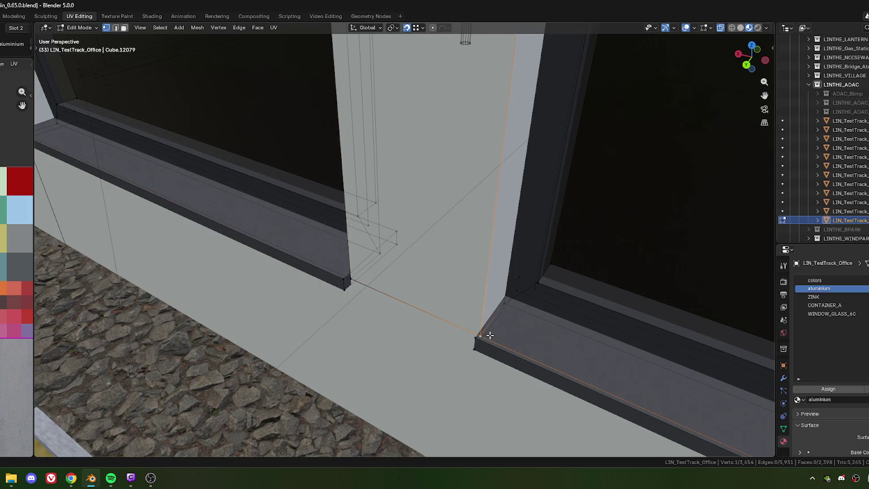
key(m)
click(484, 339)
scroll(483, 339, down, 4)
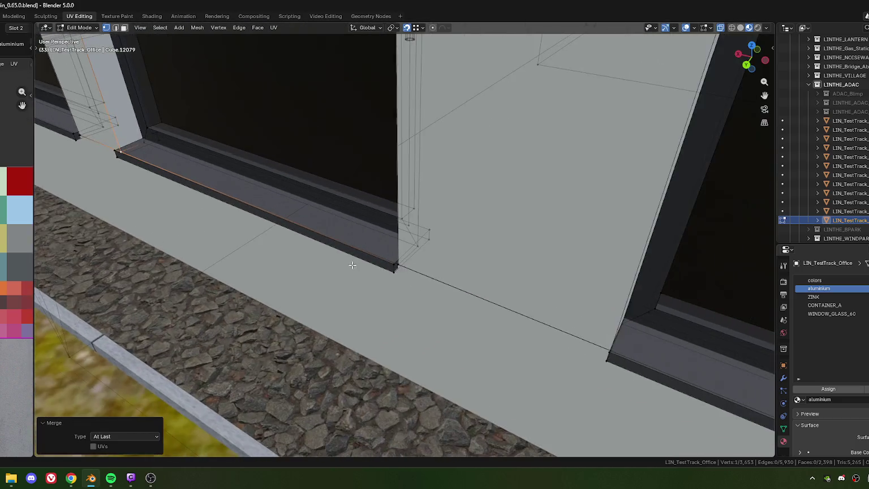
scroll(356, 266, up, 5)
click(351, 254)
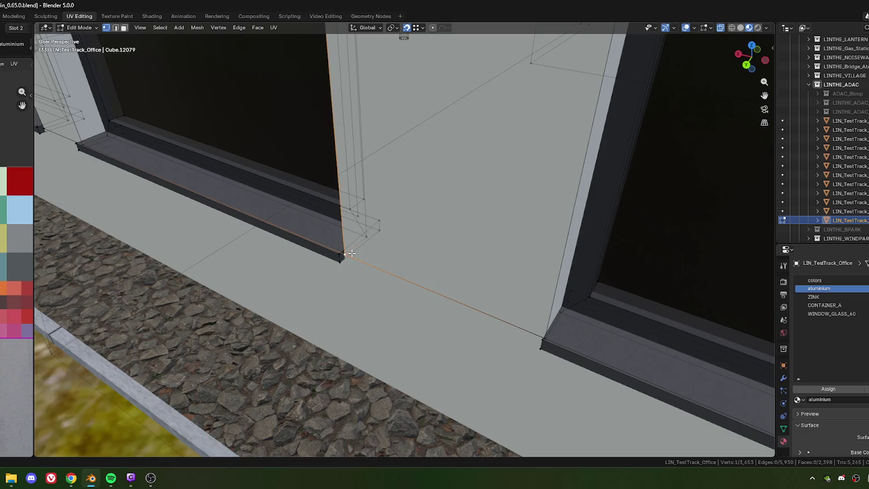
key(m)
click(357, 258)
Weld two further stray vertices onto the neighbouring sill corners At Last
scroll(357, 259, down, 4)
scroll(392, 277, up, 2)
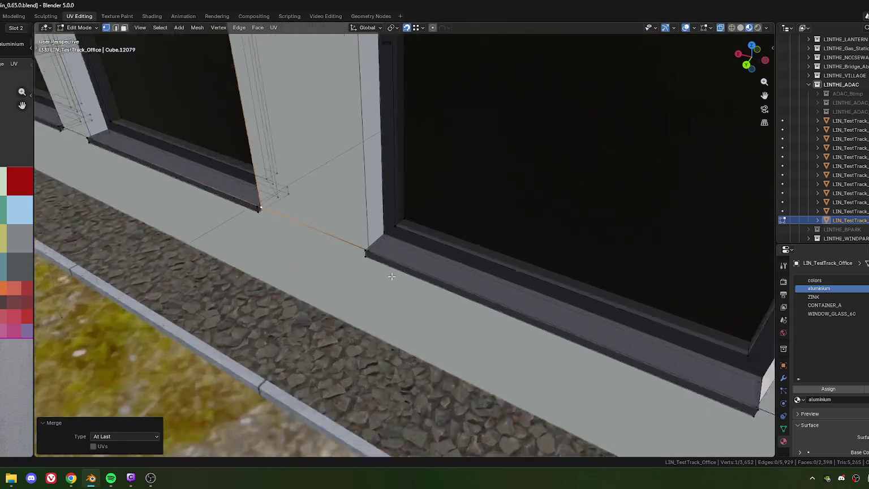
scroll(391, 277, up, 3)
click(332, 265)
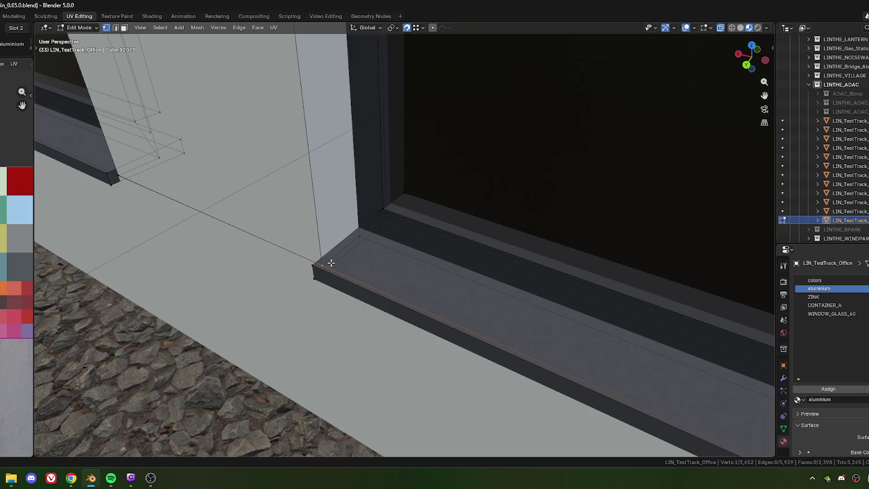
key(m)
click(358, 285)
scroll(357, 285, down, 4)
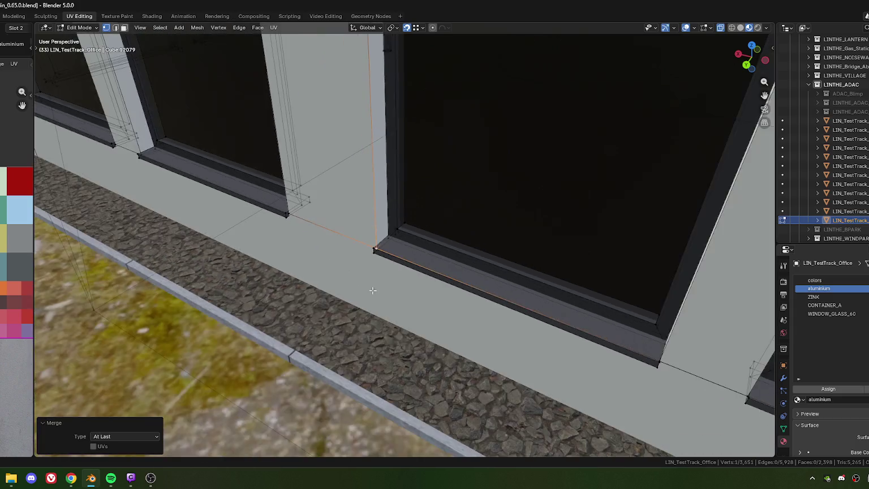
scroll(310, 251, up, 2)
scroll(395, 275, up, 3)
click(377, 315)
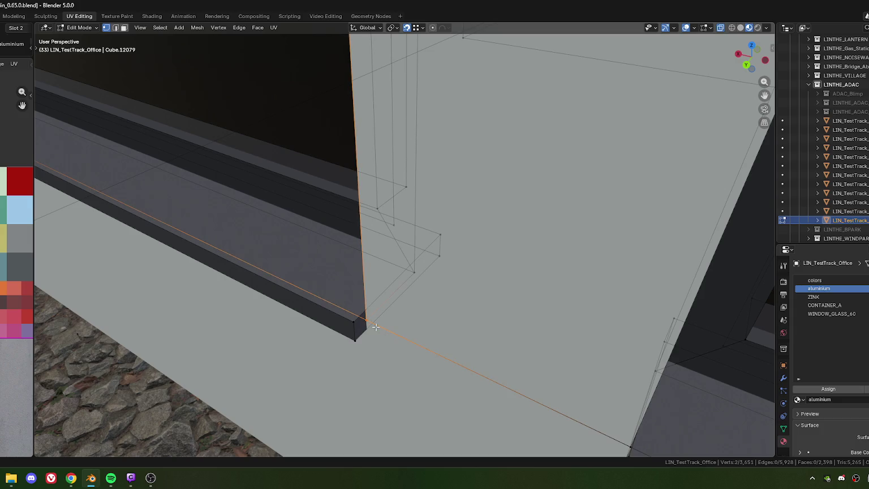
key(m)
click(380, 322)
Merge the selected stray vertex onto the next sill corner
scroll(398, 330, down, 3)
scroll(403, 355, up, 2)
scroll(287, 272, up, 3)
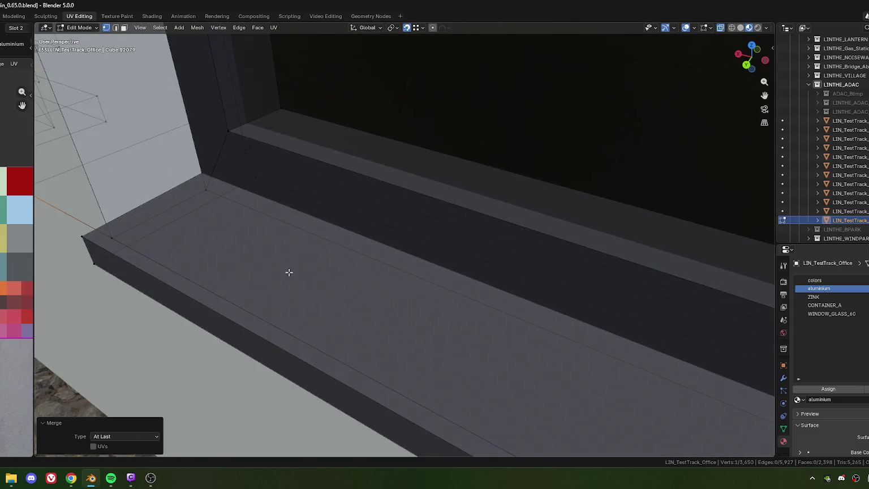
scroll(272, 263, down, 1)
click(254, 255)
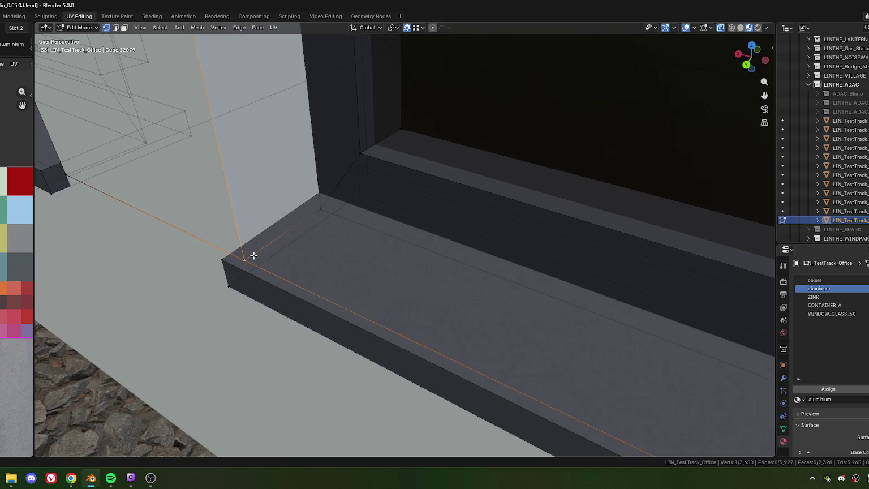
key(m)
click(289, 283)
scroll(340, 283, down, 3)
scroll(385, 280, up, 3)
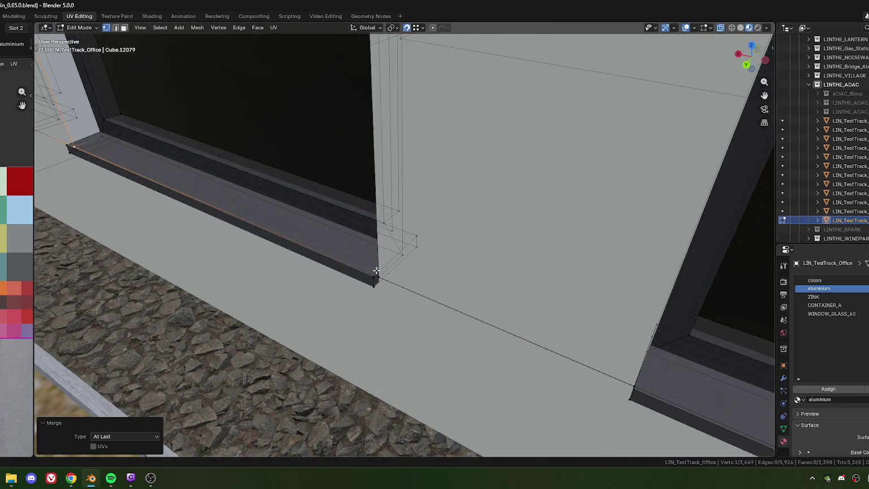
Merge the two vertices at the right window's sill corner into one
click(381, 277)
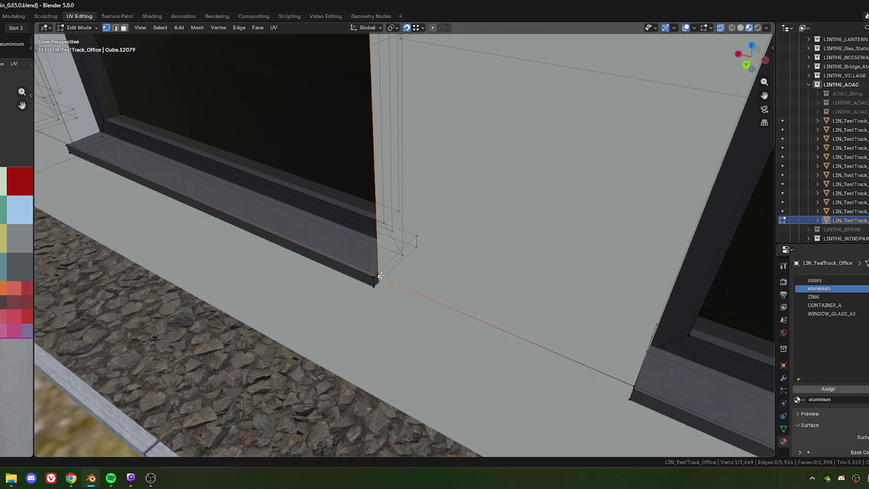
middle_drag(381, 276, 401, 249)
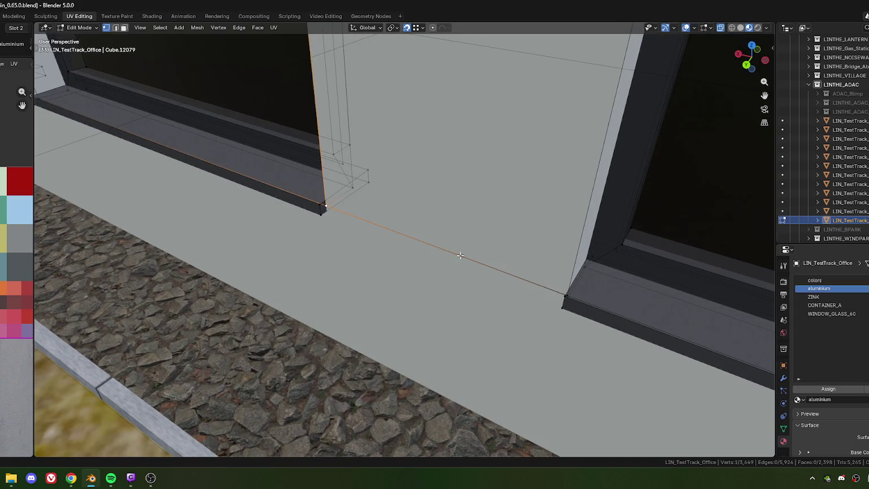
middle_drag(569, 296, 493, 265)
click(493, 265)
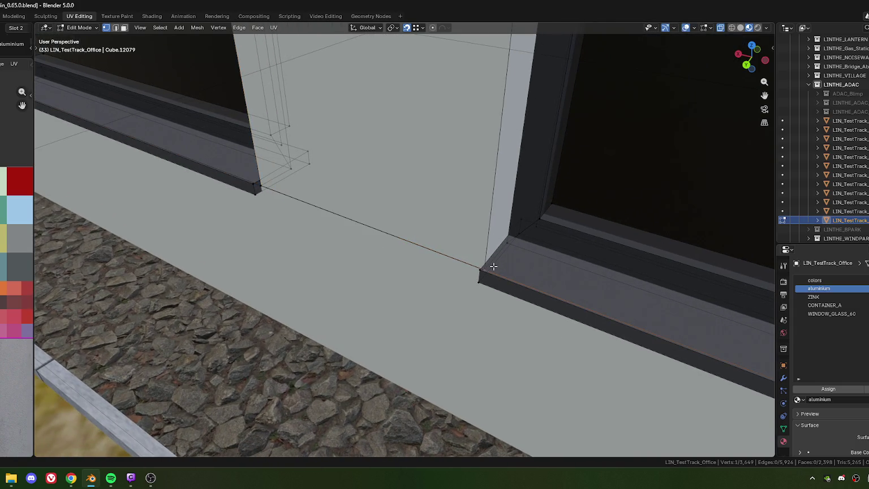
shift+click(497, 272)
key(m)
click(498, 273)
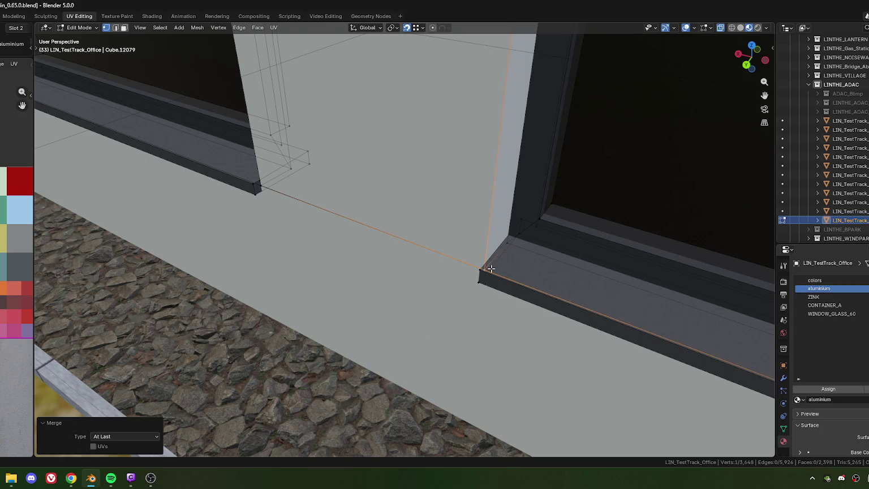
Move the merged vertex along local Y onto the sill corner and merge it there
click(491, 269)
key(g)
key(g)
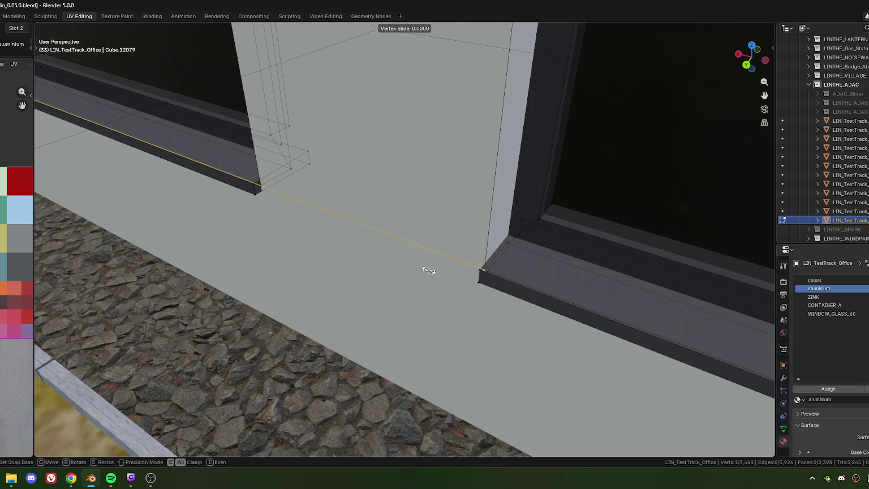
key(Escape)
key(g)
key(y)
key(y)
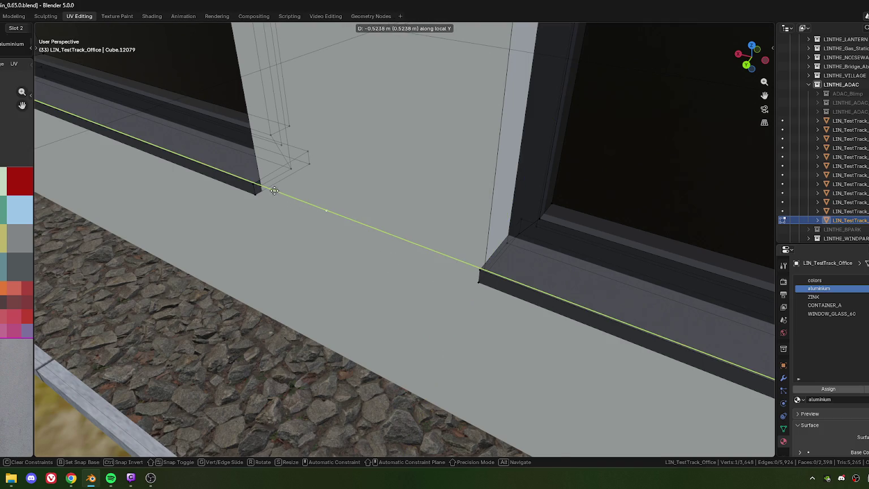
click(268, 188)
click(271, 189)
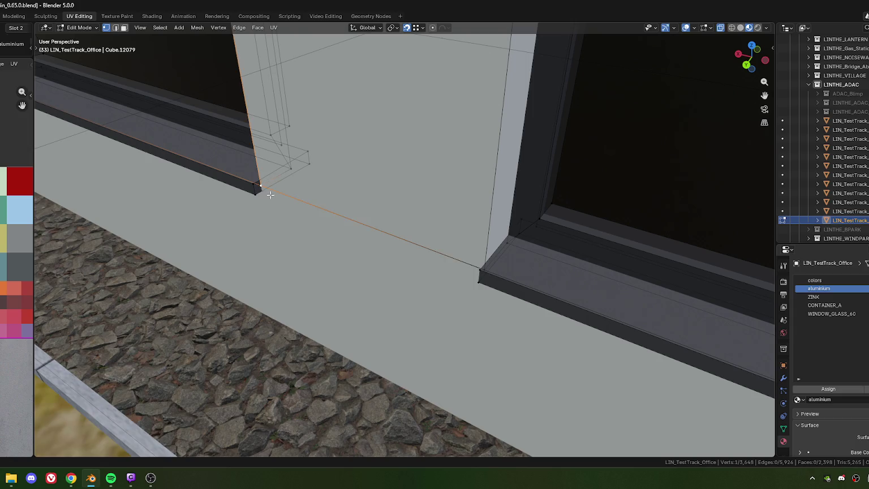
key(m)
click(286, 222)
Select the sill edges in edge mode and shift the view toward the left sill corner
key(2)
click(307, 203)
scroll(241, 178, up, 4)
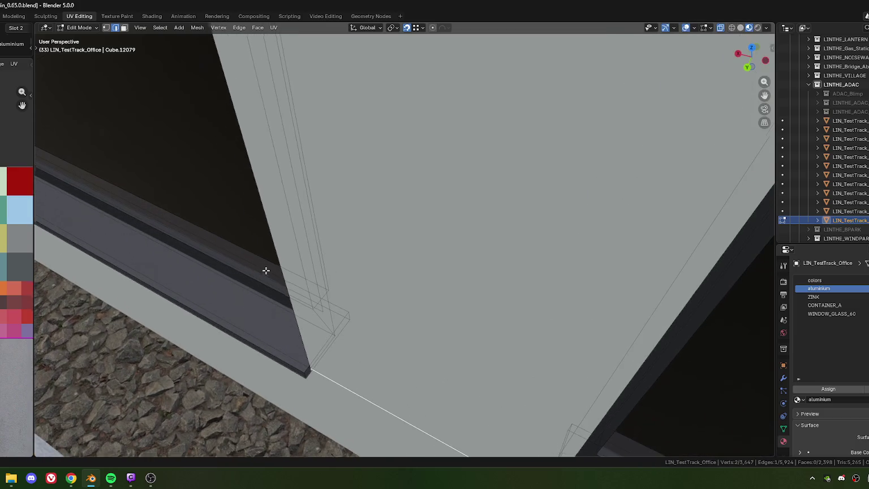
click(271, 339)
scroll(456, 287, down, 4)
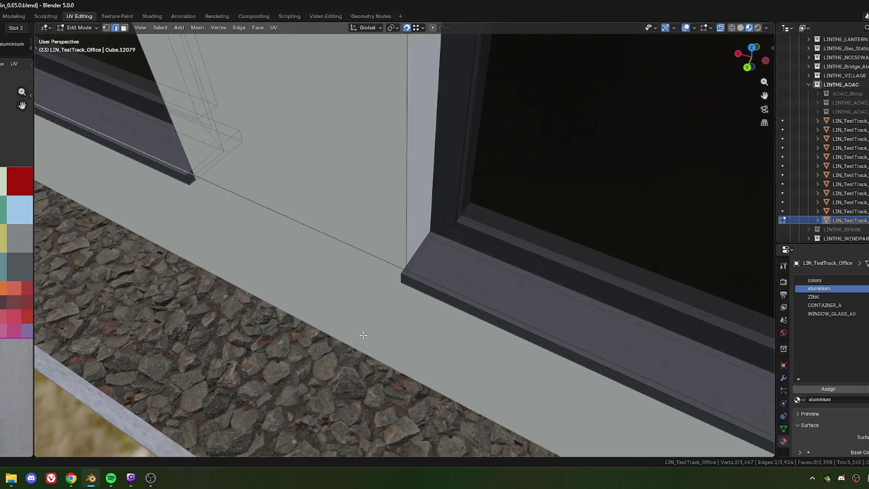
scroll(454, 289, down, 1)
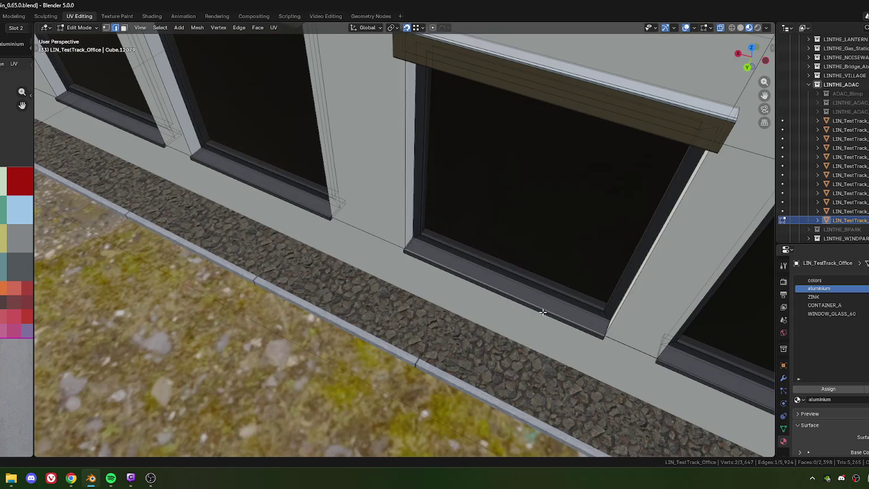
shift+middle_drag(454, 289, 396, 271)
scroll(362, 260, up, 2)
scroll(356, 260, up, 1)
Merge the corner vertex beside the left sill onto the sill corner
click(368, 222)
key(m)
click(369, 297)
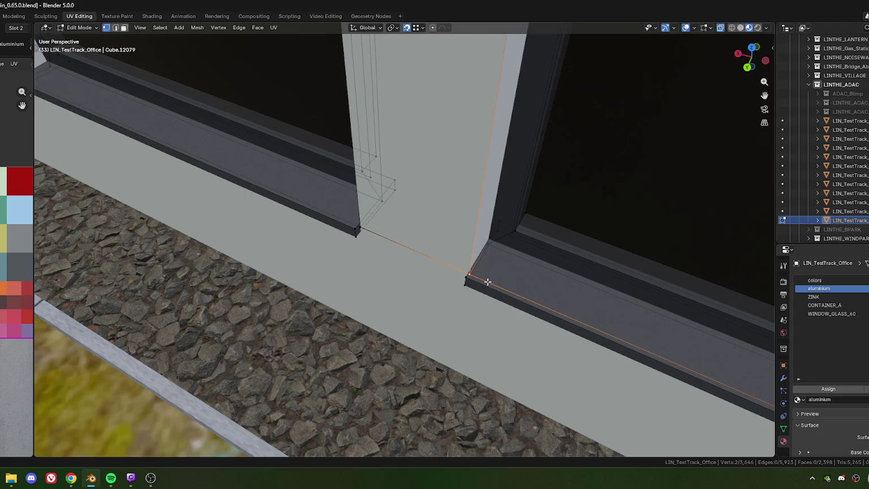
key(m)
click(469, 276)
Check the wall edge between sills, then merge the building-corner vertex by the sill At Last
key(2)
click(410, 249)
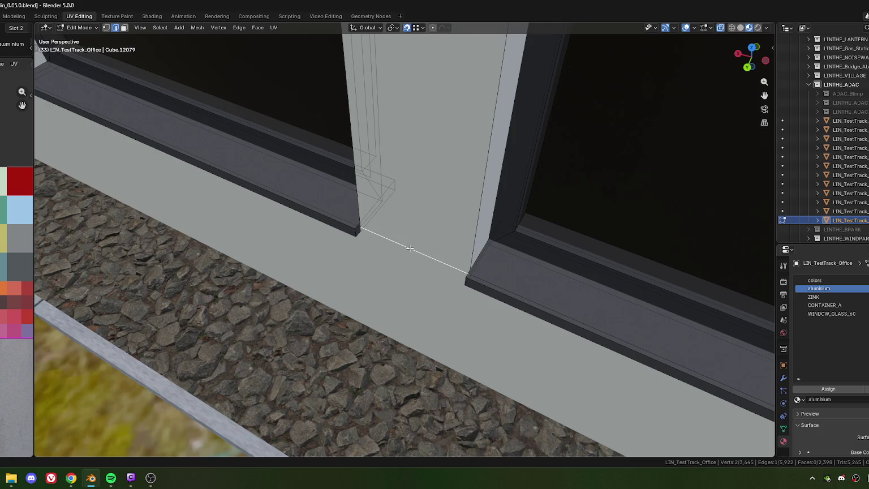
scroll(331, 212, down, 3)
scroll(477, 284, up, 4)
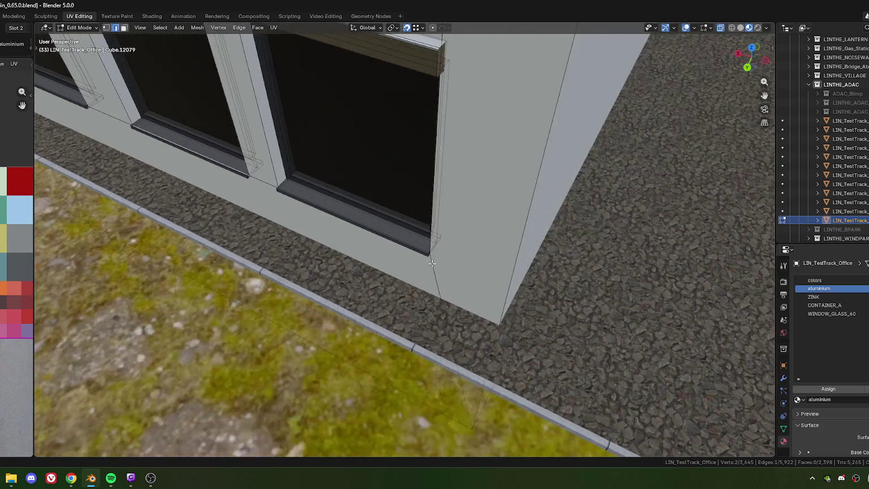
key(1)
middle_drag(477, 285, 428, 273)
click(354, 258)
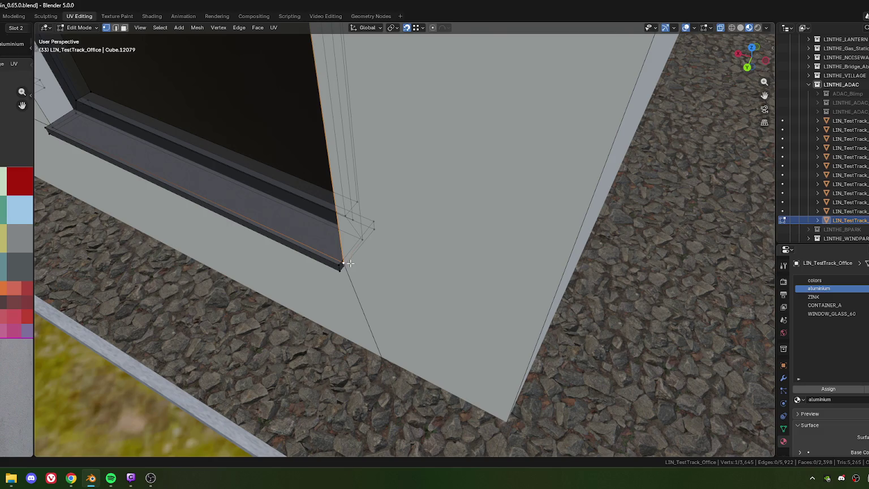
key(m)
click(363, 272)
scroll(363, 272, down, 3)
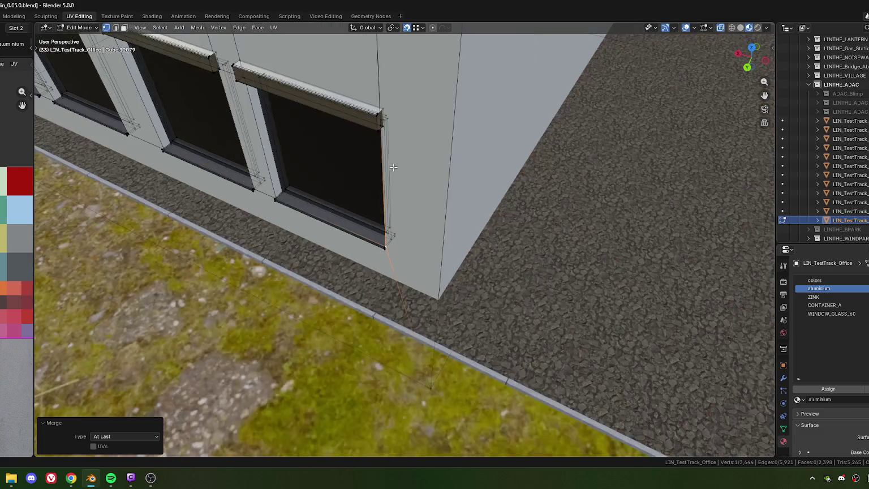
Merge the first two stray vertices At Last onto their lintel beam corner vertices
scroll(394, 266, up, 4)
click(379, 253)
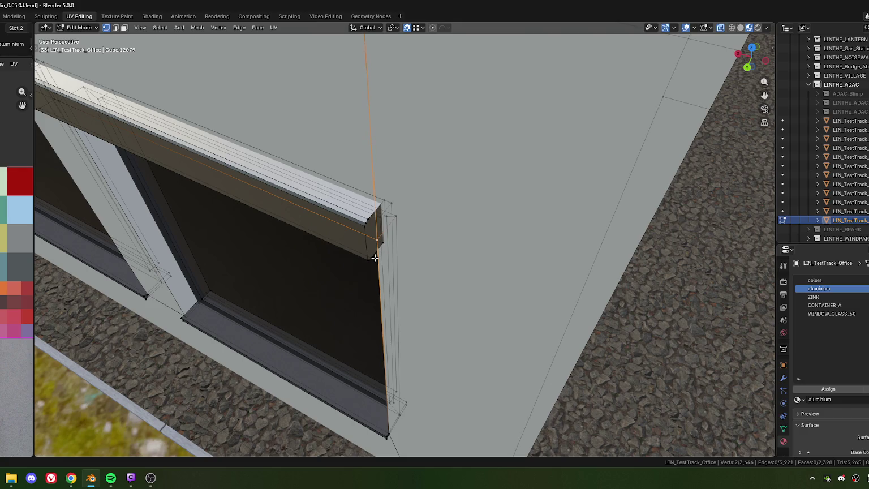
key(m)
click(375, 258)
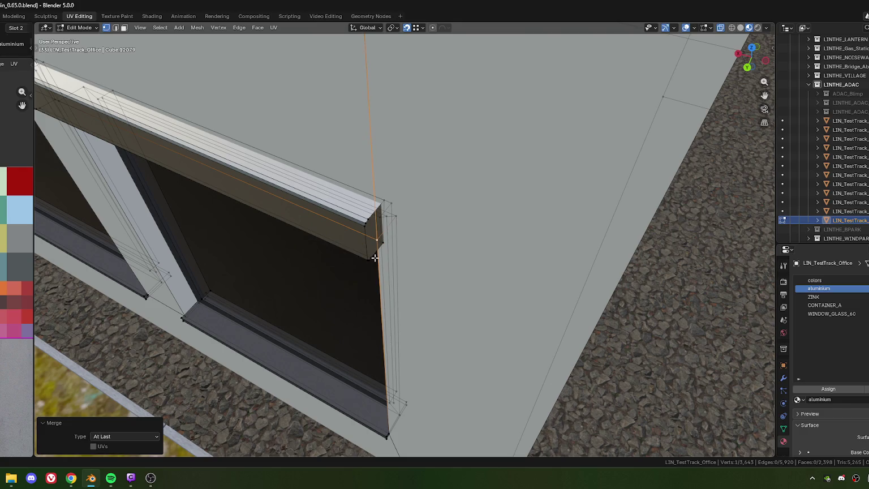
scroll(374, 258, down, 3)
scroll(396, 239, up, 2)
scroll(396, 239, up, 3)
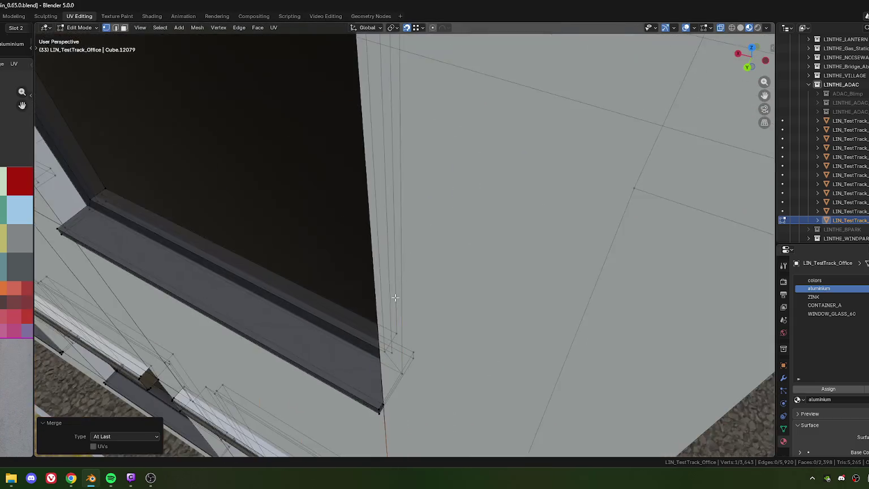
click(394, 218)
click(391, 217)
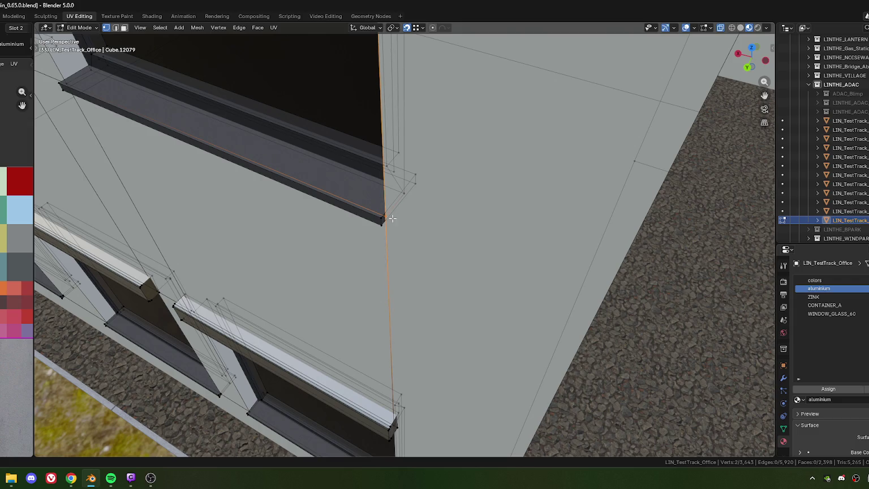
key(m)
click(397, 224)
Merge the vertex pair at the next beam's top corner At Last
scroll(392, 218, down, 2)
scroll(392, 218, down, 4)
middle_drag(393, 218, 359, 209)
scroll(360, 209, up, 6)
click(353, 185)
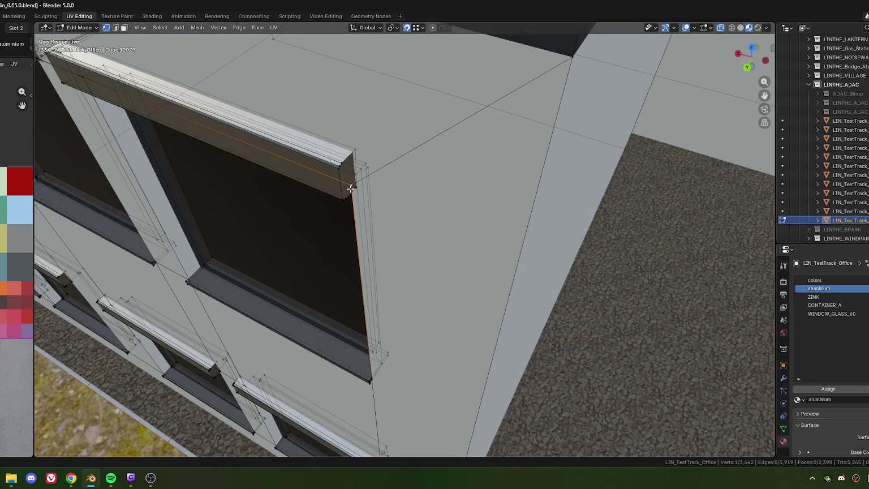
shift+click(351, 186)
key(m)
click(356, 216)
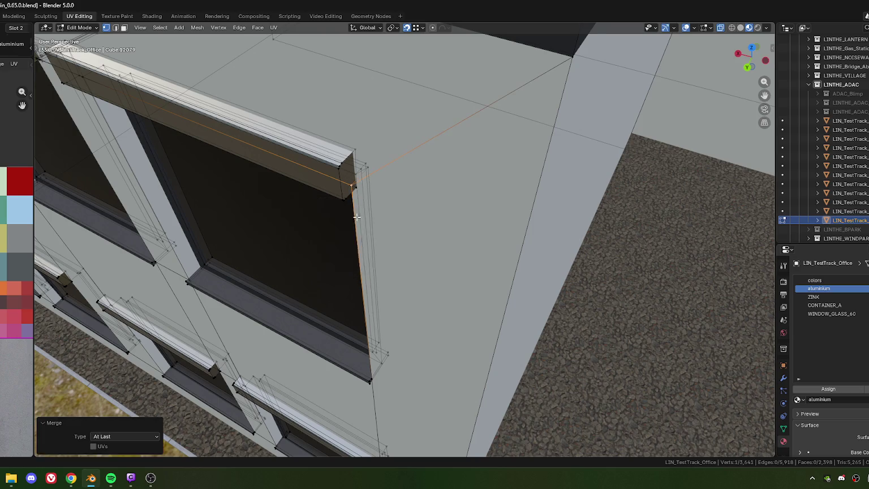
Weld another stray vertex At Last onto its beam corner vertex
scroll(368, 215, down, 5)
scroll(398, 217, up, 3)
scroll(462, 192, up, 2)
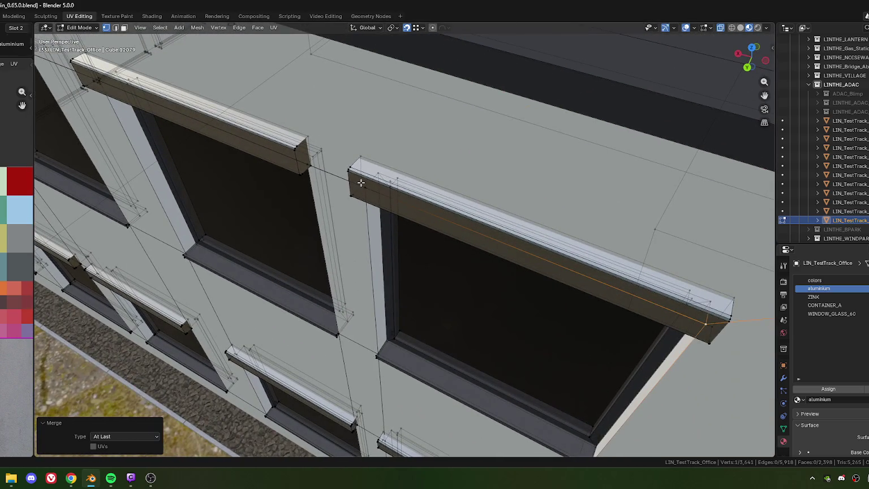
click(366, 186)
click(369, 188)
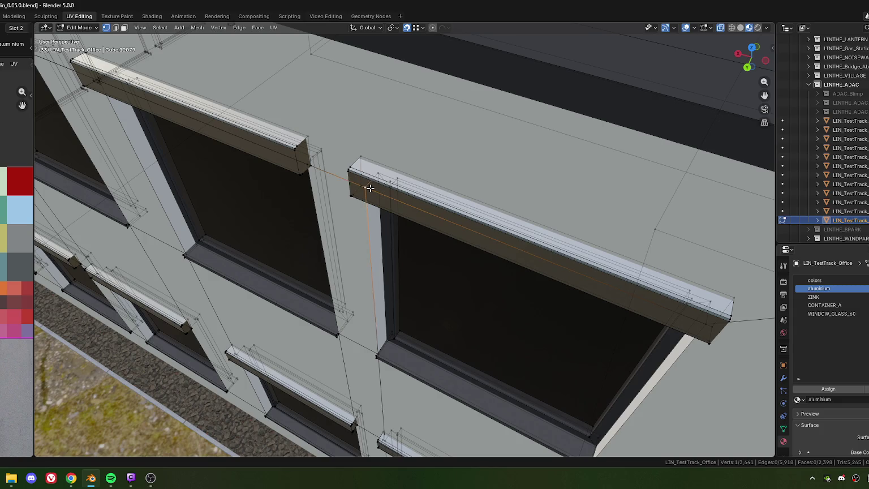
key(m)
click(357, 191)
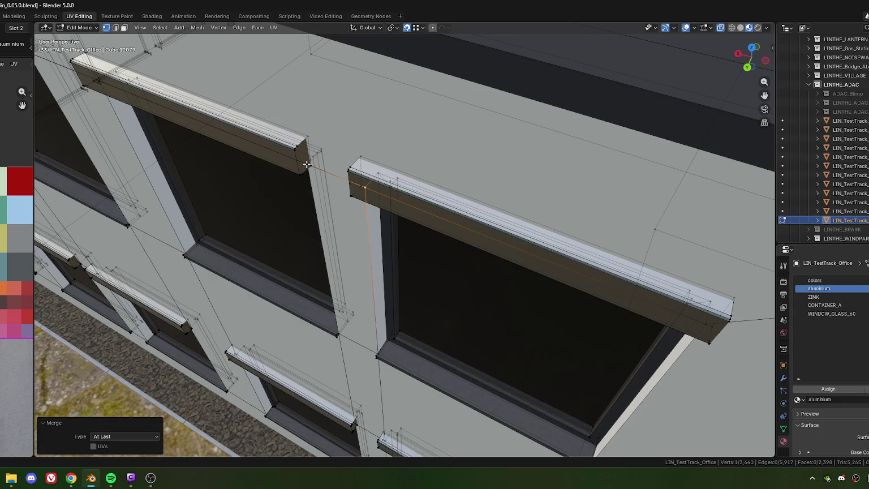
Select the whole connected left beam and frame it in the view
click(306, 165)
key(l)
key(KP_Decimal)
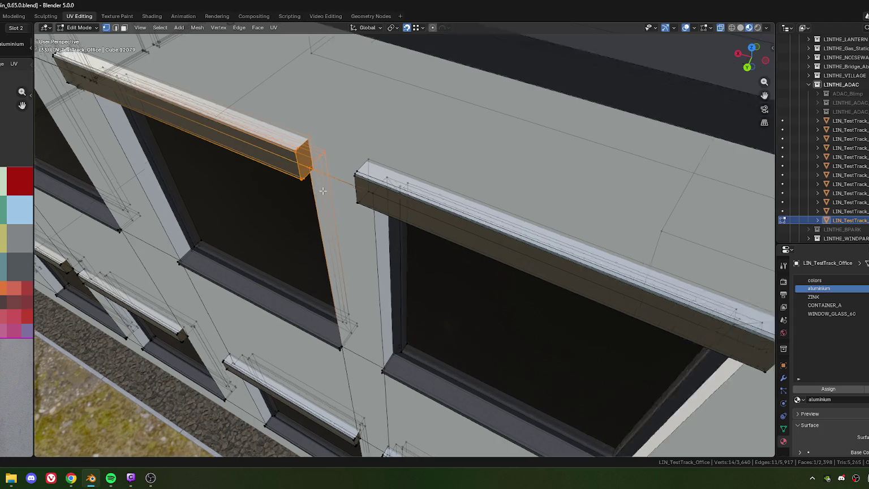
Merge the single stray vertex at the beam end At Last onto the corner
mouse_move(386, 300)
middle_down()
mouse_move(348, 234)
mouse_move(367, 205)
middle_up()
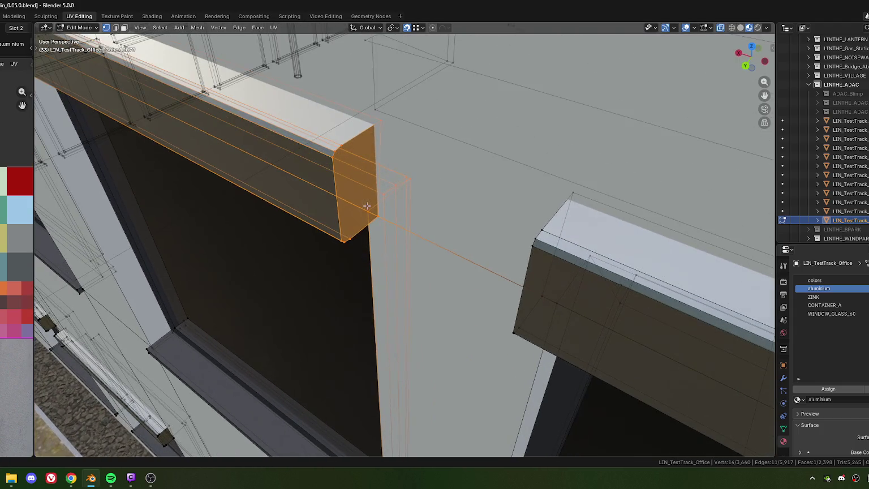
click(371, 222)
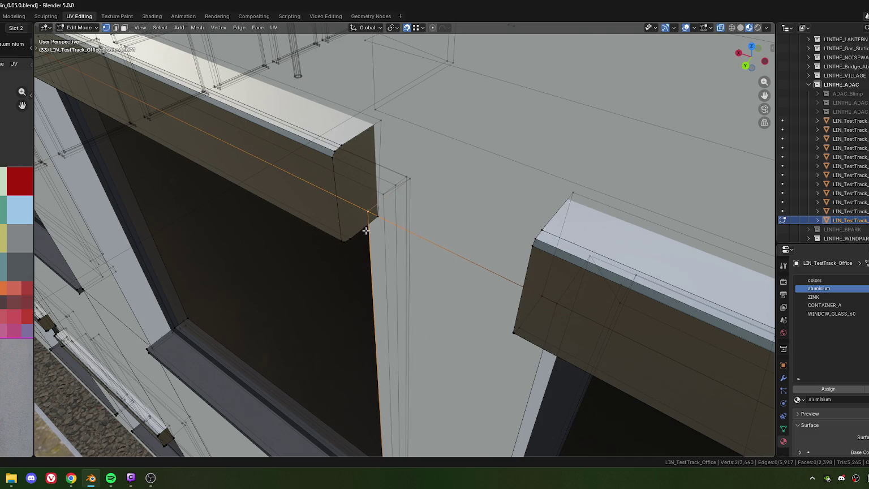
key(m)
click(287, 194)
Merge a second vertex near the beam corner At Last
mouse_move(287, 194)
middle_down()
mouse_move(345, 236)
mouse_move(271, 251)
mouse_move(419, 267)
middle_up()
scroll(317, 255, up, 4)
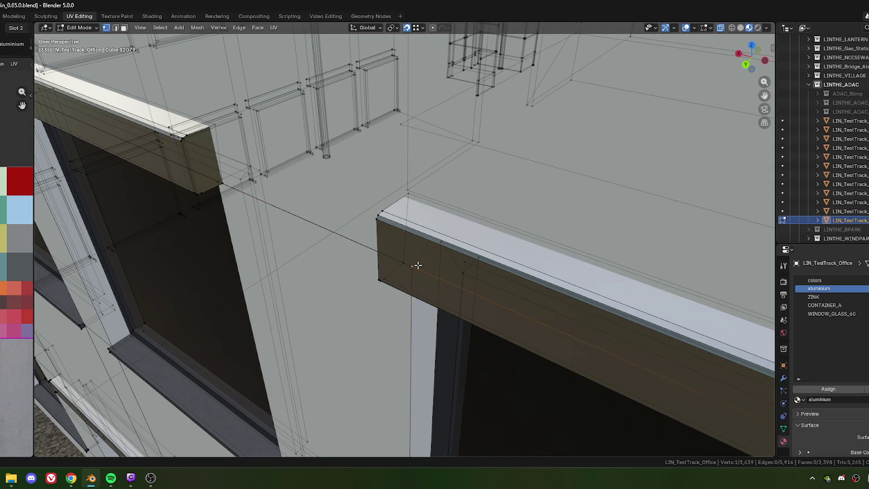
shift+click(418, 276)
key(m)
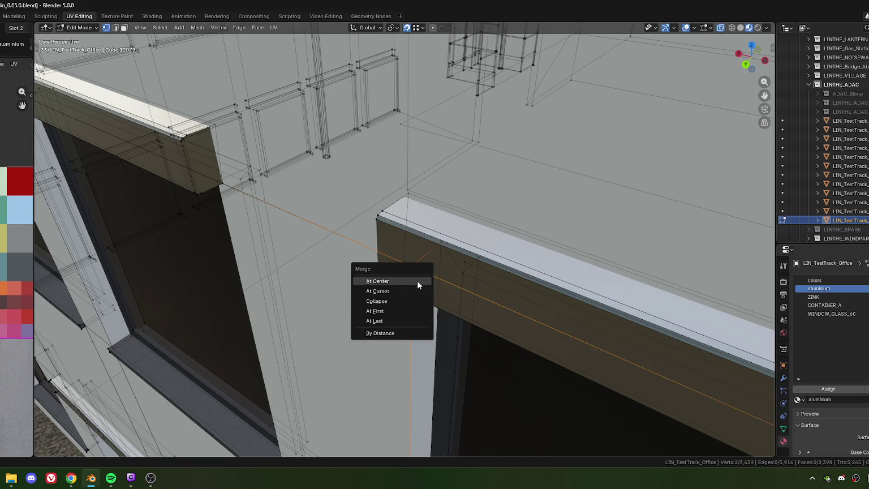
click(417, 280)
Move a stray wall vertex onto the beam corner and merge it At Last
mouse_move(277, 234)
middle_down()
mouse_move(392, 263)
mouse_move(399, 226)
mouse_move(412, 248)
middle_up()
click(399, 226)
click(448, 264)
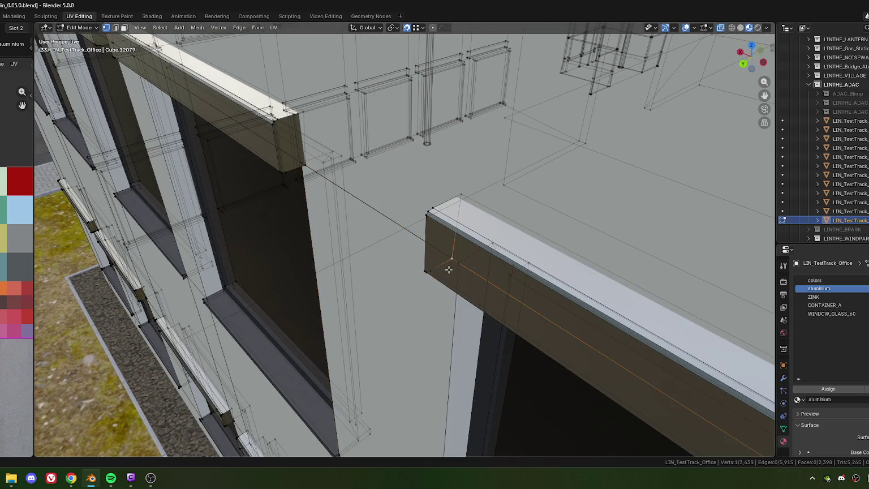
click(463, 268)
middle_drag(390, 239, 332, 216)
key(g)
click(333, 216)
click(336, 222)
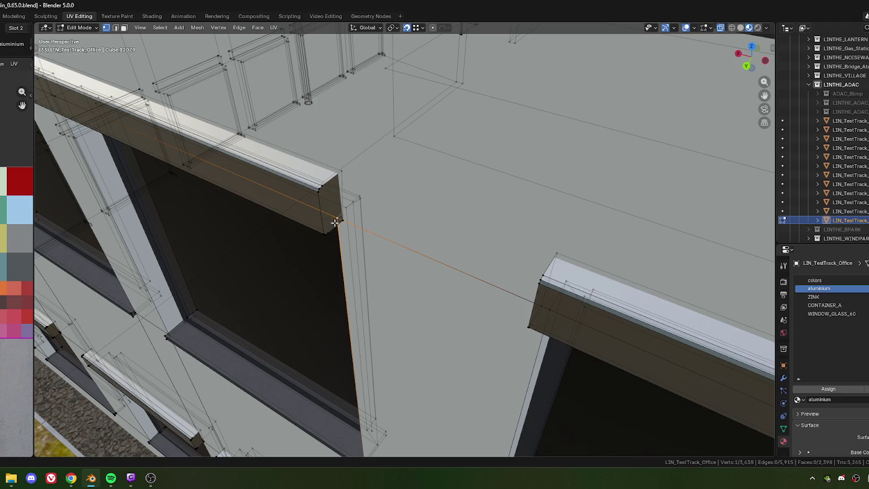
key(m)
click(336, 234)
Switch to edge select and pick the long edge and a right-ledge edge
key(2)
click(401, 248)
mouse_move(407, 255)
middle_down()
mouse_move(536, 298)
mouse_move(408, 149)
mouse_move(411, 260)
middle_up()
click(536, 298)
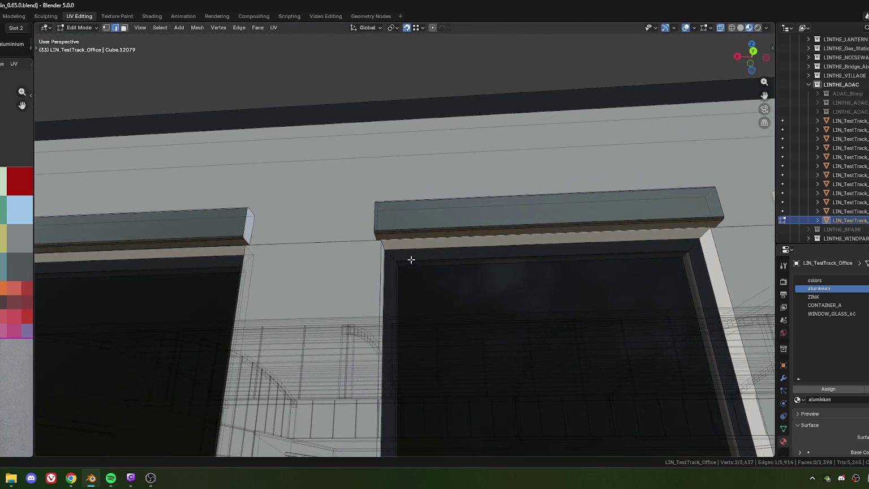
Select the ledge's lower front edge, then its corner vertex in vertex mode
scroll(411, 261, up, 3)
scroll(388, 255, up, 2)
click(359, 240)
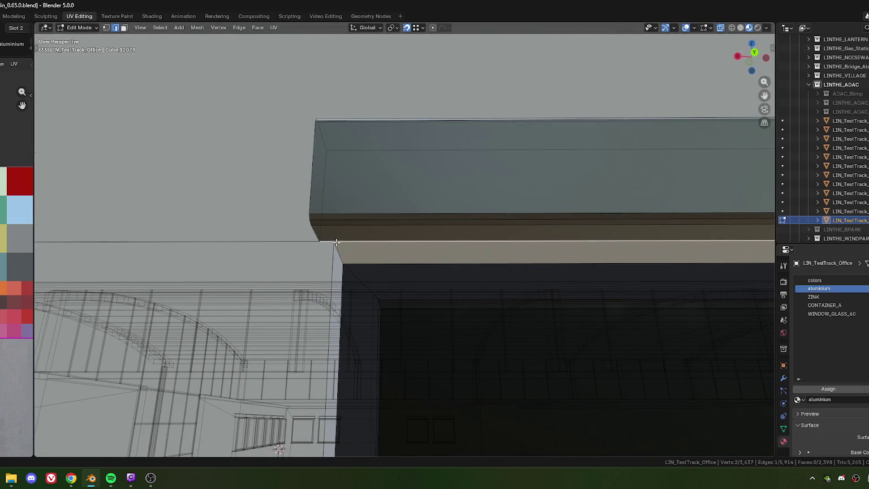
scroll(320, 158, down, 3)
mouse_move(319, 157)
middle_down()
mouse_move(394, 286)
mouse_move(358, 228)
mouse_move(350, 253)
middle_up()
key(1)
scroll(349, 252, up, 2)
click(418, 276)
Merge the stray vertex near the ledge, then move another onto the beam corner and merge
mouse_move(421, 265)
middle_down()
mouse_move(361, 262)
mouse_move(460, 272)
mouse_move(460, 287)
middle_up()
click(477, 289)
key(m)
click(385, 243)
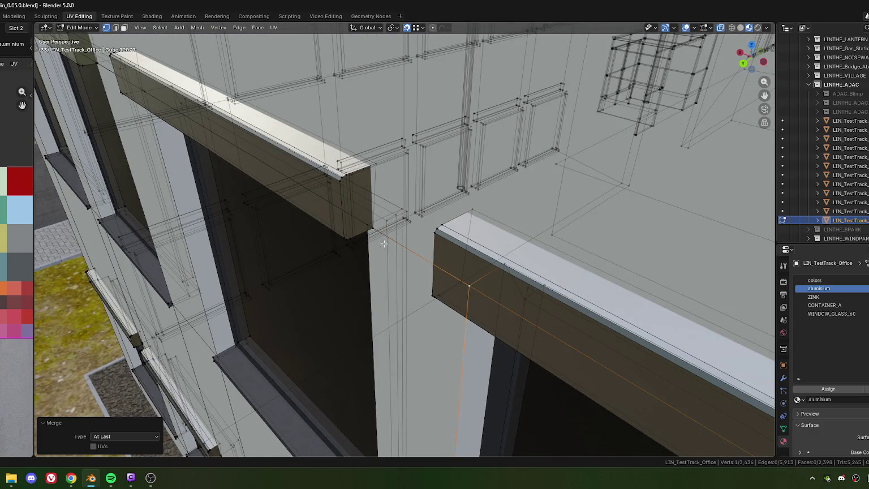
key(g)
click(367, 222)
key(m)
click(376, 259)
Move the next stray vertex onto the beam corner and merge it At Last
middle_drag(376, 259, 266, 310)
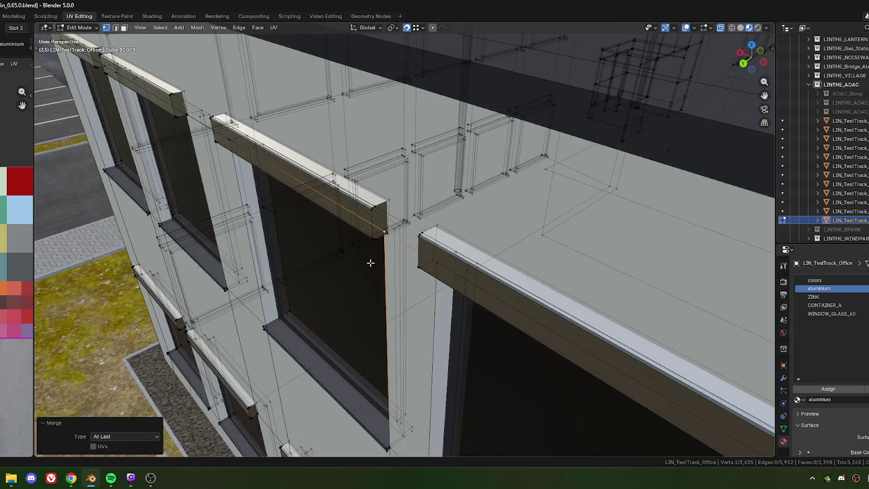
scroll(266, 311, up, 3)
mouse_move(537, 237)
middle_down()
mouse_move(431, 260)
mouse_move(423, 273)
middle_up()
scroll(427, 262, up, 3)
key(g)
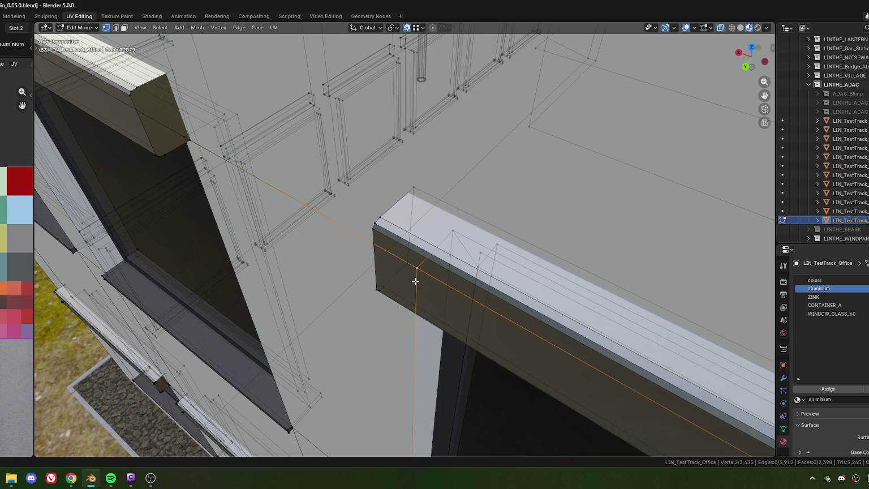
key(m)
click(415, 281)
Merge two more beam-corner vertex pairs At Last
middle_drag(416, 282, 410, 250)
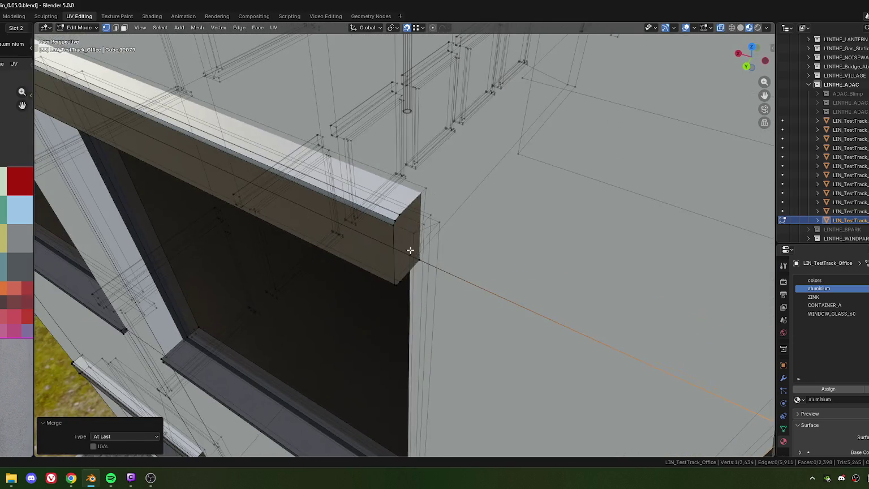
click(410, 252)
shift+click(410, 254)
key(m)
click(400, 264)
mouse_move(399, 264)
middle_down()
mouse_move(247, 251)
mouse_move(345, 229)
middle_up()
click(368, 229)
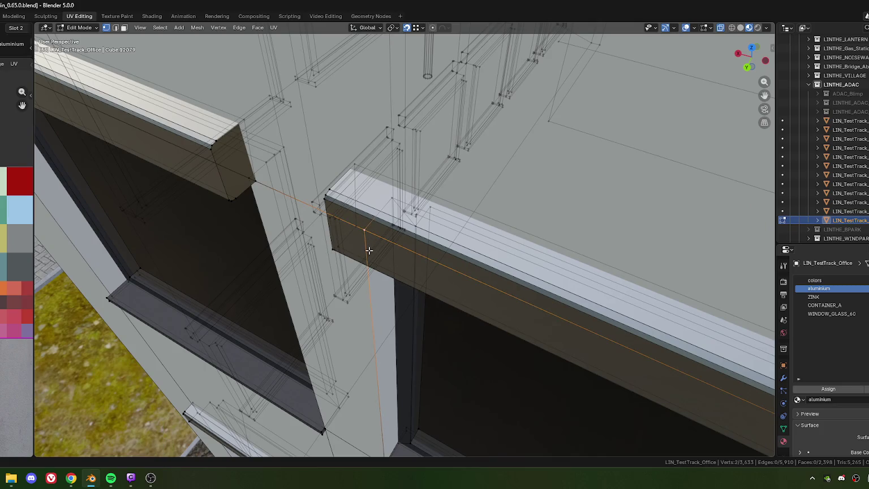
key(m)
click(370, 246)
Merge the left beam corner vertex At Last and zoom back out
click(244, 175)
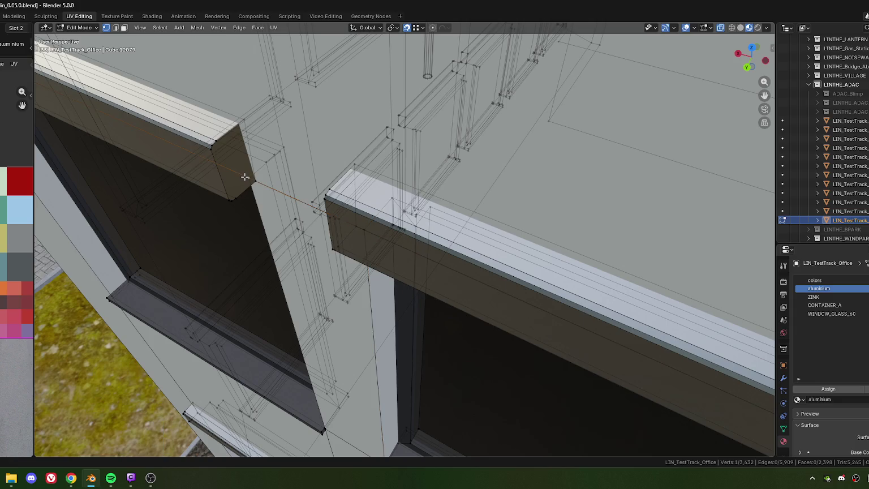
key(m)
mouse_move(229, 199)
middle_down()
mouse_move(201, 227)
mouse_move(309, 238)
mouse_move(423, 225)
mouse_move(388, 219)
mouse_move(447, 227)
mouse_move(433, 263)
middle_up()
scroll(455, 239, down, 10)
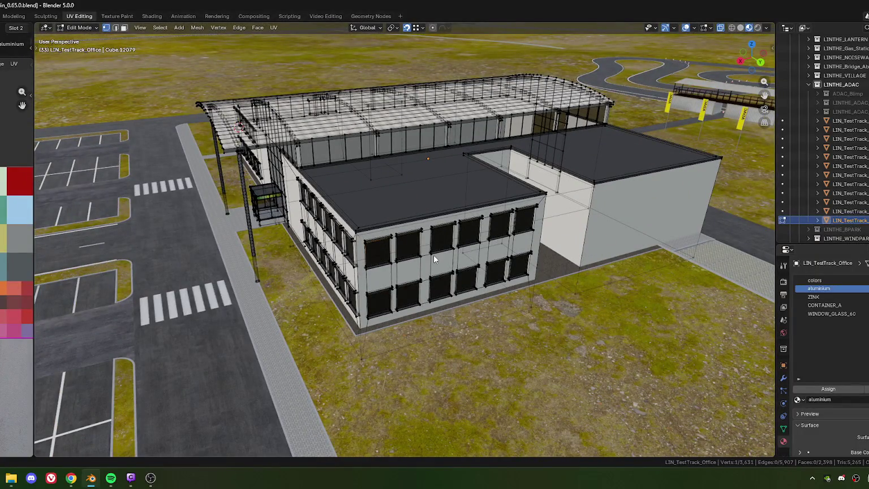
Inspect the ground-floor windows and lintels up close in Object Mode, then re-enter Edit Mode
key(Tab)
mouse_move(434, 254)
middle_down()
mouse_move(393, 243)
mouse_move(398, 211)
mouse_move(424, 199)
mouse_move(468, 234)
mouse_move(310, 210)
middle_up()
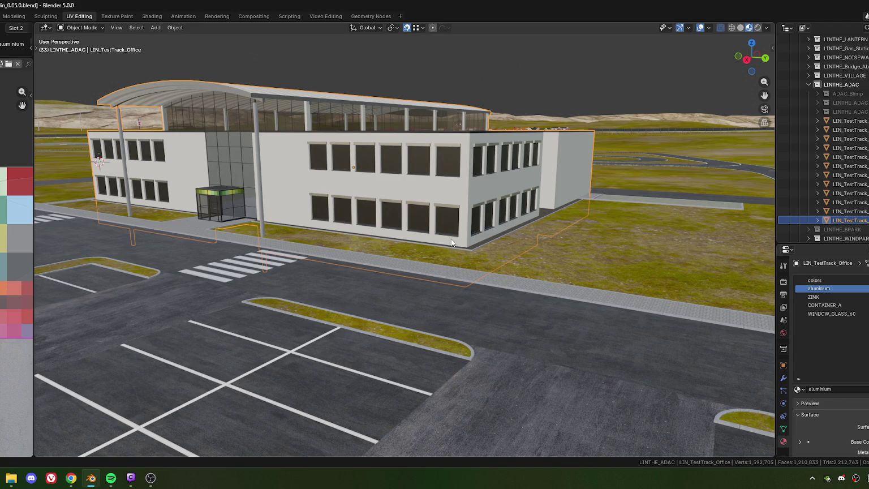
scroll(390, 210, up, 3)
scroll(374, 214, up, 2)
scroll(360, 211, up, 2)
scroll(348, 221, up, 2)
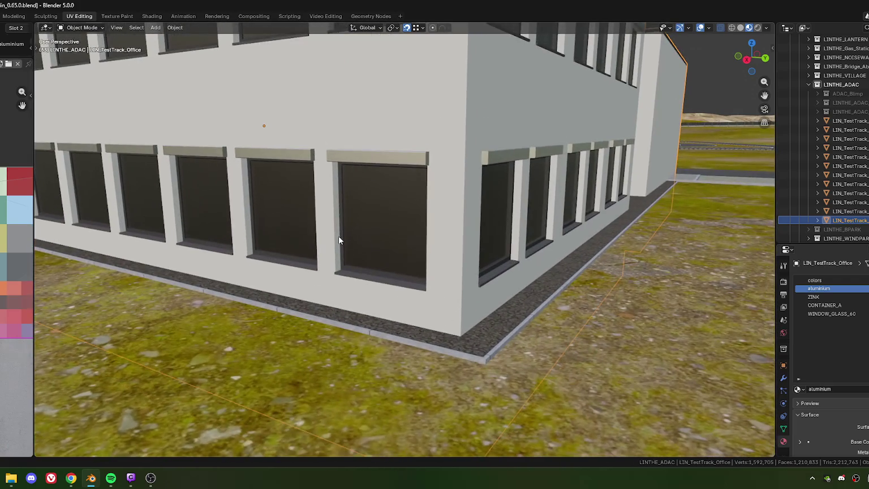
mouse_move(338, 198)
middle_down()
mouse_move(367, 217)
mouse_move(329, 146)
middle_up()
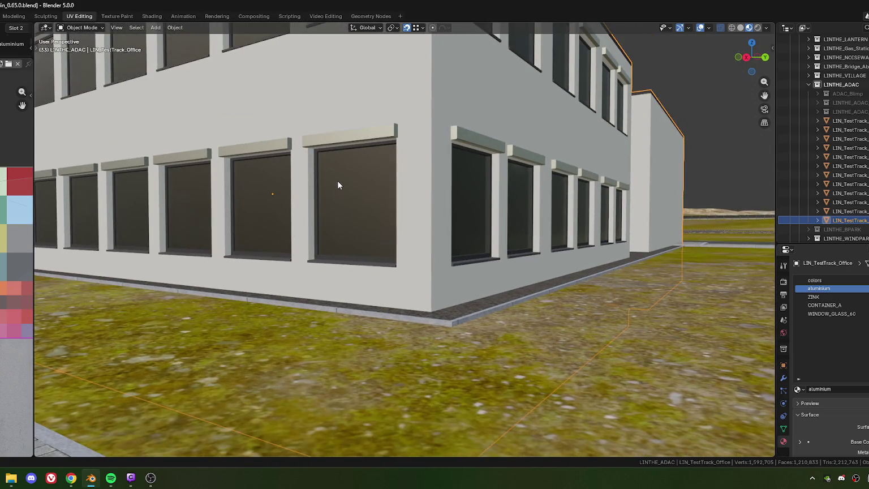
key(Tab)
Switch to face select and pick the first three ground-floor lintel front faces
middle_drag(344, 148, 361, 246)
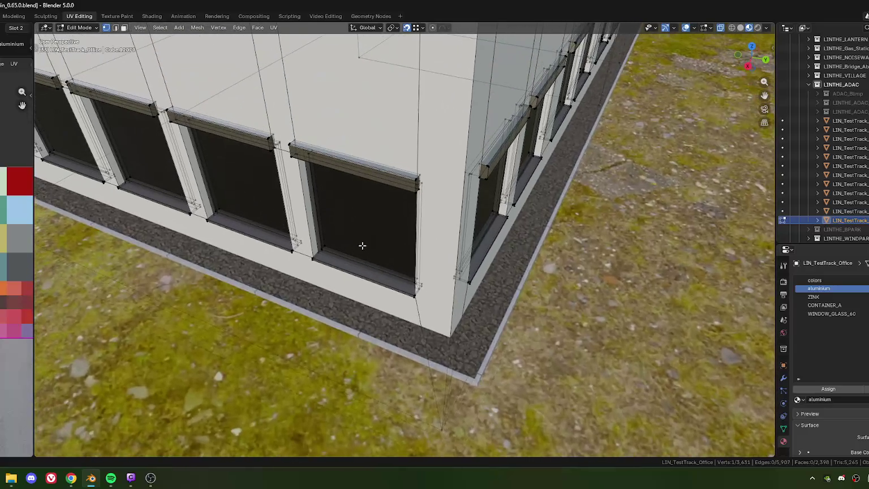
scroll(366, 195, up, 3)
scroll(320, 107, up, 2)
key(3)
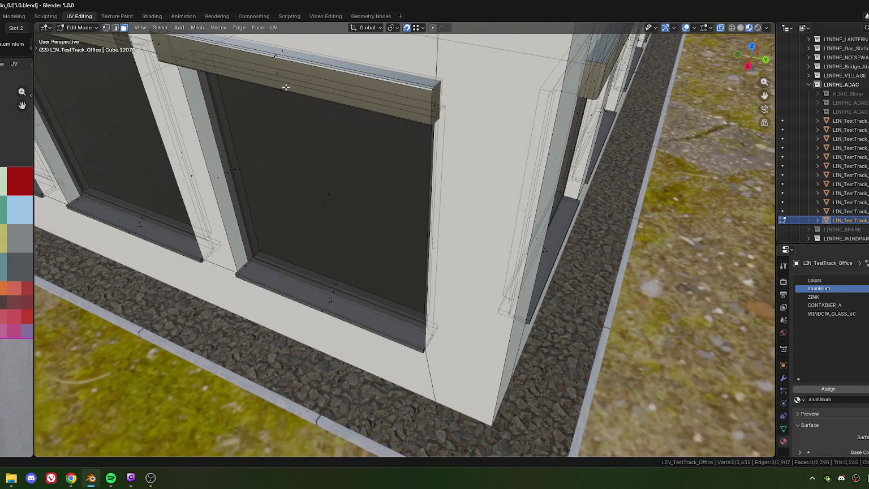
click(286, 87)
scroll(271, 113, down, 3)
scroll(246, 153, up, 1)
shift+click(244, 154)
mouse_move(244, 153)
middle_down()
mouse_move(411, 262)
mouse_move(262, 184)
middle_up()
shift+click(262, 184)
Add the next, middle and left lintel front faces to the selection
scroll(153, 239, up, 3)
middle_drag(153, 238, 520, 177)
shift+click(333, 227)
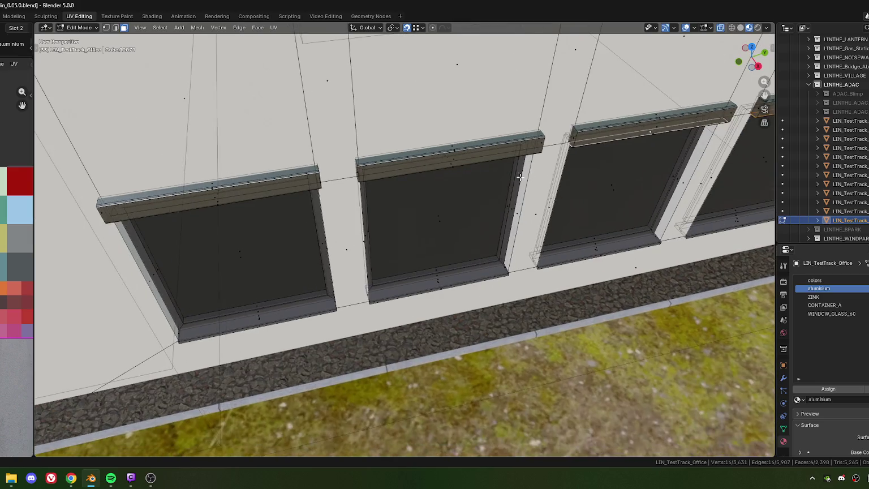
shift+click(449, 165)
shift+click(220, 202)
mouse_move(220, 202)
middle_down()
mouse_move(275, 225)
mouse_move(322, 214)
mouse_move(374, 177)
mouse_move(391, 174)
mouse_move(387, 190)
middle_up()
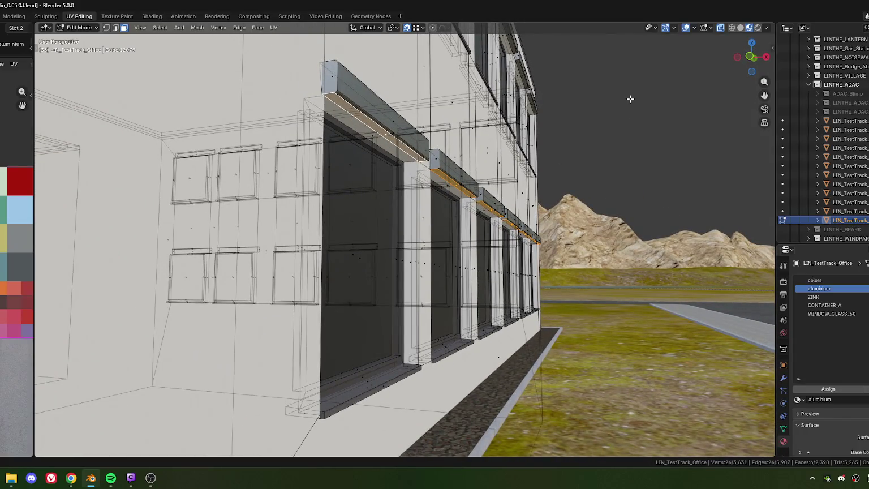
Duplicate the selected lintel faces and drop the copies 0.72 m straight down
key(shift+d)
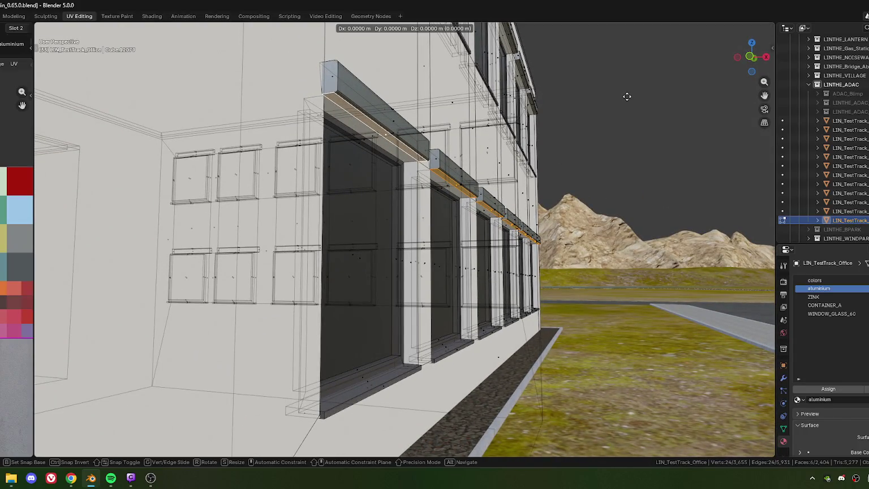
key(z)
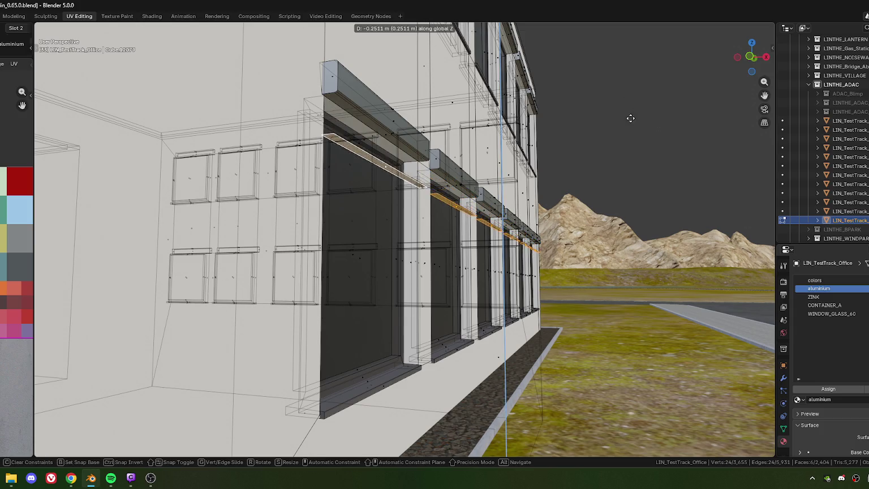
click(631, 139)
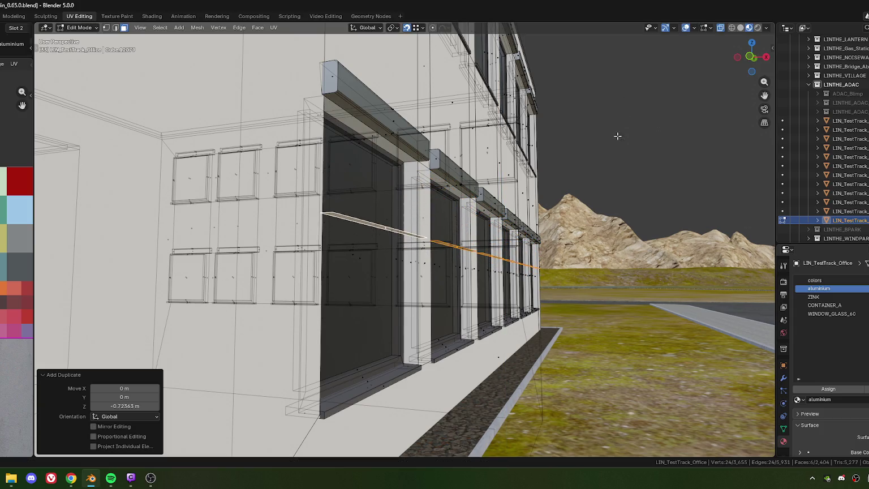
Merge at center the extra vertices on each front window's middle edge
mouse_move(603, 178)
middle_down()
mouse_move(541, 269)
mouse_move(470, 285)
middle_up()
scroll(443, 295, down, 3)
scroll(414, 249, down, 3)
middle_drag(413, 249, 320, 228)
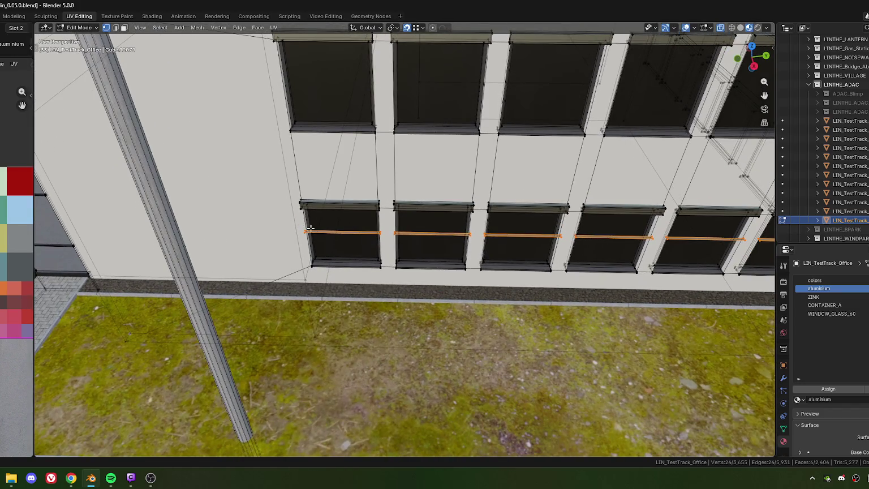
click(316, 236)
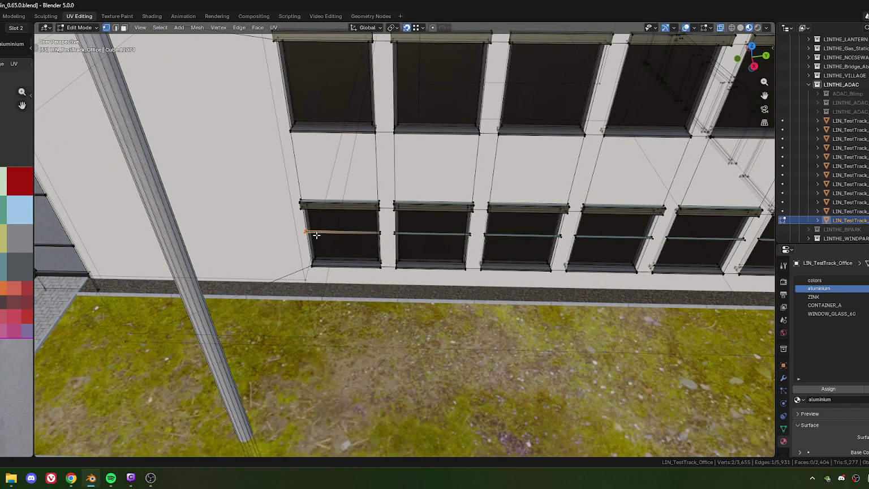
key(m)
click(319, 236)
key(m)
click(396, 232)
click(415, 234)
key(m)
click(415, 234)
click(492, 235)
key(m)
click(491, 235)
key(m)
click(563, 240)
key(m)
click(580, 242)
shift+click(651, 238)
key(m)
click(668, 239)
key(m)
click(716, 242)
click(743, 246)
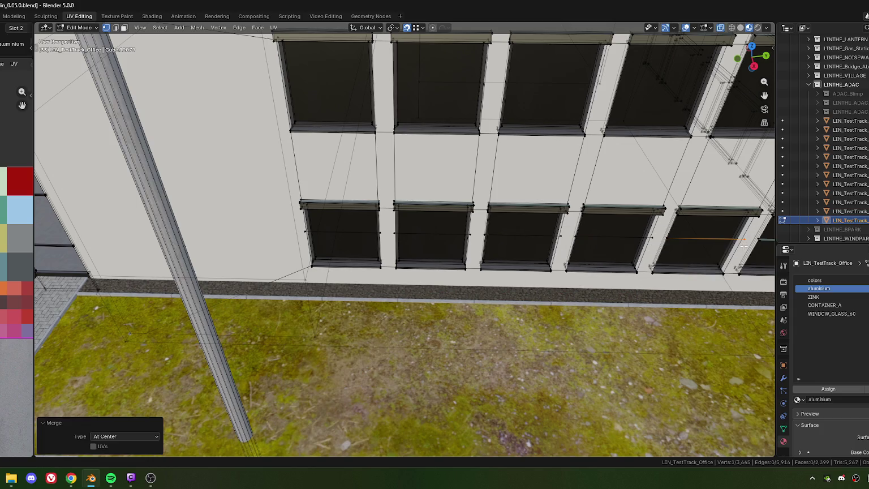
Merge at center the middle-edge vertices of the two corner windows
middle_drag(743, 246, 368, 234)
shift+click(398, 235)
key(m)
click(403, 231)
middle_drag(403, 230, 433, 243)
shift+click(439, 240)
key(m)
click(432, 246)
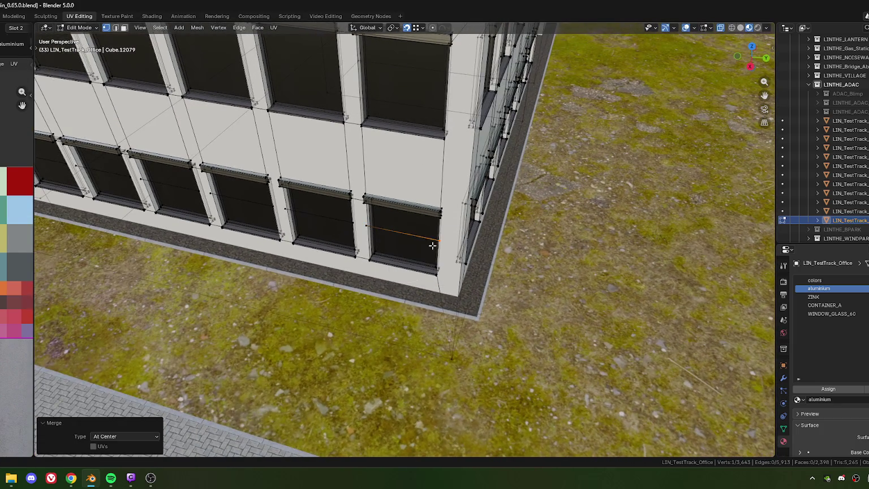
Select the middle edges of all six ground-floor windows together
middle_drag(272, 206, 512, 252)
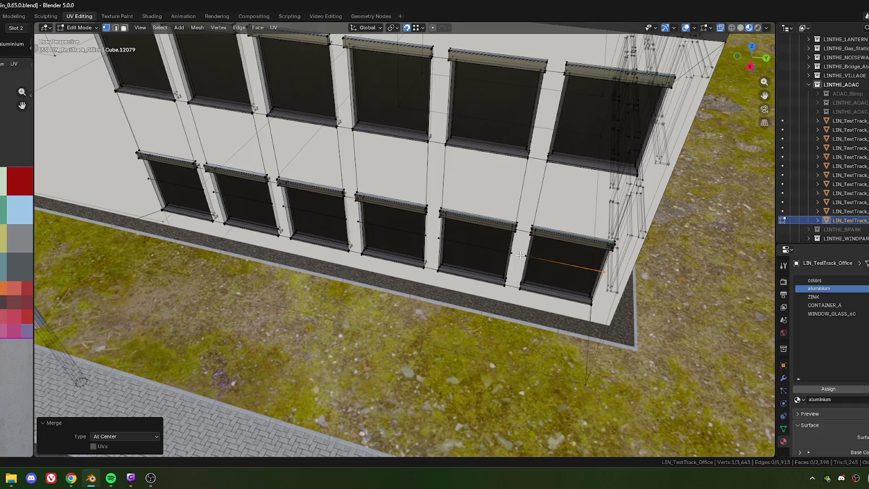
shift+click(481, 247)
shift+click(421, 234)
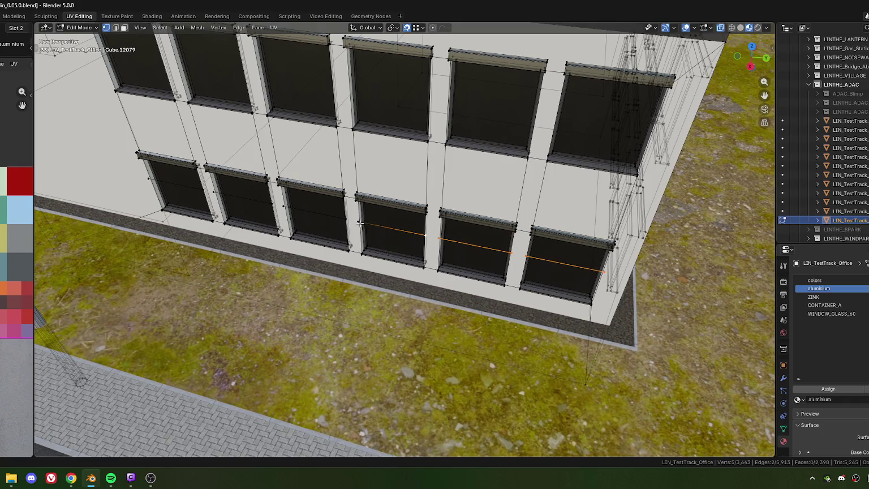
shift+click(290, 208)
shift+click(264, 205)
mouse_move(262, 208)
middle_down()
mouse_move(403, 223)
mouse_move(359, 227)
mouse_move(429, 272)
mouse_move(448, 264)
mouse_move(408, 259)
middle_up()
shift+click(311, 235)
shift+click(249, 247)
scroll(362, 241, up, 3)
Set the pivot to Individual Origins and scale the edges to 0.993 along local X
click(392, 27)
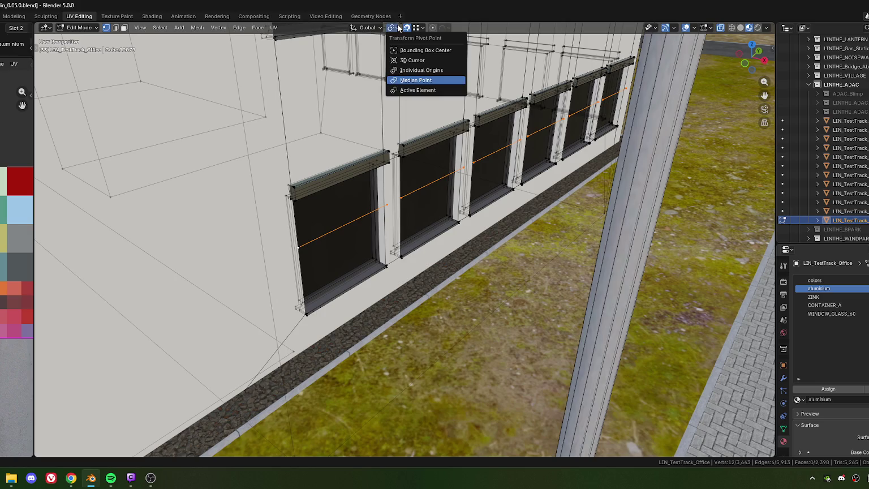
click(413, 71)
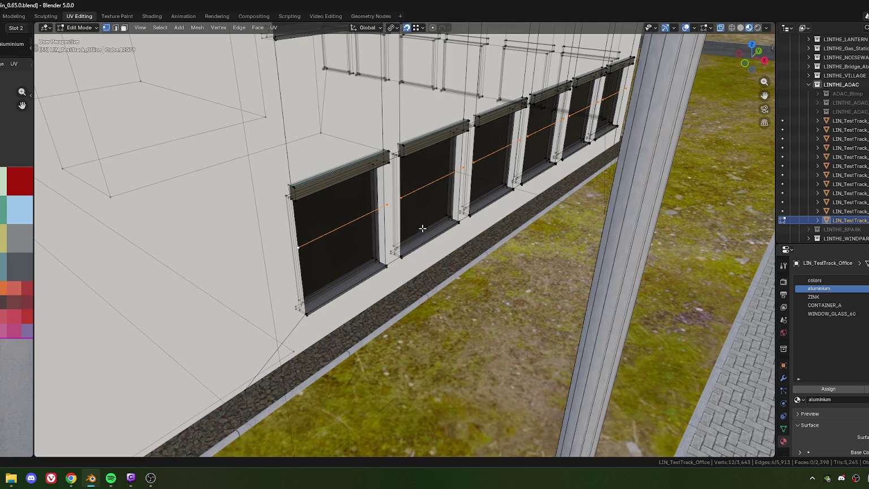
scroll(423, 233, up, 2)
scroll(422, 233, up, 2)
scroll(422, 233, up, 2)
middle_drag(423, 233, 480, 264)
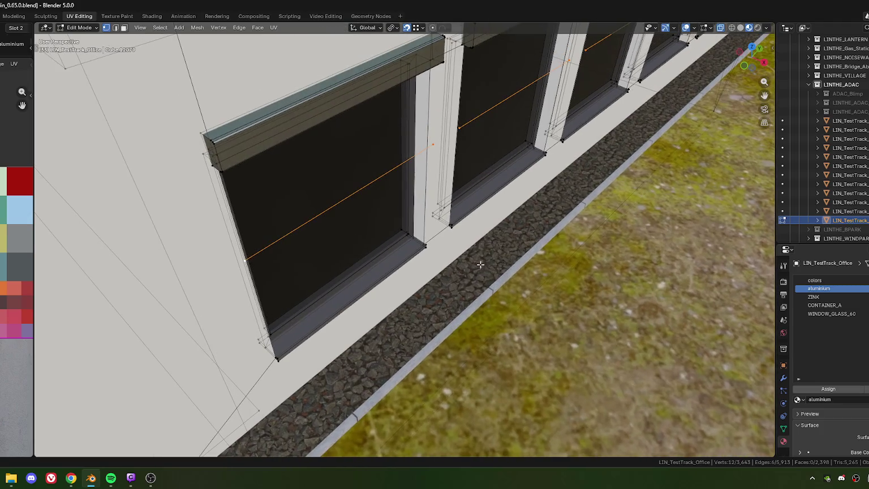
key(s)
key(x)
key(x)
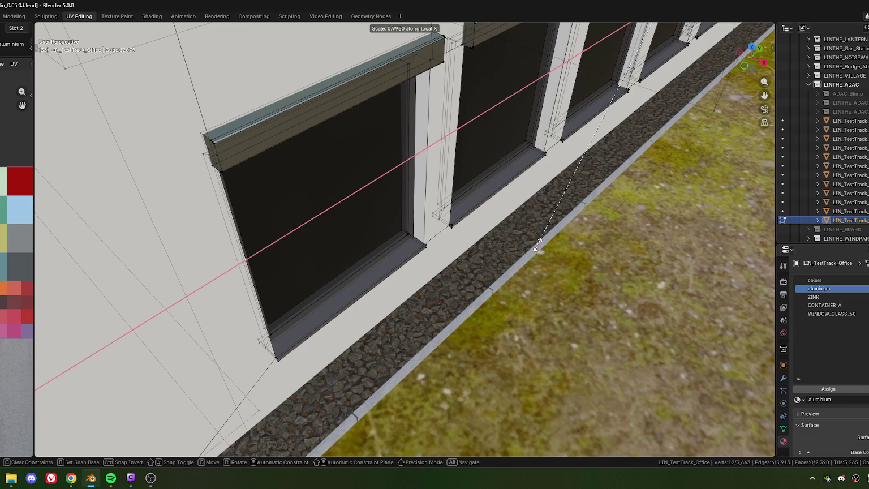
click(542, 240)
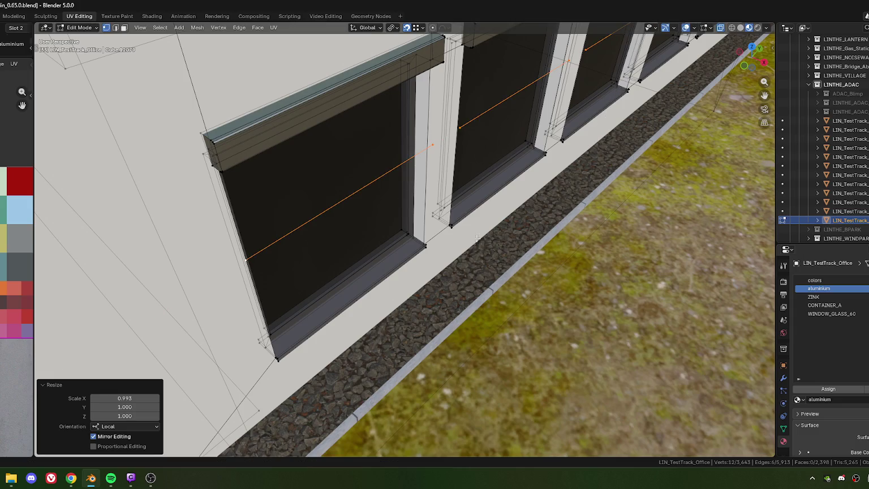
Offset the six edges -0.01 m along their local Y axis
mouse_move(410, 199)
middle_down()
mouse_move(434, 210)
mouse_move(454, 255)
middle_up()
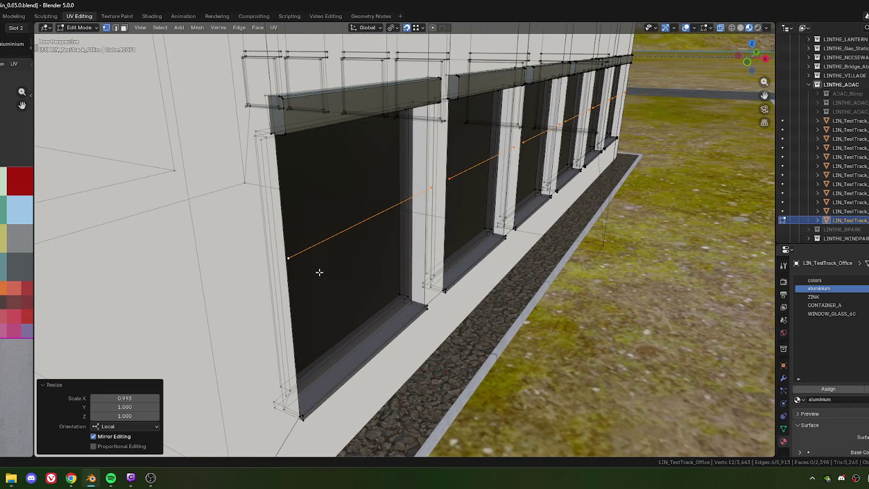
middle_drag(341, 288, 412, 317)
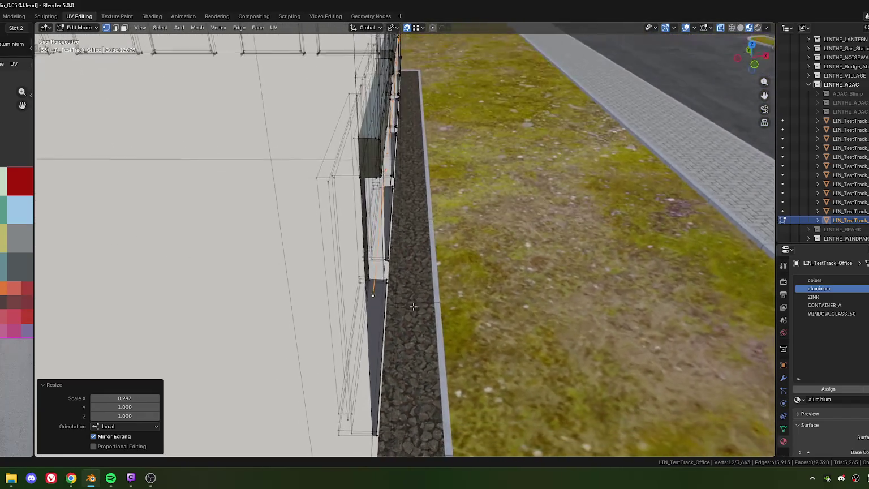
mouse_move(376, 286)
middle_down()
mouse_move(351, 244)
mouse_move(366, 287)
middle_up()
key(g)
key(y)
click(410, 336)
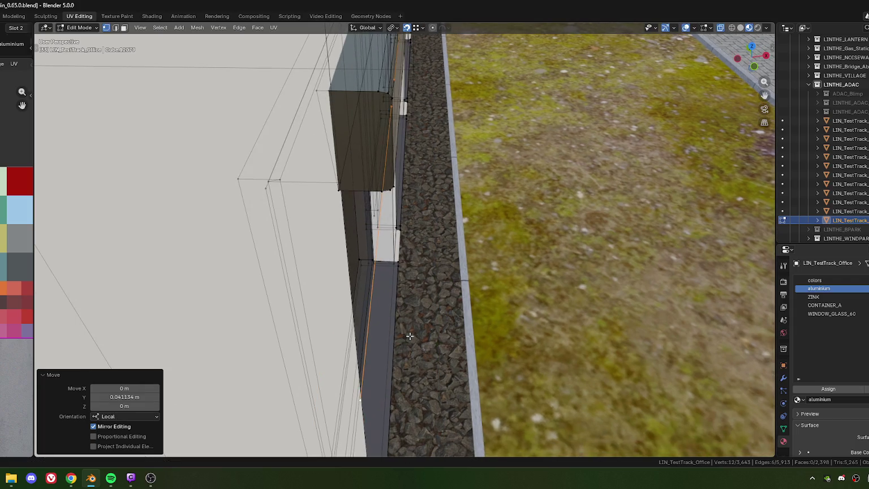
key(g)
key(y)
key(y)
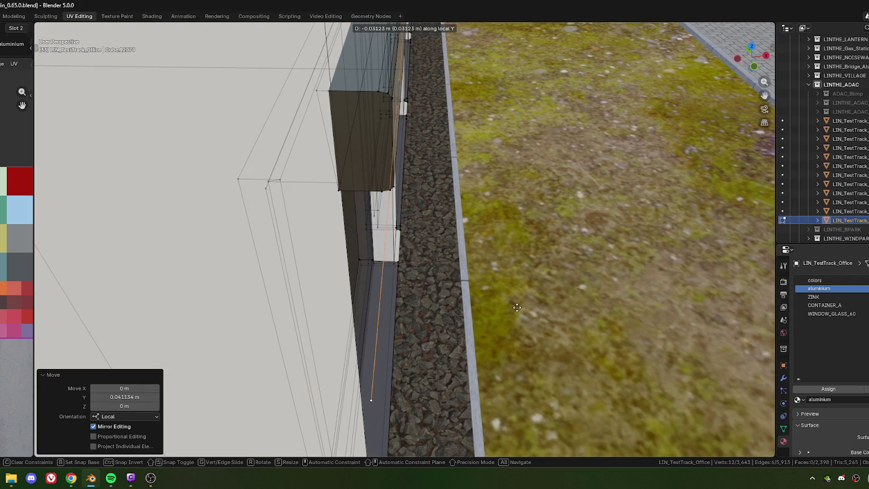
click(503, 306)
click(127, 397)
drag(104, 397, 134, 396)
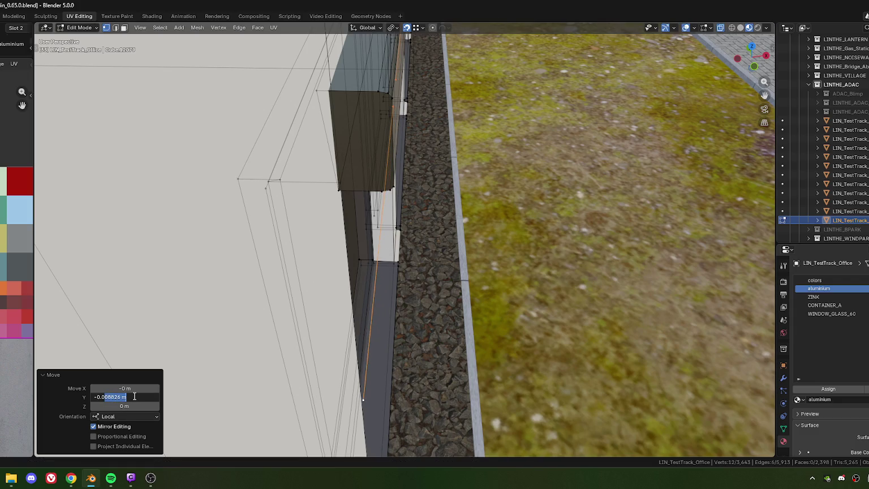
text(1)
key(Return)
mouse_move(298, 322)
middle_down()
mouse_move(426, 276)
mouse_move(425, 291)
mouse_move(400, 303)
mouse_move(405, 261)
middle_up()
scroll(383, 289, up, 3)
middle_drag(384, 289, 393, 289)
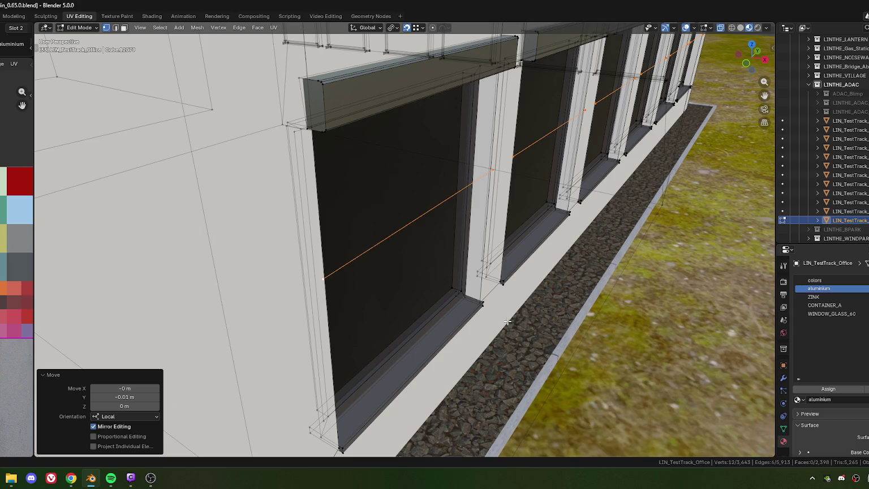
mouse_move(418, 298)
middle_down()
mouse_move(372, 293)
mouse_move(361, 229)
mouse_move(371, 243)
middle_up()
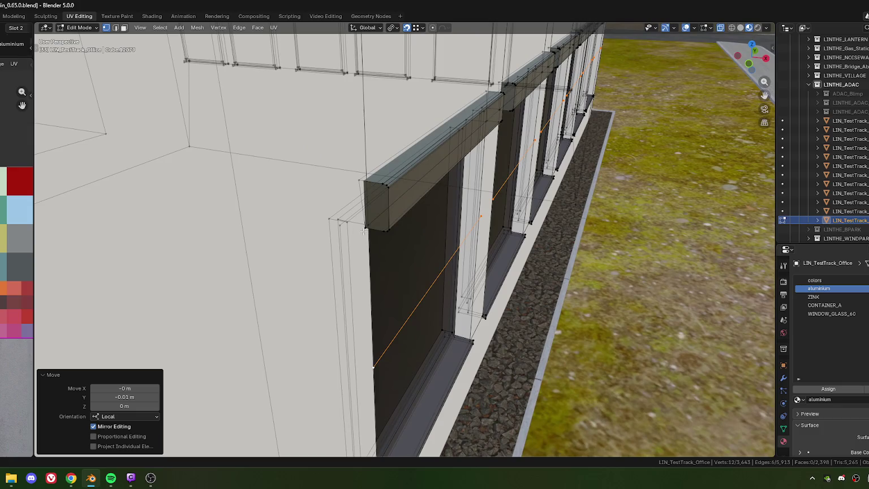
Extrude the edges 0.7236 m straight up, then raise the top edges a further 0.01 m
key(e)
key(z)
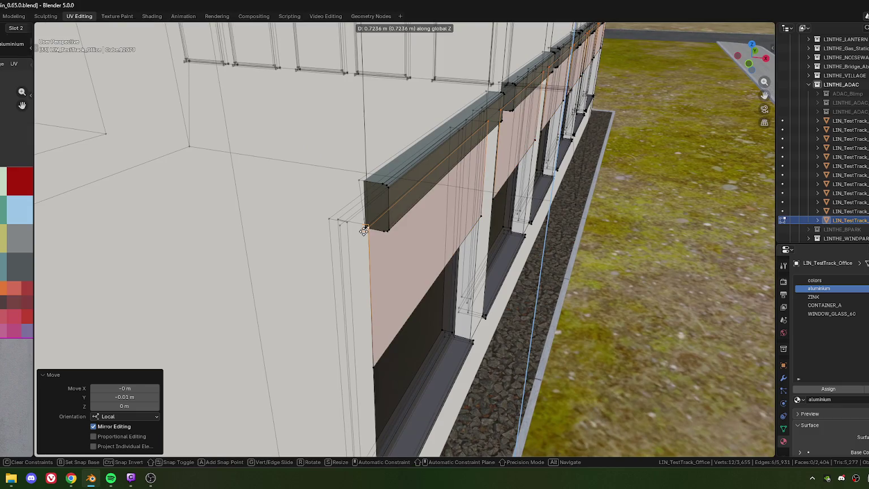
click(364, 231)
middle_drag(391, 292, 391, 277)
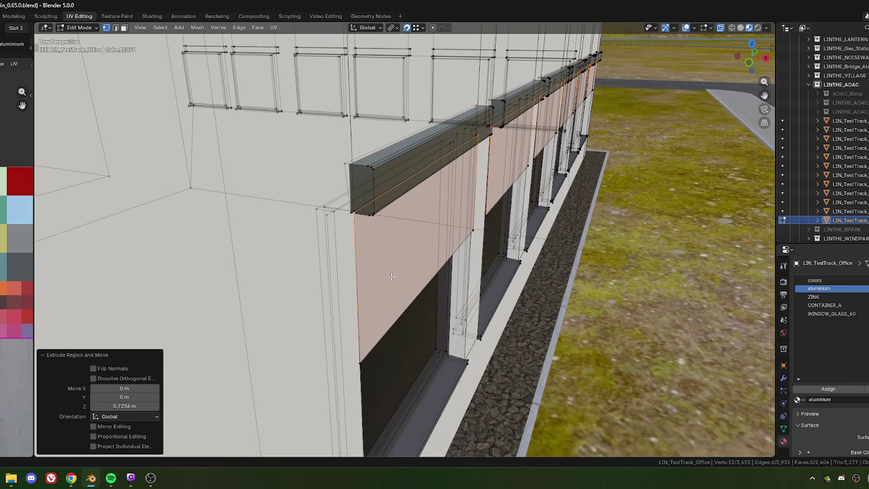
key(g)
key(z)
click(394, 267)
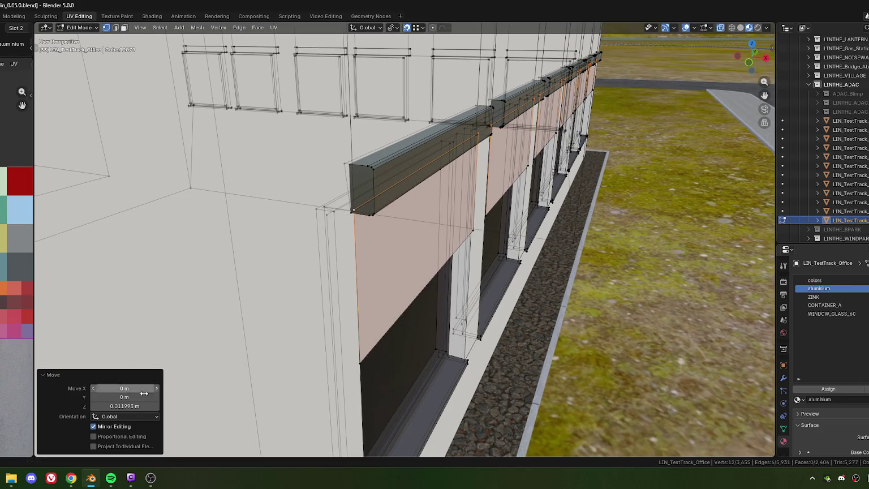
click(120, 407)
key(Return)
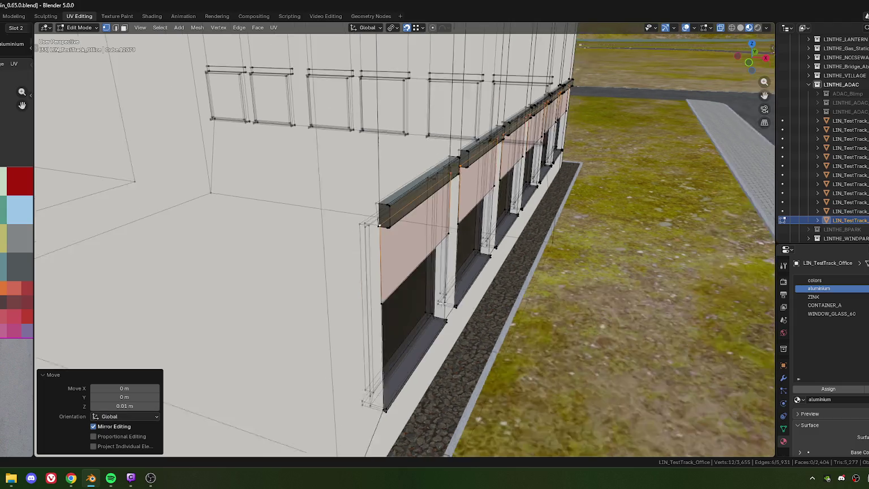
mouse_move(426, 327)
middle_down()
mouse_move(550, 276)
mouse_move(555, 294)
mouse_move(525, 308)
mouse_move(571, 306)
middle_up()
Select all six shutter panels linked and widen the UV editor
key(ctrl+l)
scroll(555, 294, down, 4)
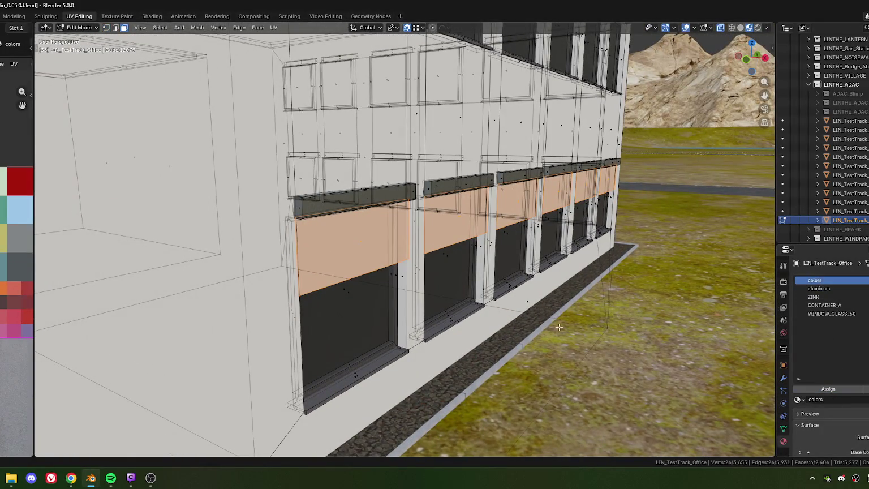
scroll(390, 265, down, 5)
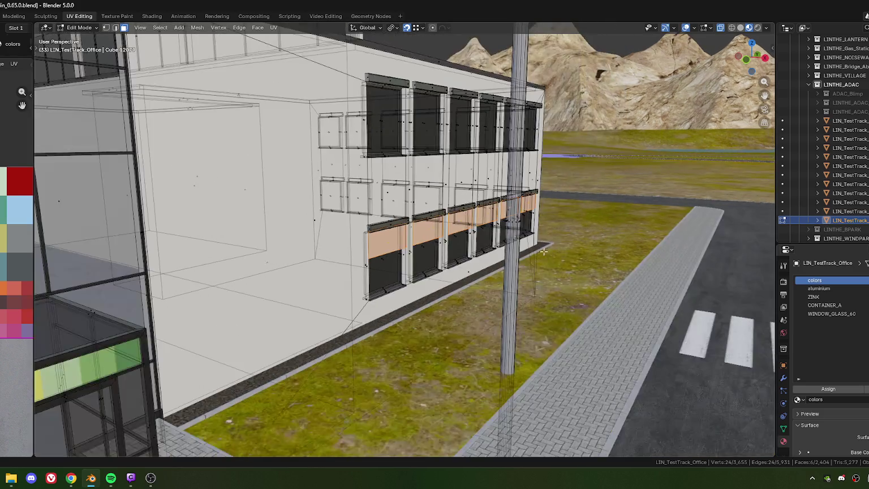
middle_drag(390, 265, 379, 275)
scroll(379, 274, up, 2)
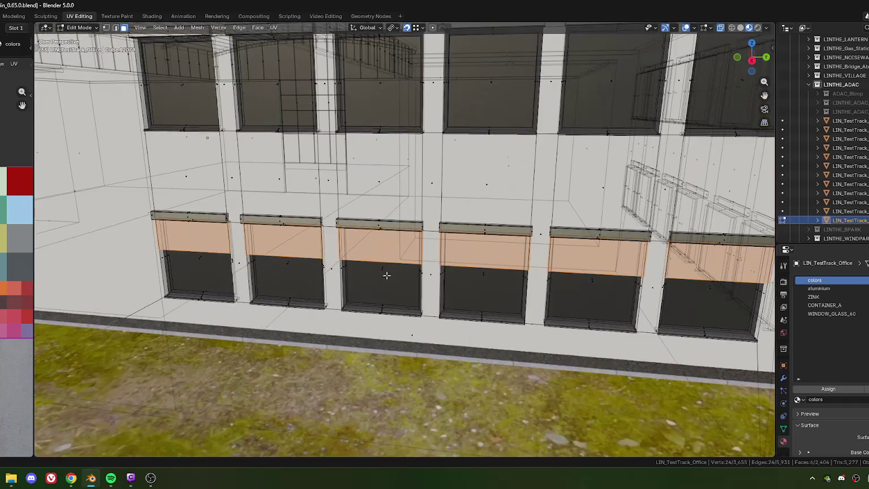
scroll(386, 275, up, 2)
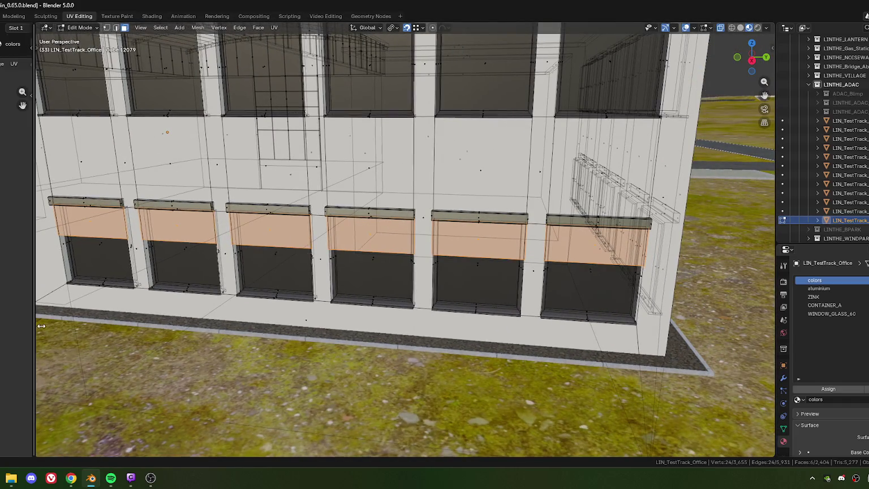
drag(38, 328, 107, 317)
Unwrap the shutter faces and fit their UV island onto the texture's checker strip
key(u)
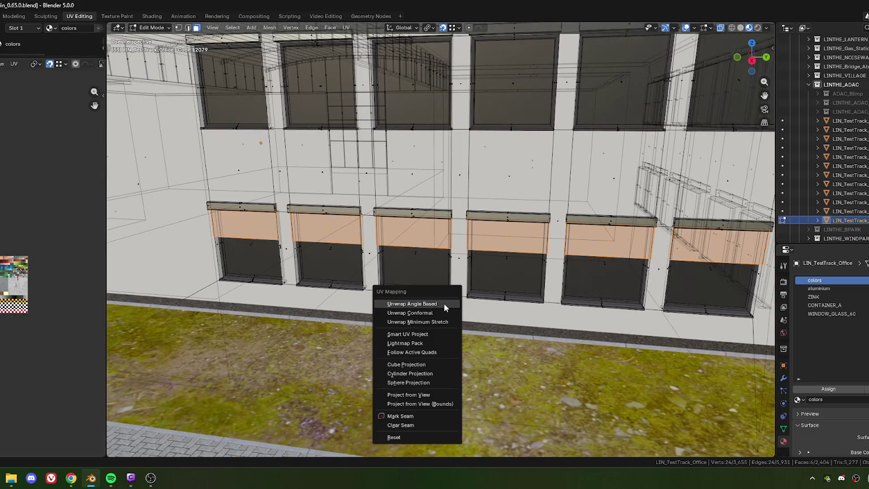
click(444, 303)
key(s)
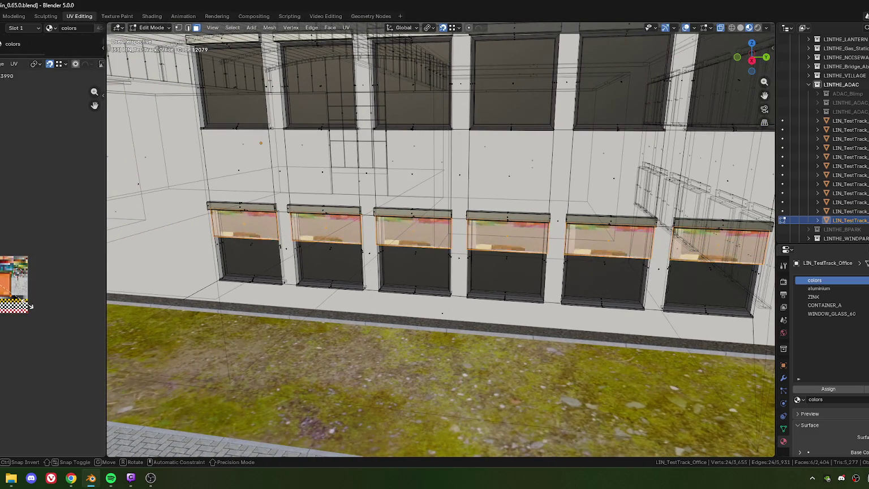
click(31, 306)
scroll(34, 316, up, 3)
middle_drag(33, 317, 27, 221)
key(g)
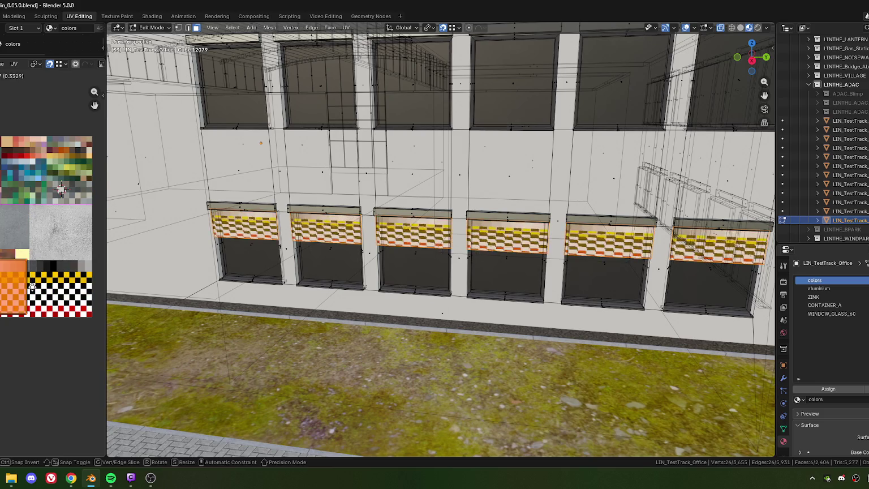
key(g)
key(s)
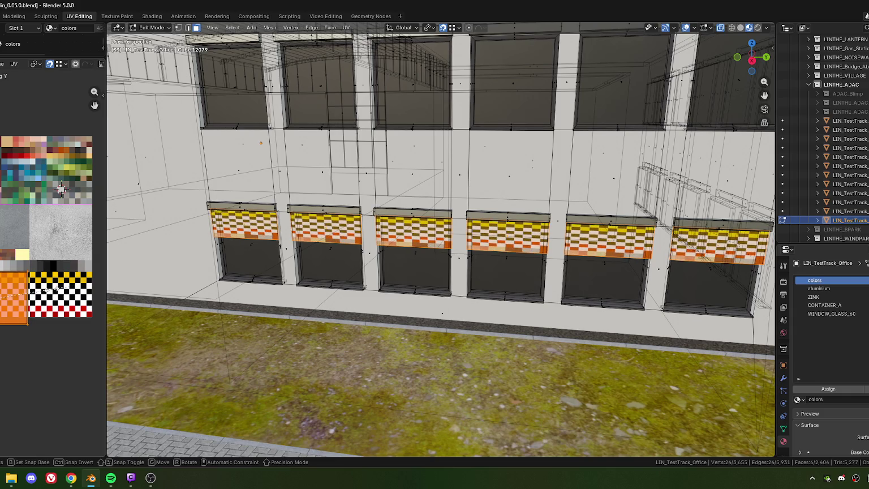
click(21, 302)
scroll(30, 323, up, 3)
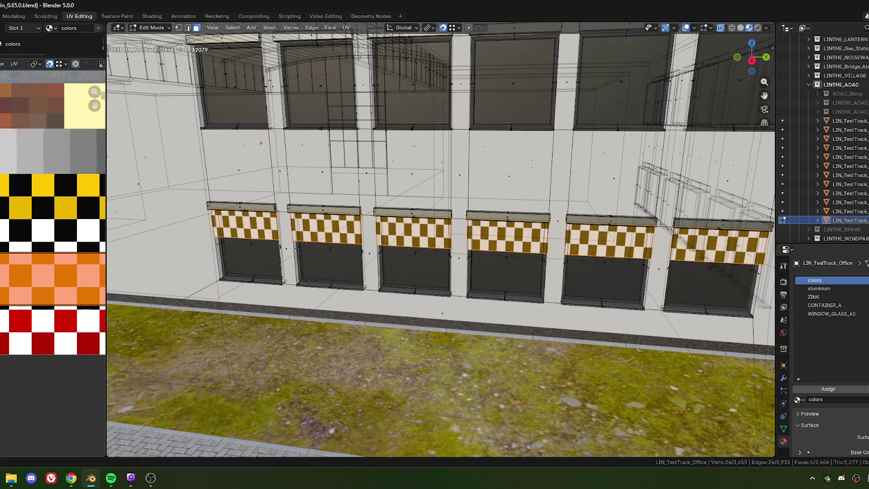
middle_drag(30, 323, 30, 170)
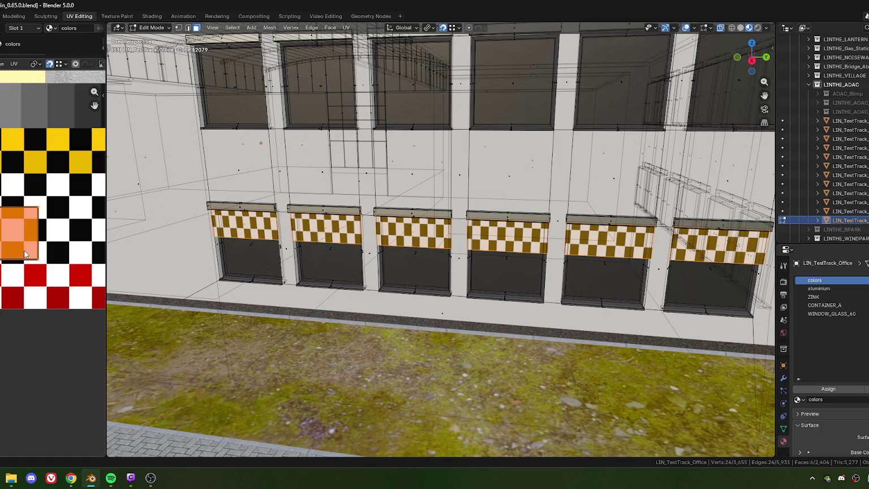
key(s)
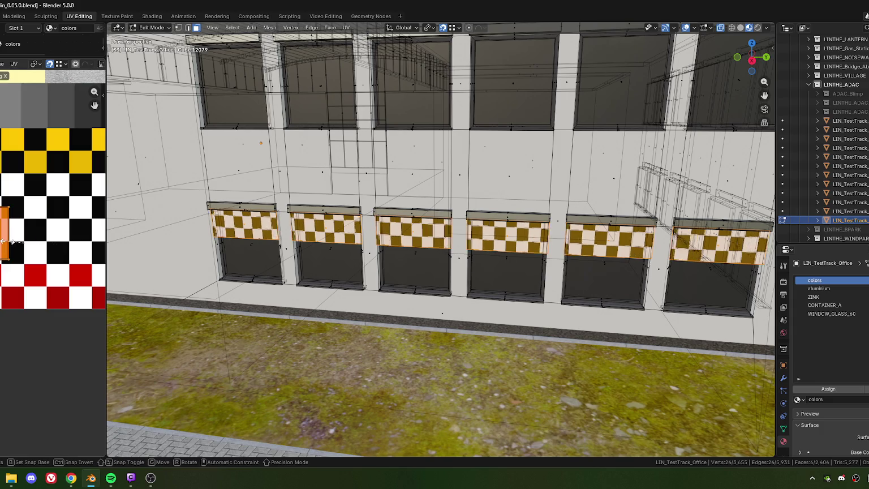
key(Return)
Rotate the shutter UVs 90° and scale them along one axis into stripe bands
text(r)
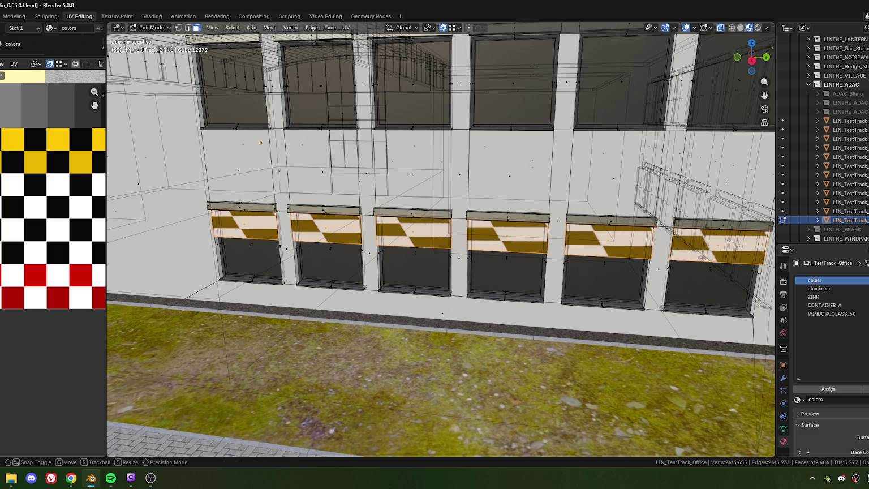
text(90)
key(Return)
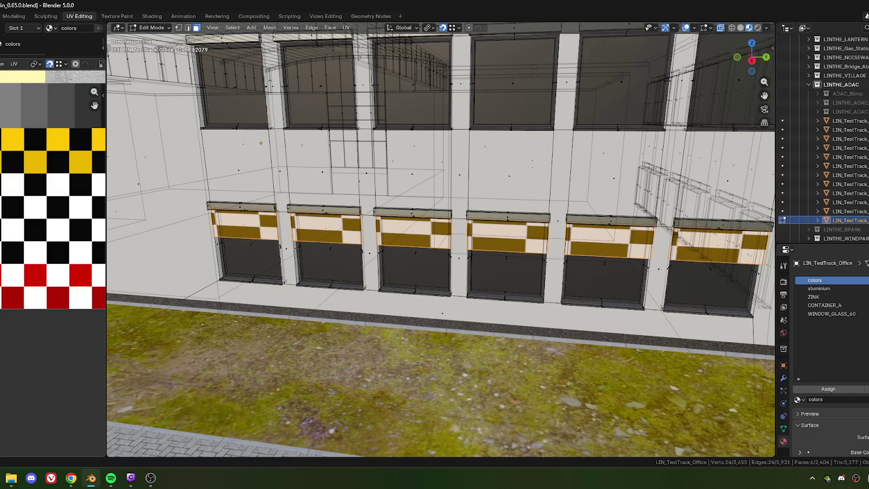
key(s)
key(y)
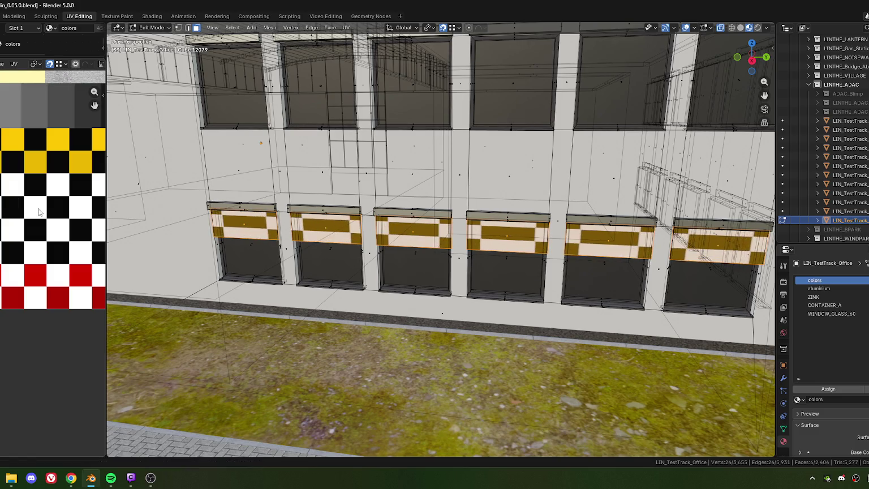
key(x)
scroll(8, 206, down, 5)
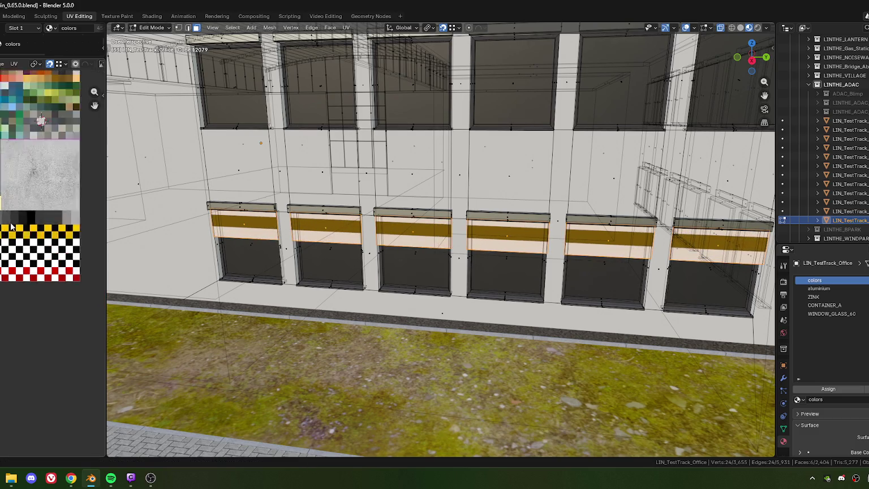
scroll(7, 206, down, 3)
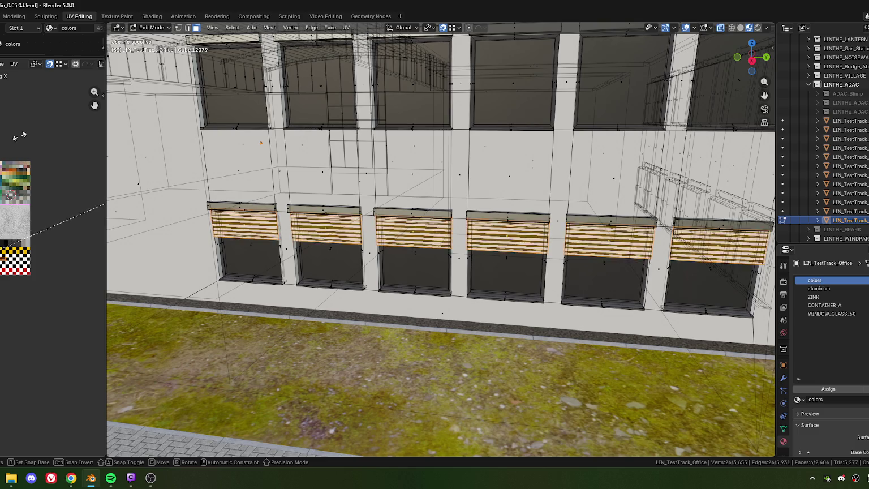
click(71, 116)
Lower the shutters' bottom edges further down the windows along Z
scroll(362, 245, down, 5)
middle_drag(362, 244, 404, 247)
scroll(403, 247, up, 5)
scroll(437, 247, up, 2)
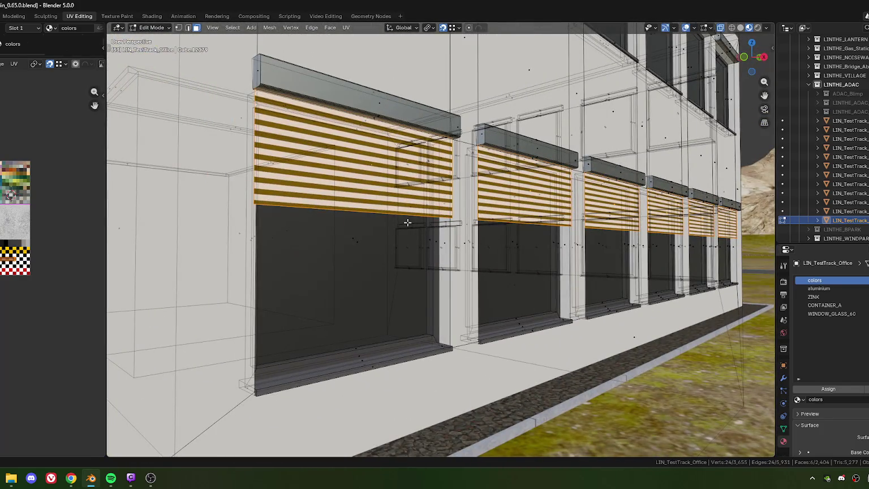
scroll(290, 230, down, 3)
middle_drag(417, 246, 394, 248)
scroll(402, 251, down, 2)
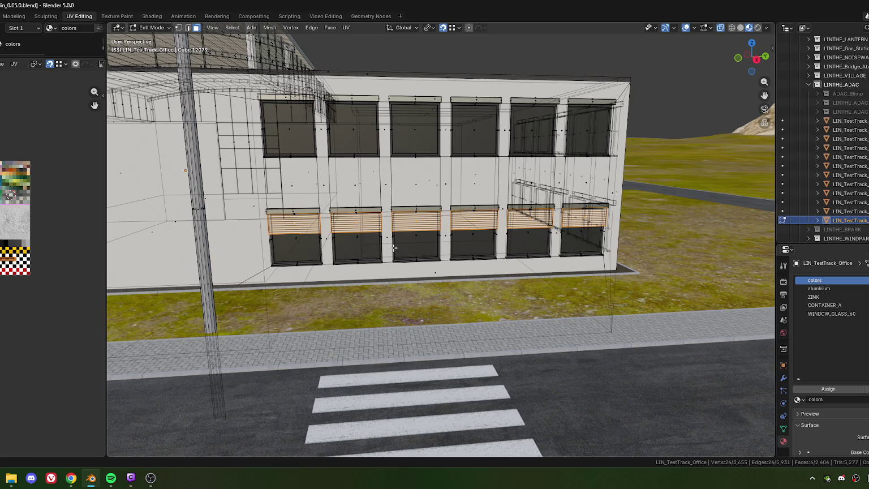
middle_drag(295, 247, 290, 237)
click(347, 241)
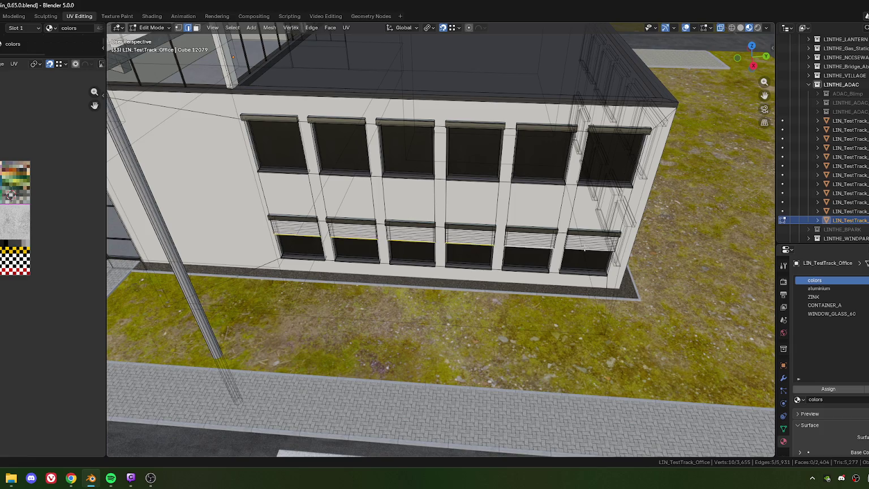
middle_drag(416, 281, 434, 266)
key(g)
key(z)
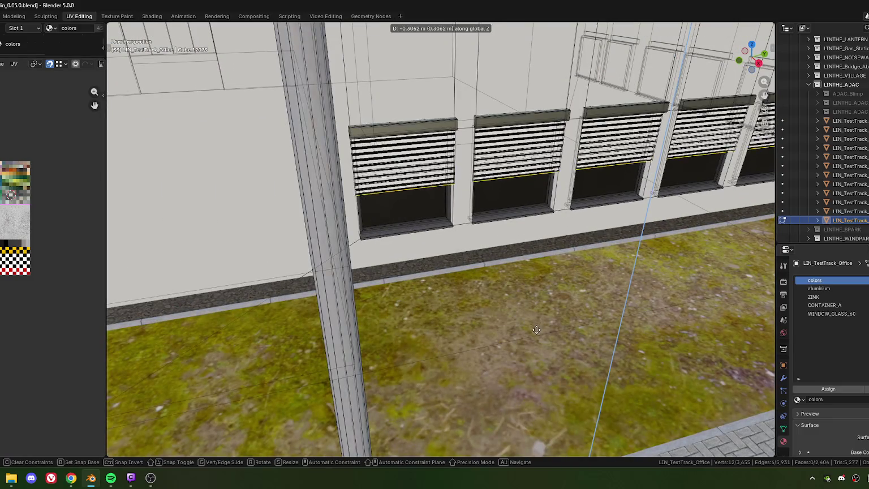
click(538, 341)
Switch to face mode and select all six shutter faces
key(3)
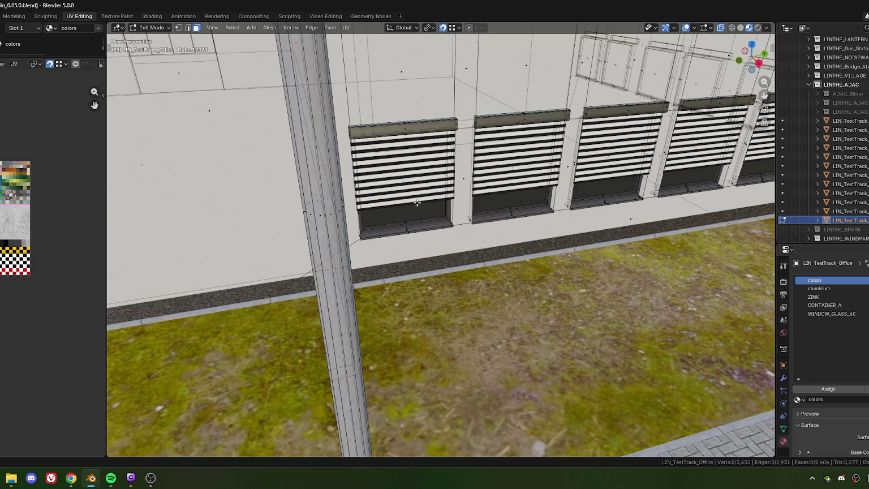
click(410, 170)
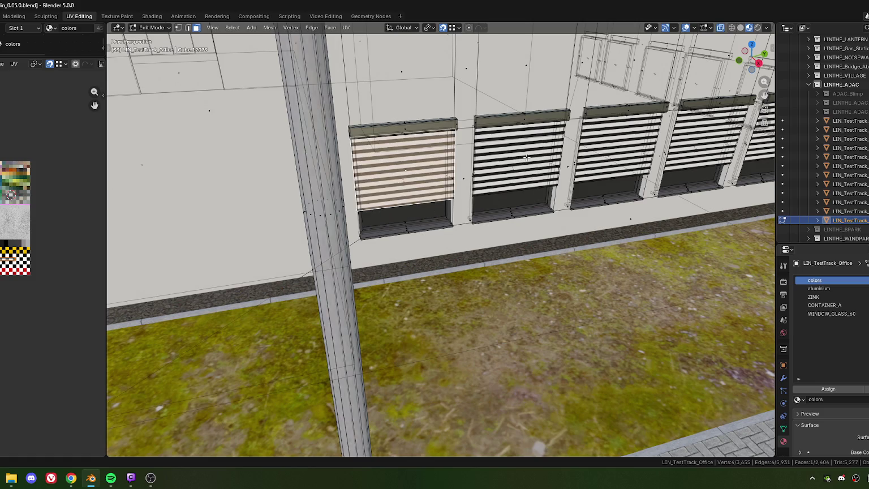
shift+click(527, 157)
shift+click(640, 148)
shift+click(717, 139)
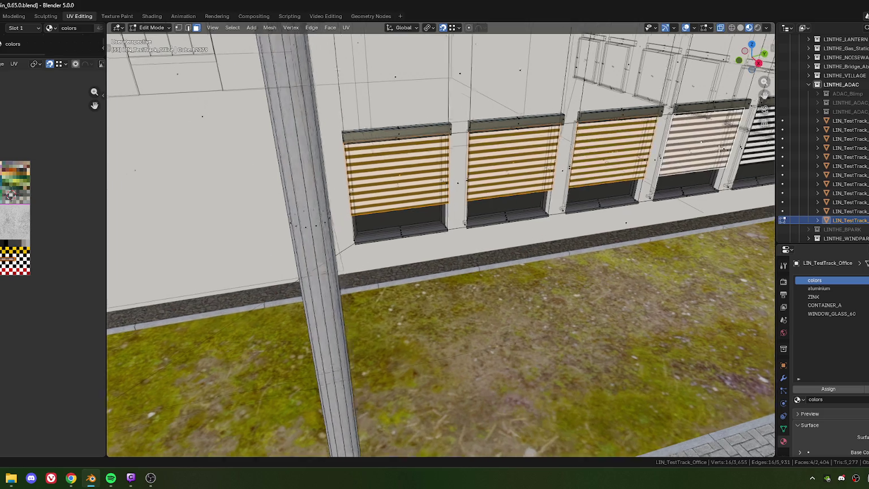
middle_drag(717, 139, 435, 202)
shift+click(410, 197)
shift+click(508, 190)
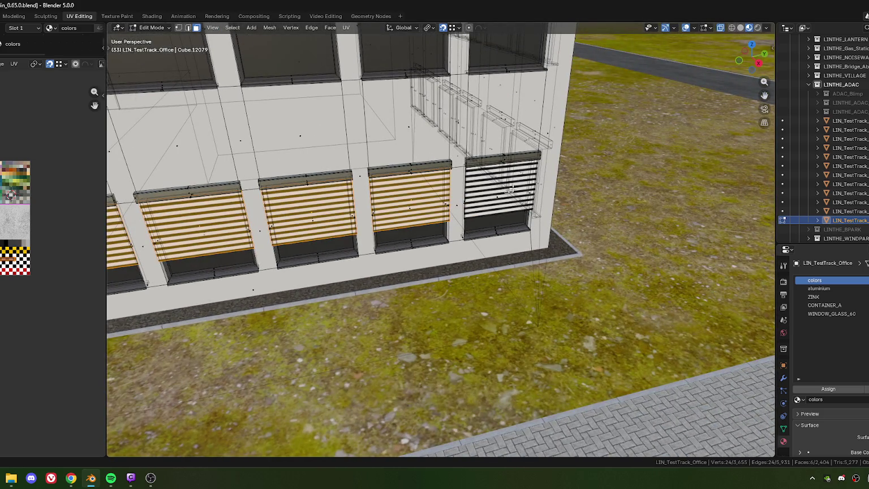
middle_drag(501, 194, 520, 227)
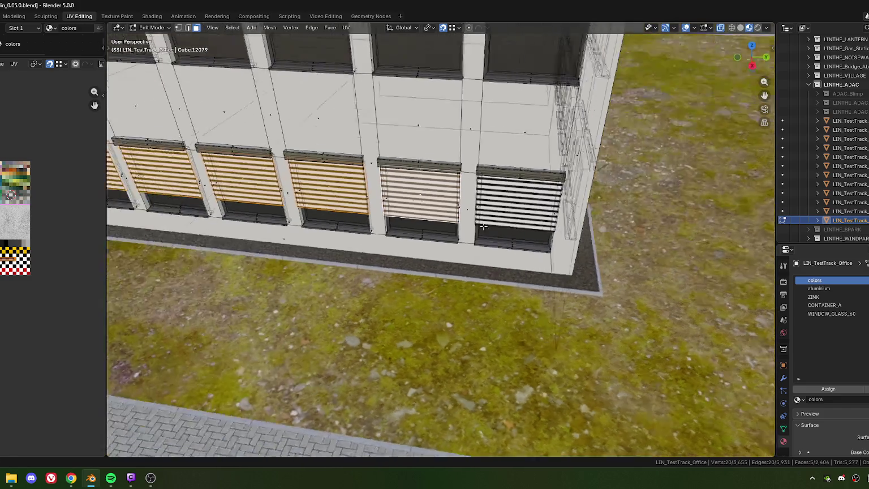
scroll(415, 274, up, 2)
middle_drag(415, 273, 38, 299)
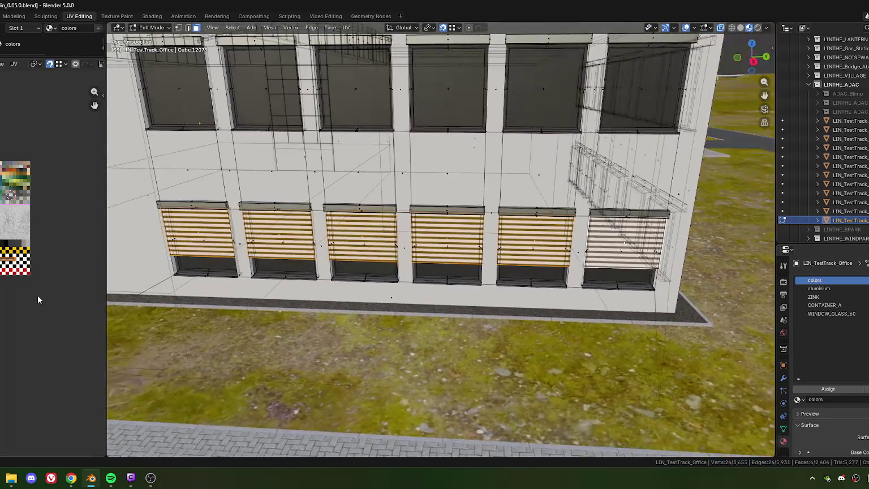
Rescale the shutter UVs twice to thin out the slat stripes
key(s)
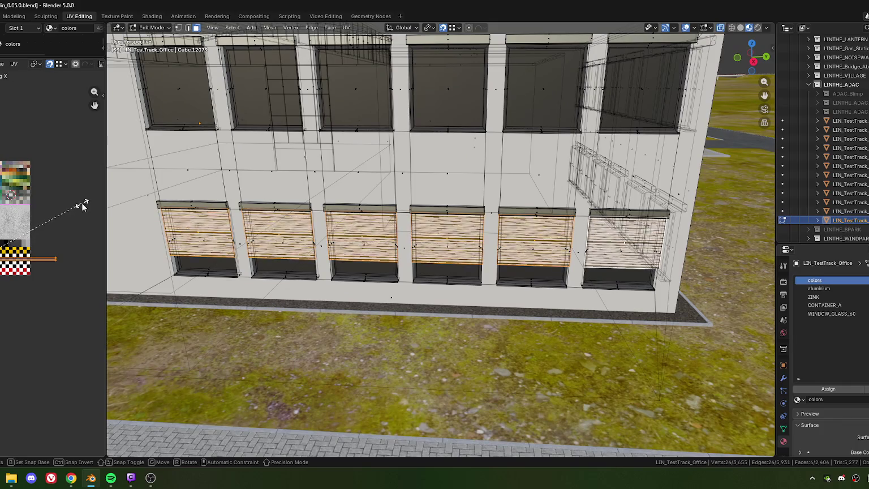
click(48, 231)
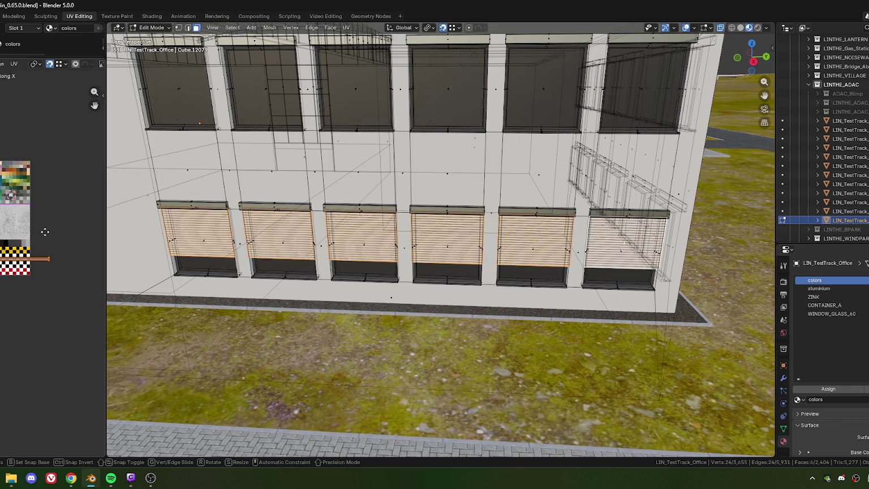
key(s)
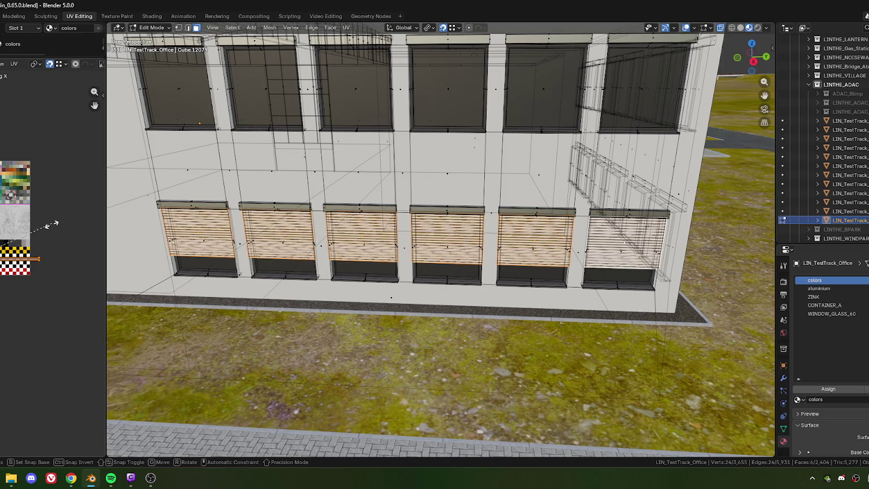
click(63, 218)
scroll(396, 255, down, 5)
middle_drag(396, 255, 437, 290)
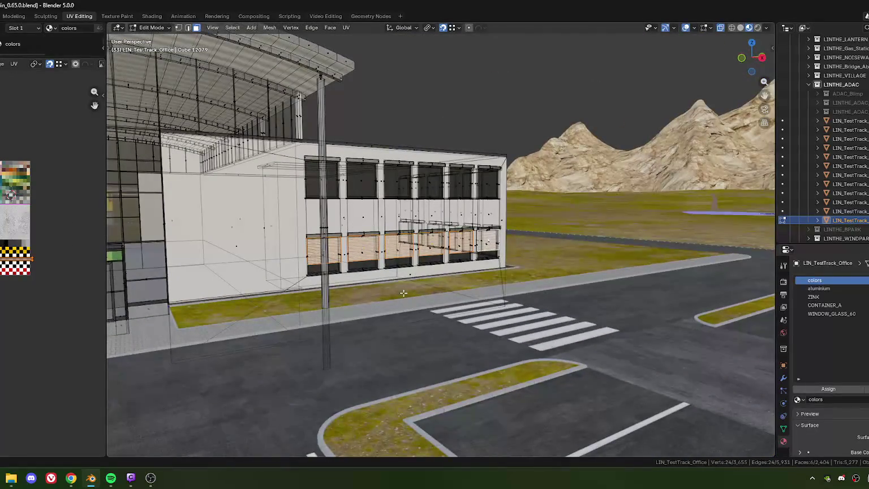
key(Tab)
mouse_move(439, 284)
middle_down()
mouse_move(433, 286)
mouse_move(448, 306)
mouse_move(384, 280)
mouse_move(437, 284)
mouse_move(459, 258)
middle_up()
scroll(448, 306, up, 5)
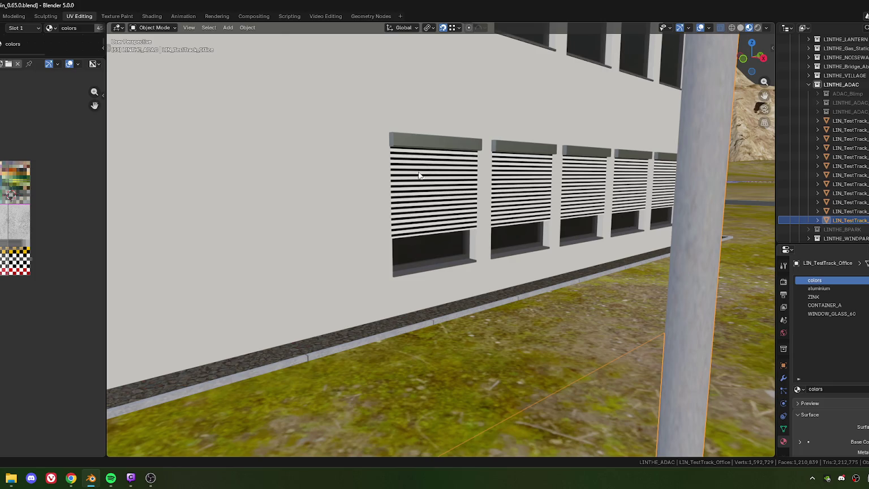
scroll(424, 285, down, 3)
mouse_move(424, 287)
middle_down()
mouse_move(533, 239)
mouse_move(466, 258)
mouse_move(430, 256)
mouse_move(533, 259)
mouse_move(457, 256)
middle_up()
scroll(393, 253, up, 3)
mouse_move(394, 252)
middle_down()
mouse_move(414, 253)
mouse_move(417, 244)
middle_up()
key(Tab)
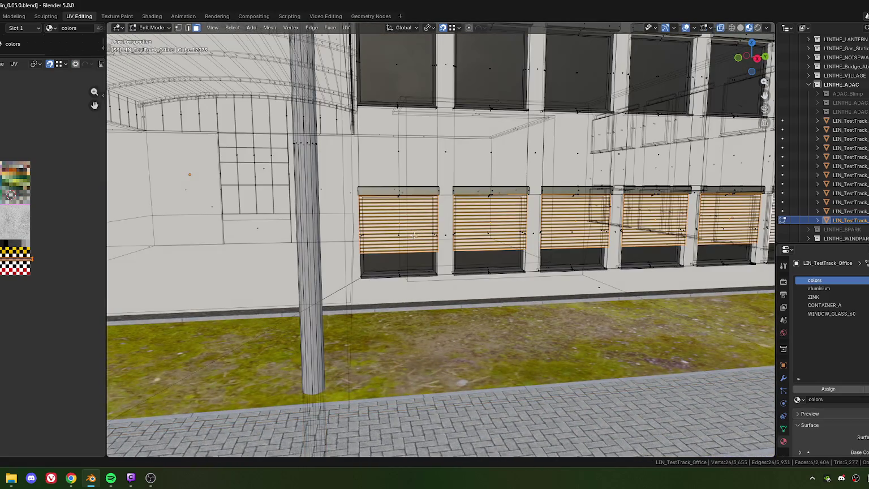
scroll(388, 260, up, 3)
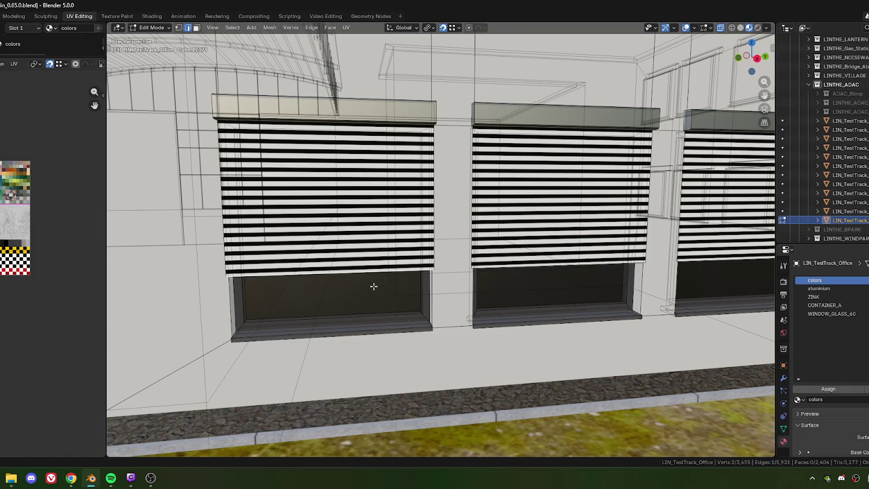
Edge-slide the shutter's bottom edge to just above the lower window pane, cancelling a second attempt
mouse_move(373, 288)
middle_down()
mouse_move(407, 287)
mouse_move(368, 275)
middle_up()
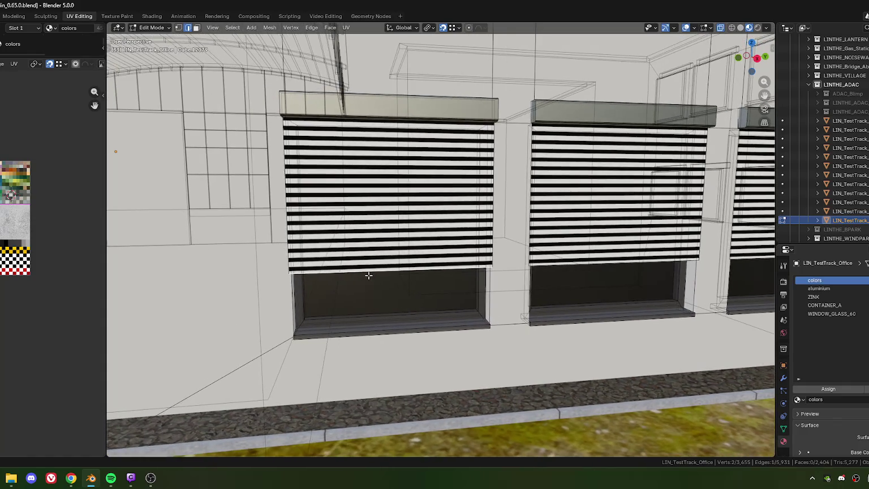
key(g)
key(g)
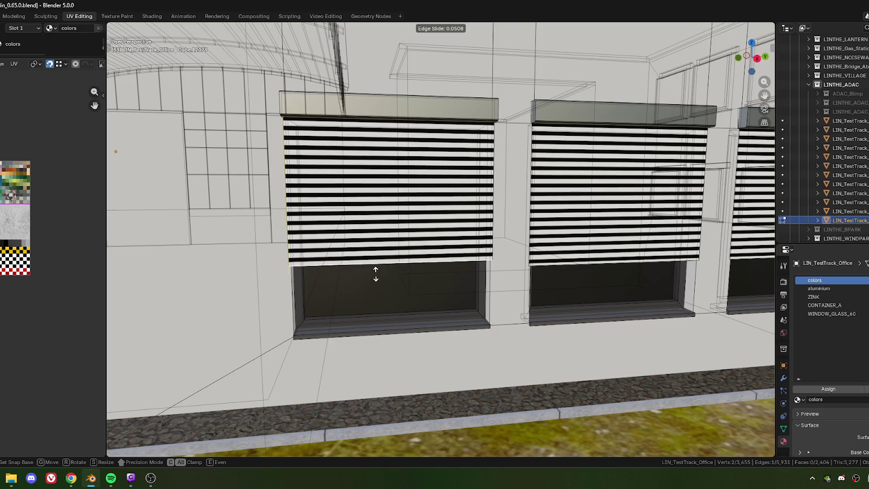
click(376, 277)
scroll(373, 283, up, 2)
scroll(363, 300, up, 2)
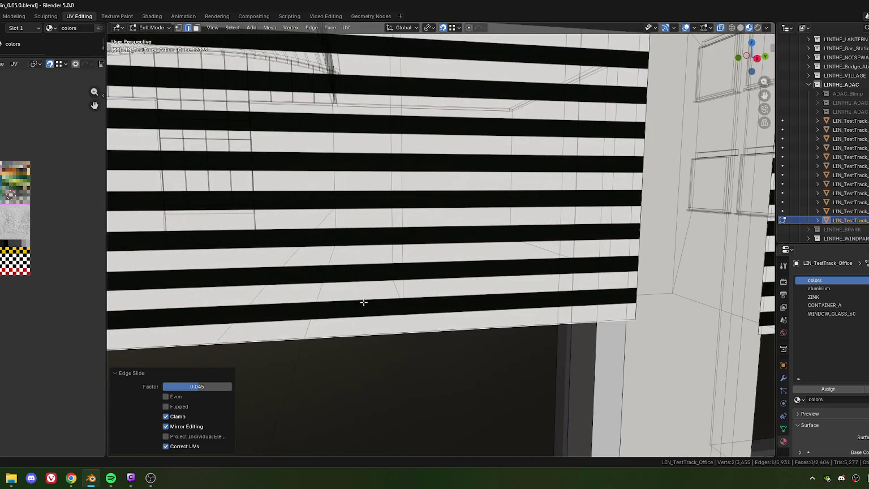
scroll(351, 307, up, 1)
scroll(345, 309, up, 3)
key(g)
key(g)
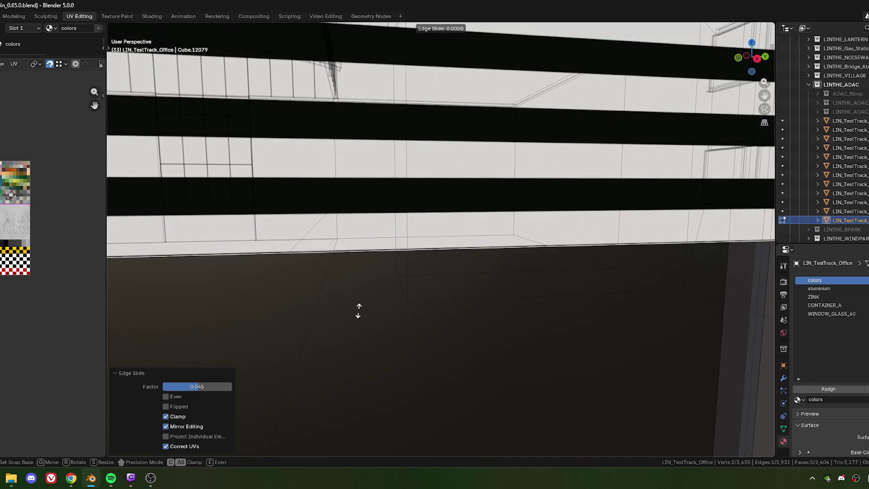
right_click(364, 300)
scroll(365, 298, down, 3)
scroll(520, 270, down, 2)
Select another shutter's bottom edge and slide it slightly upward
click(401, 290)
scroll(401, 290, up, 3)
scroll(396, 306, up, 1)
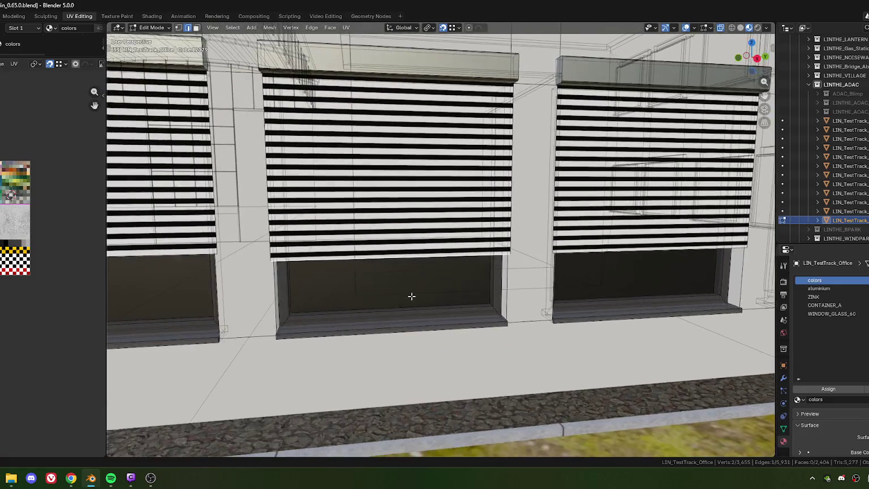
scroll(410, 299, up, 3)
middle_drag(403, 307, 425, 314)
key(g)
key(g)
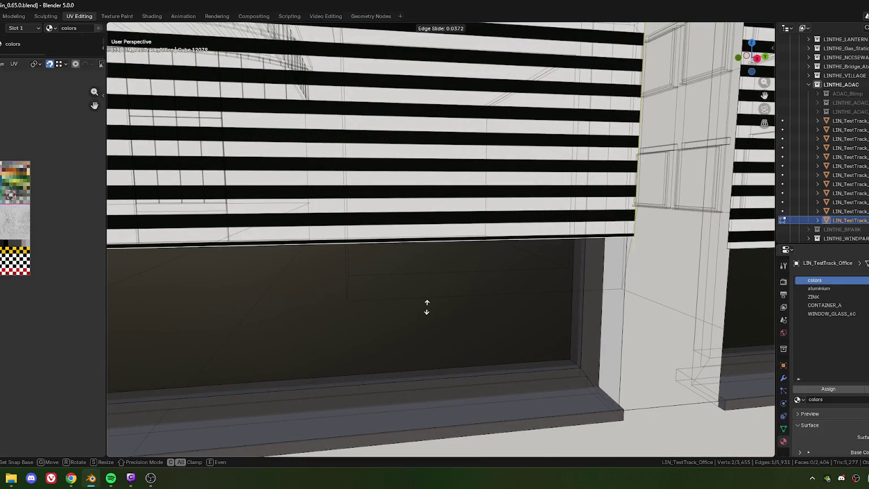
click(430, 297)
scroll(431, 298, down, 5)
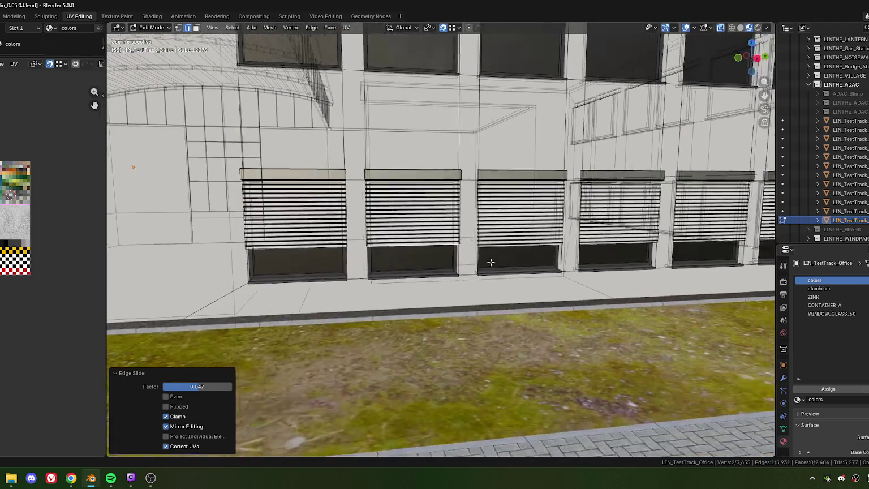
scroll(399, 297, up, 2)
click(398, 299)
Make two more small edge-slide adjustments to the shutter's bottom edge, viewed from the sills
middle_drag(396, 317, 447, 320)
scroll(390, 308, up, 3)
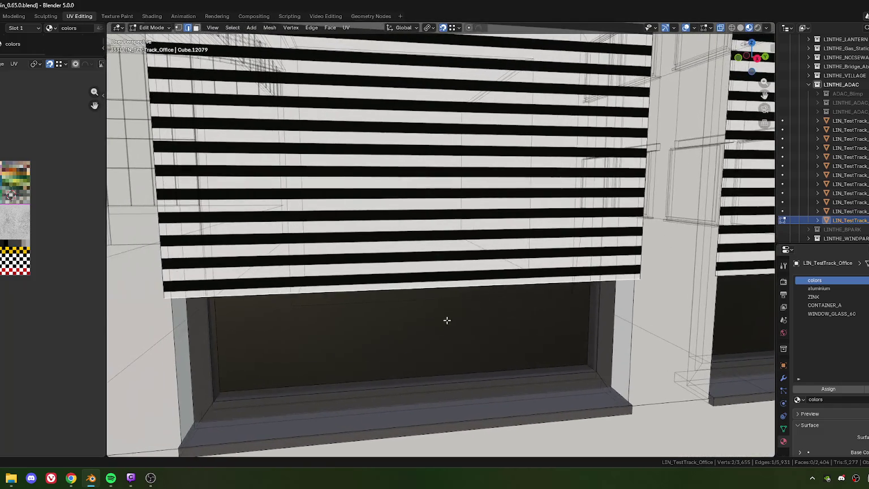
key(g)
key(g)
click(425, 323)
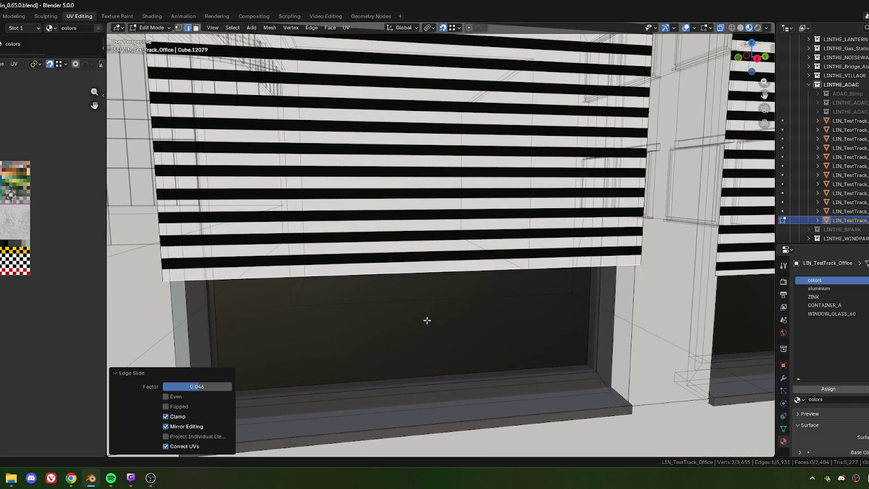
scroll(424, 322, up, 5)
scroll(421, 327, down, 2)
mouse_move(421, 326)
middle_down()
mouse_move(419, 278)
mouse_move(431, 330)
middle_up()
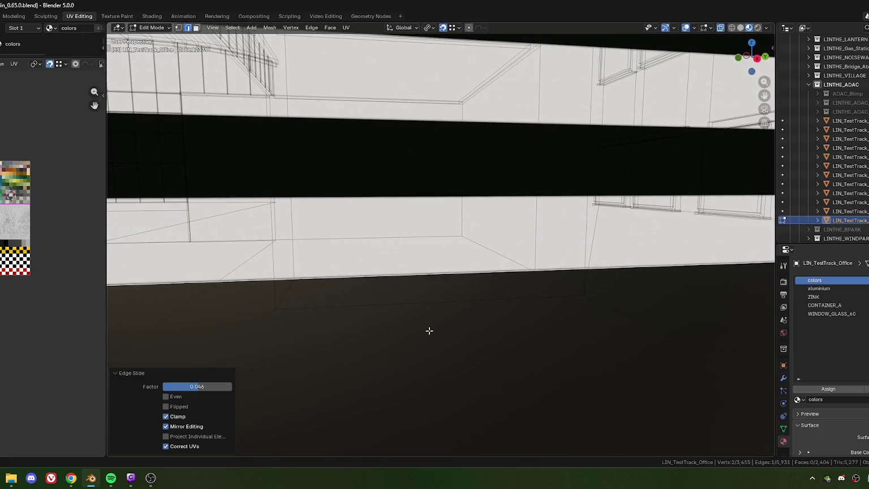
key(g)
key(g)
click(437, 313)
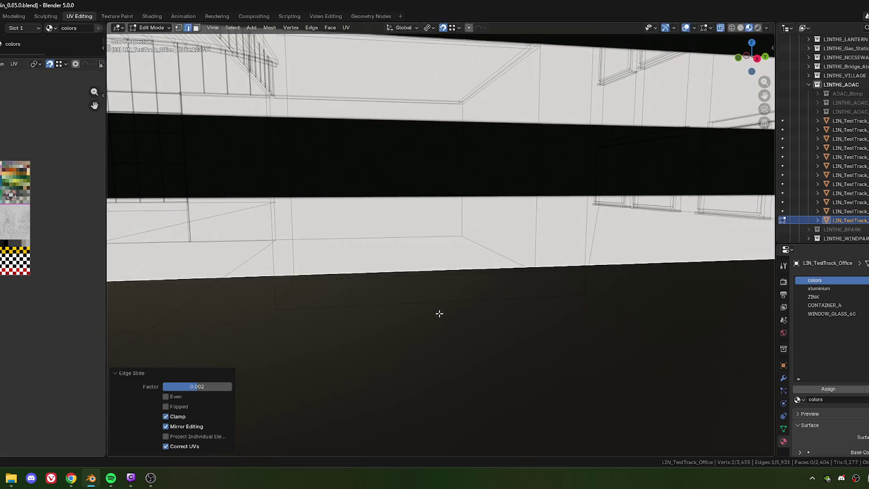
scroll(439, 314, down, 3)
mouse_move(439, 314)
middle_down()
mouse_move(455, 296)
mouse_move(466, 297)
mouse_move(445, 324)
middle_up()
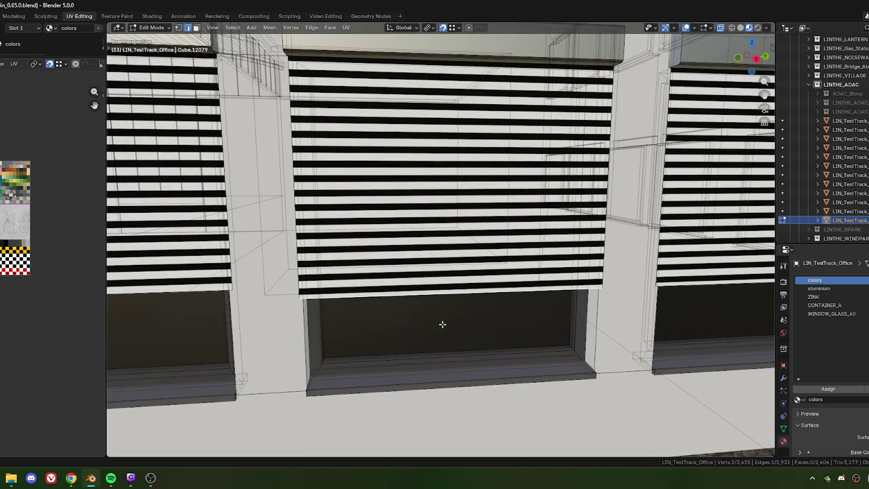
Edge-slide the shutter's lower edge upward twice, zooming in to compare it with its neighbours
key(g)
key(g)
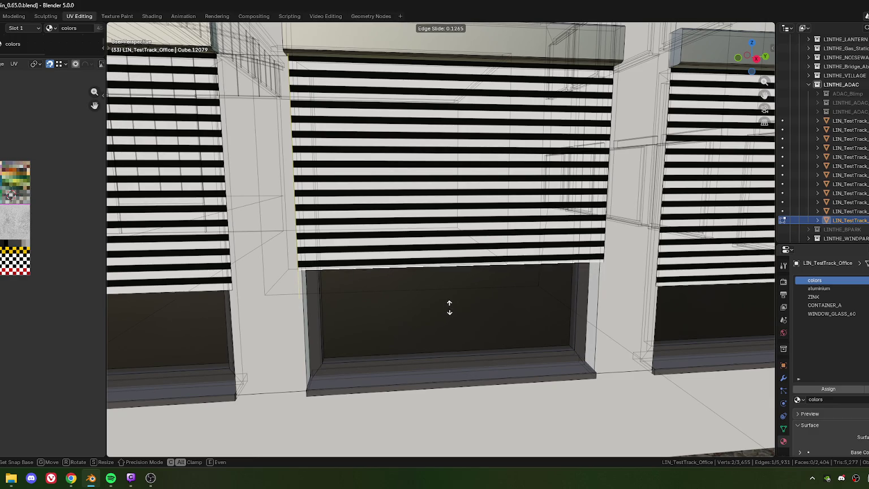
click(450, 309)
scroll(451, 309, up, 4)
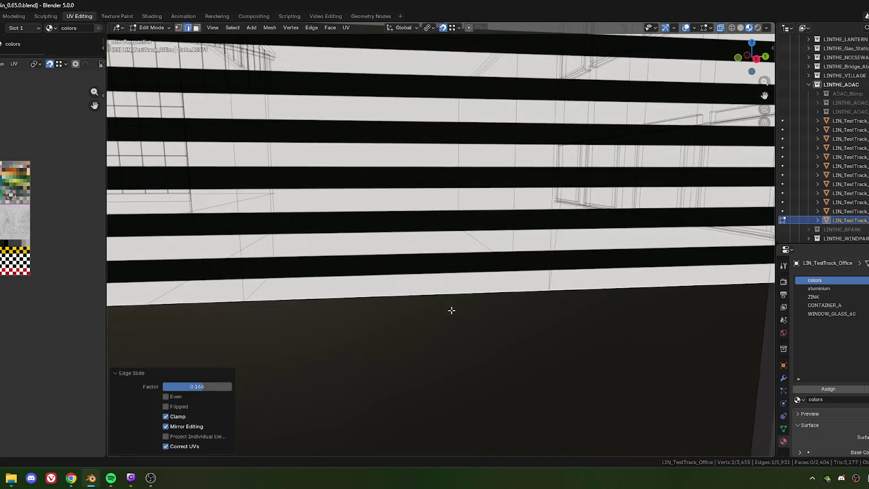
scroll(452, 310, up, 2)
scroll(446, 307, up, 2)
scroll(448, 322, up, 2)
scroll(440, 305, up, 1)
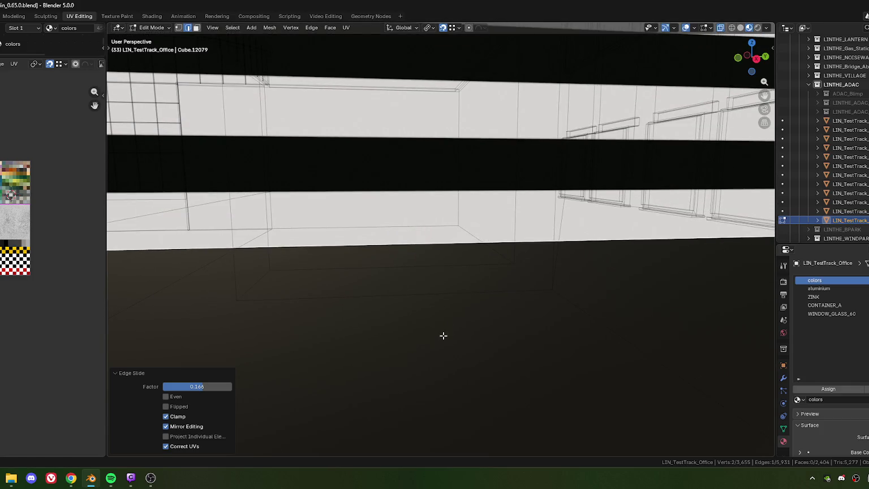
key(g)
key(g)
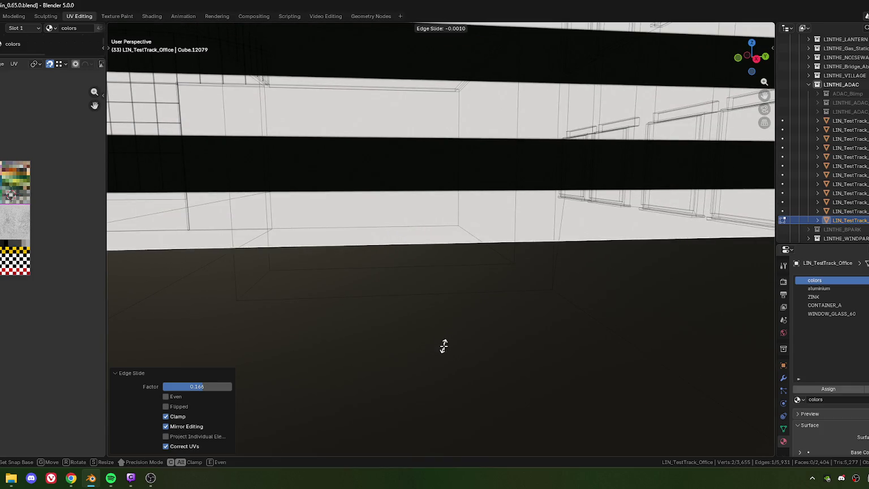
click(444, 347)
scroll(468, 315, down, 5)
scroll(561, 277, down, 2)
scroll(446, 272, up, 2)
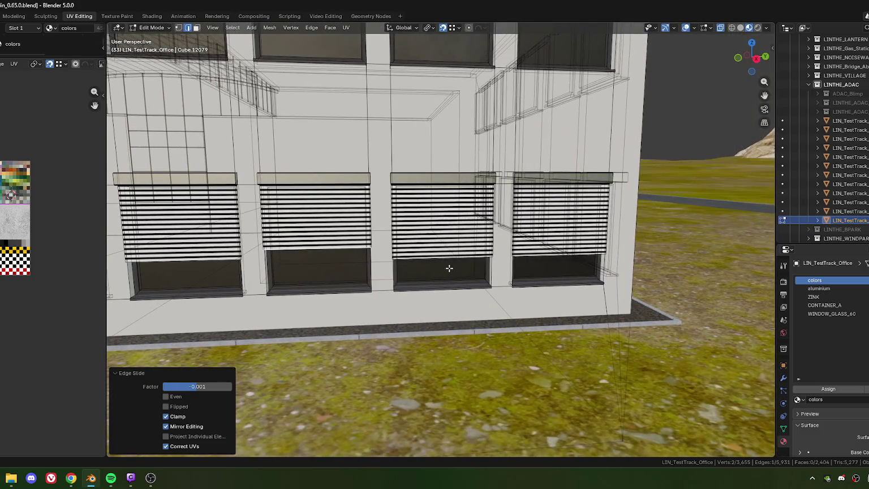
scroll(459, 262, up, 1)
scroll(404, 283, up, 2)
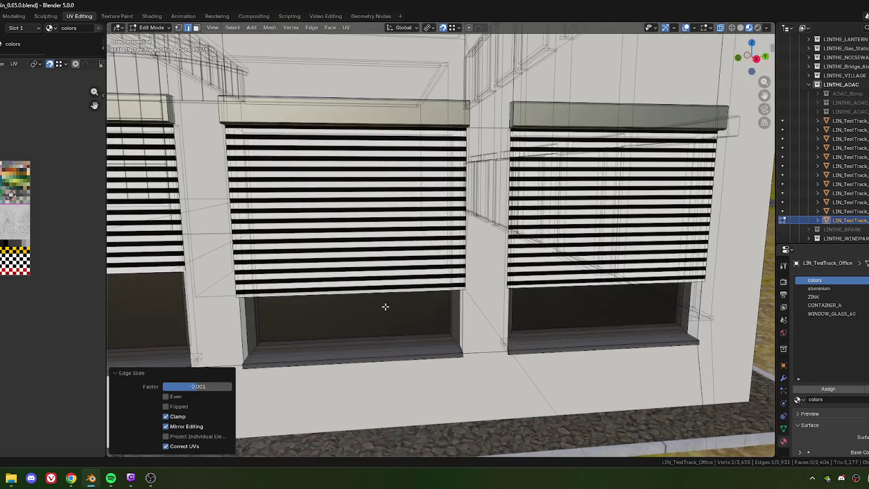
scroll(397, 305, up, 2)
scroll(407, 292, down, 1)
scroll(397, 299, up, 3)
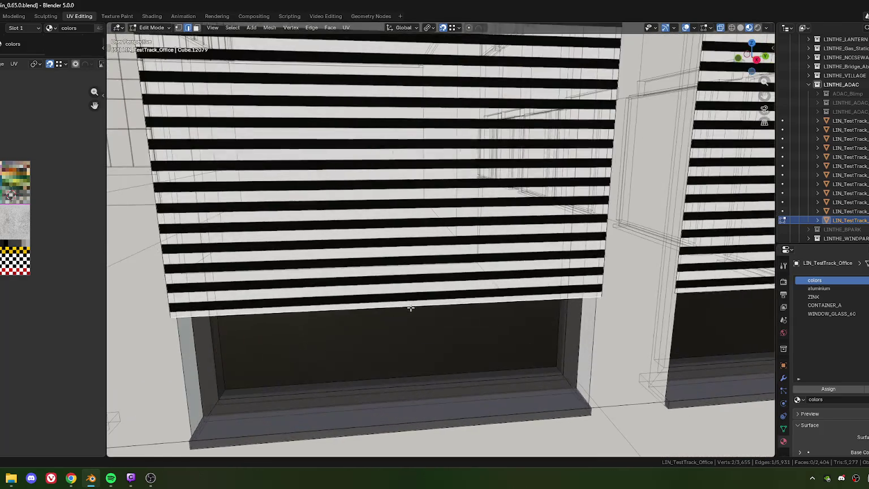
scroll(367, 308, down, 2)
Slide the middle shutter's bottom edge upward toward the neighbouring shutters' edges
key(g)
key(g)
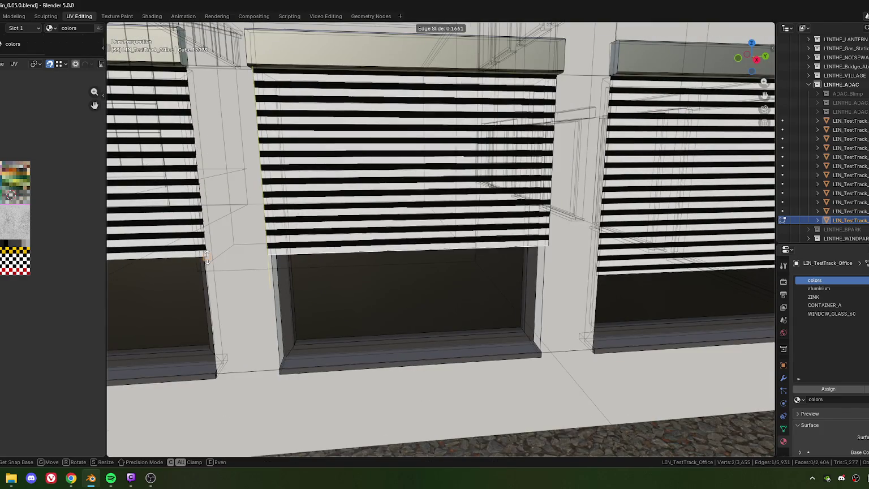
click(209, 258)
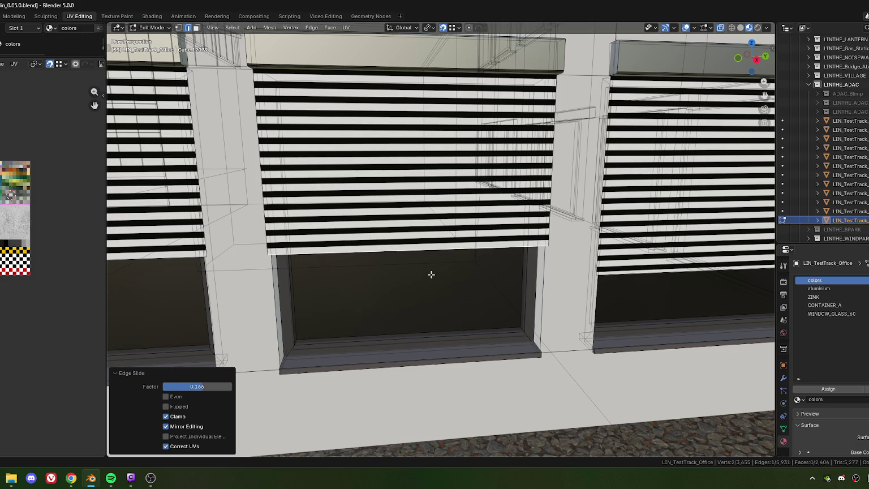
scroll(419, 270, down, 1)
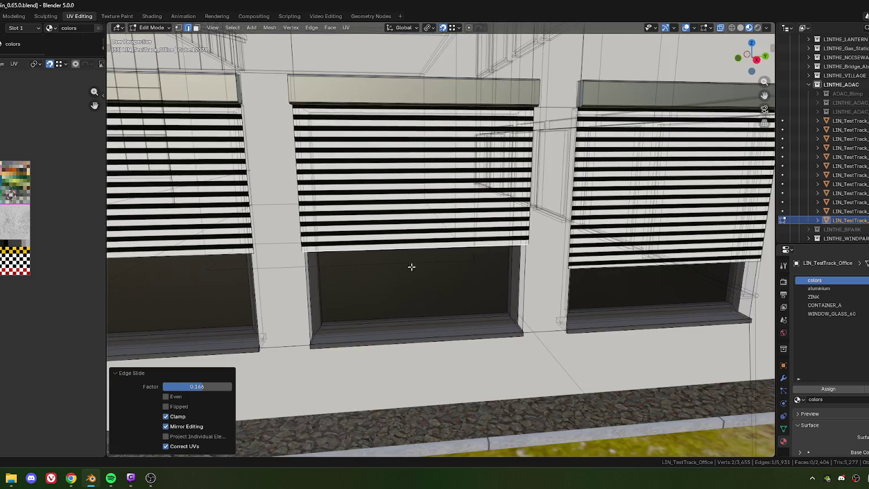
scroll(403, 289, up, 3)
key(g)
key(g)
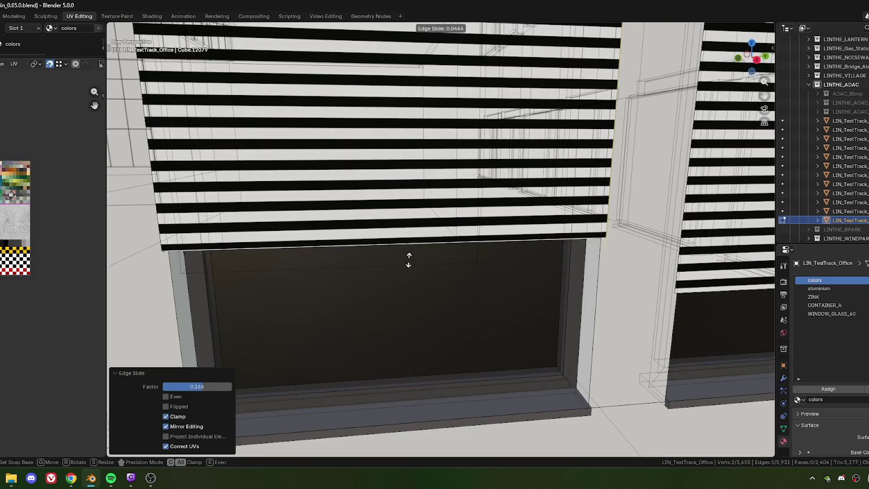
click(403, 265)
scroll(401, 266, up, 2)
scroll(400, 267, up, 3)
Fine-tune the middle shutter's bottom edge with further small slides, ending at factor 0.046
key(g)
key(g)
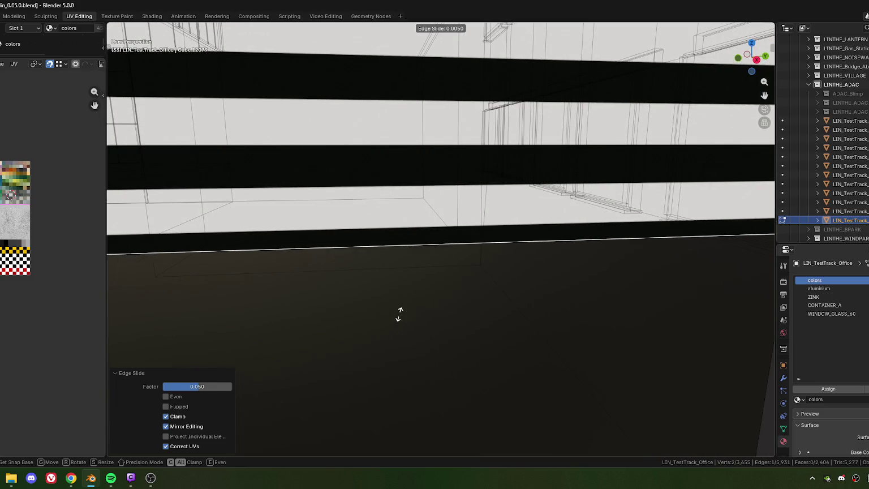
click(426, 255)
scroll(422, 268, down, 4)
scroll(423, 268, down, 3)
scroll(410, 270, up, 2)
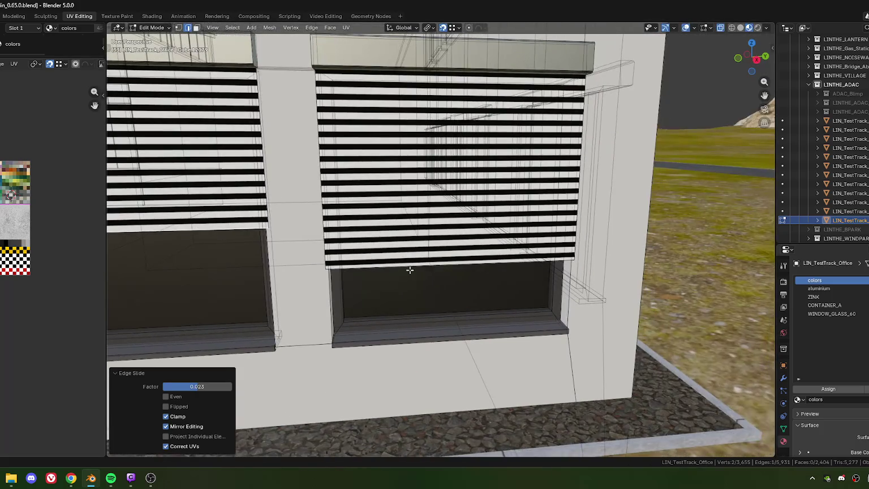
scroll(390, 297, up, 6)
key(g)
key(g)
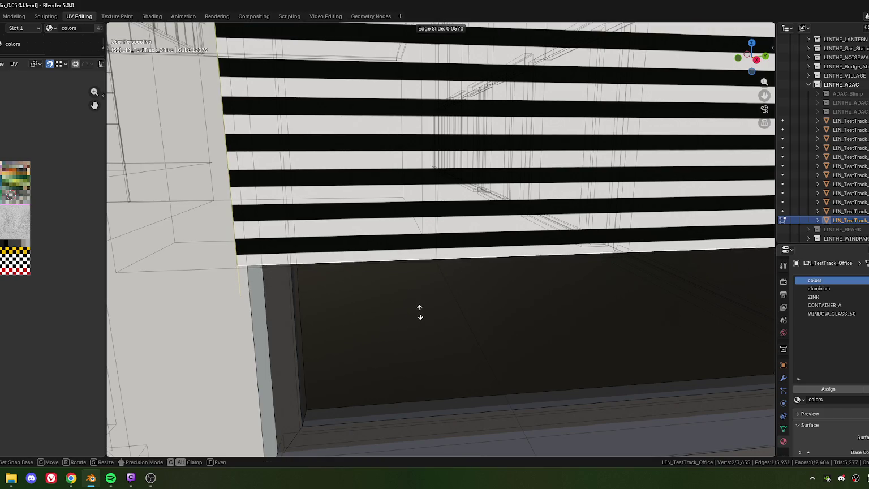
click(418, 325)
scroll(374, 310, up, 3)
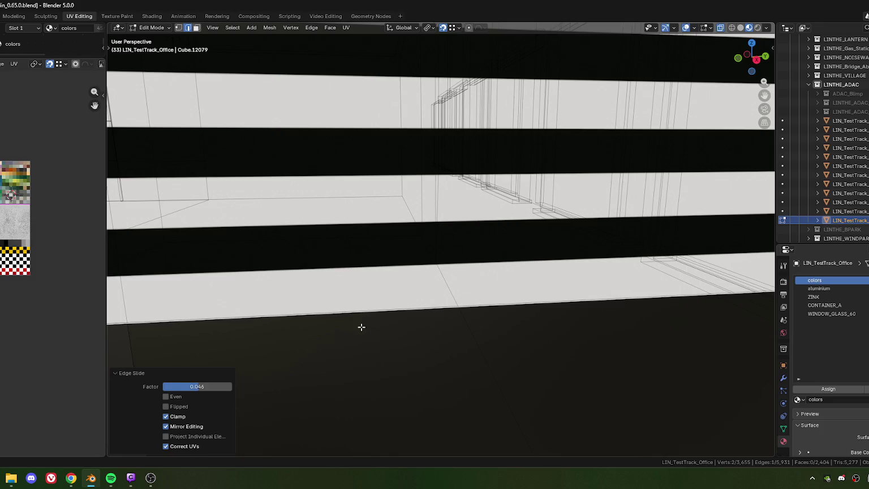
scroll(373, 317, up, 2)
scroll(385, 317, up, 2)
key(g)
key(g)
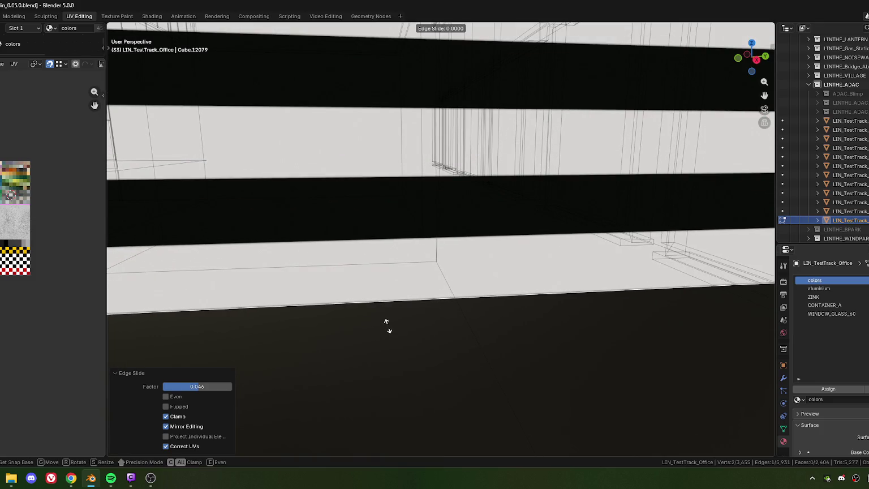
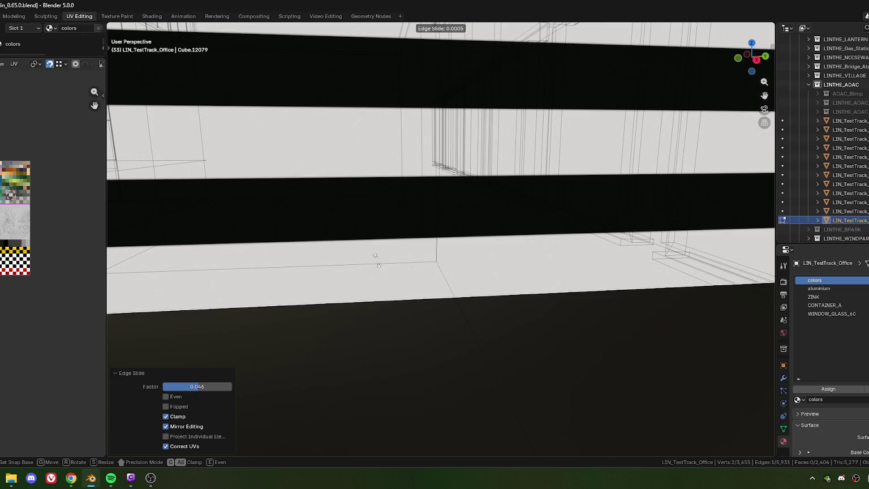
Confirm the shutter edge slide and return to Object Mode
click(363, 208)
scroll(373, 283, down, 4)
scroll(365, 272, down, 4)
middle_drag(364, 270, 475, 274)
key(Tab)
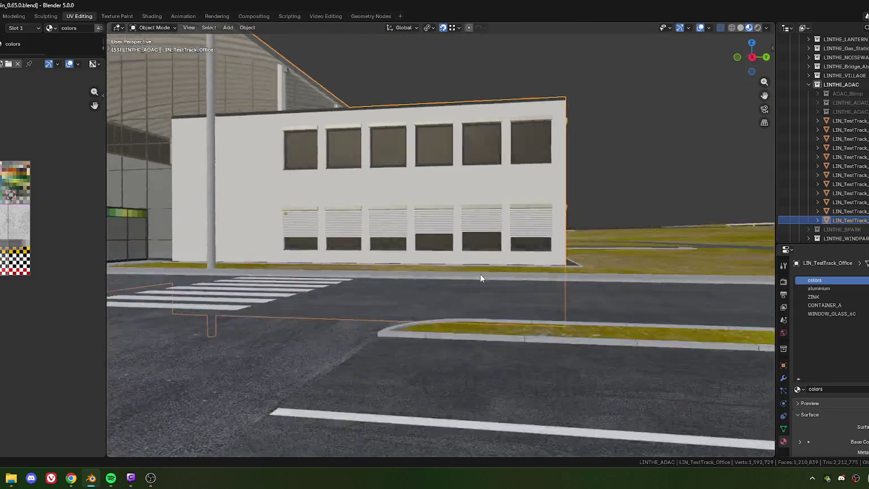
Orbit and zoom to face the front of the office building
mouse_move(643, 89)
middle_down()
mouse_move(513, 128)
mouse_move(475, 188)
middle_up()
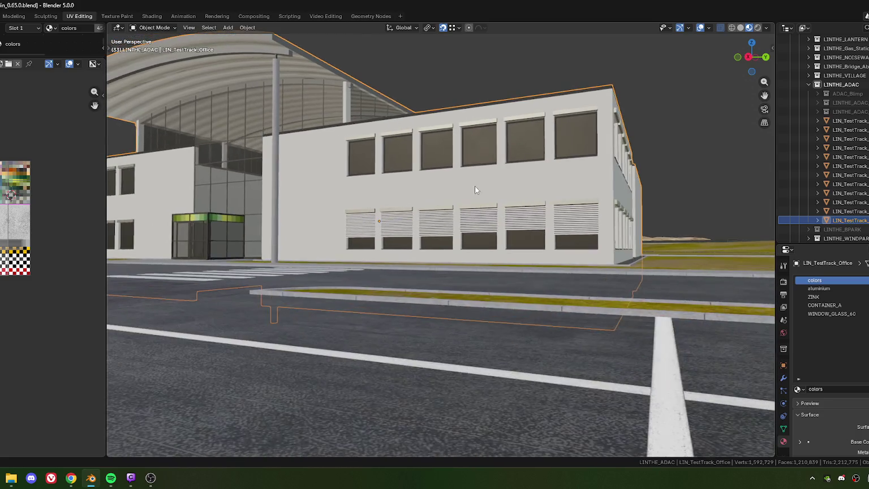
middle_drag(418, 212, 417, 214)
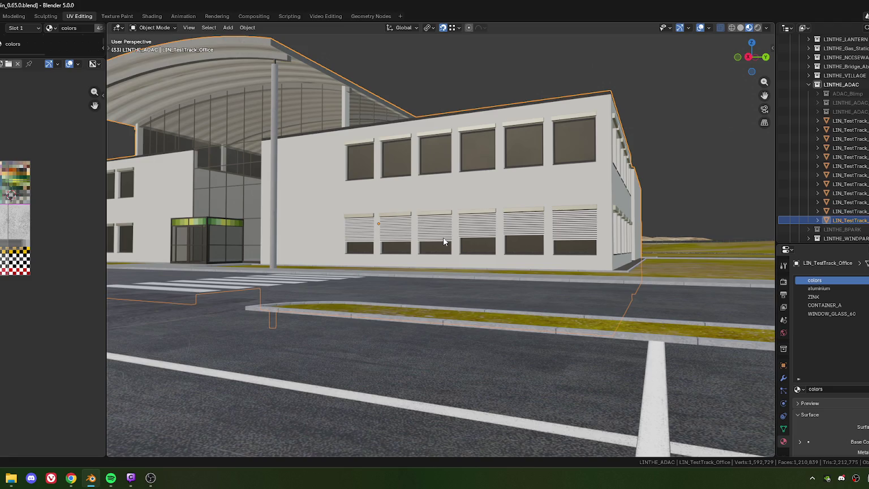
scroll(443, 237, up, 3)
scroll(400, 243, up, 3)
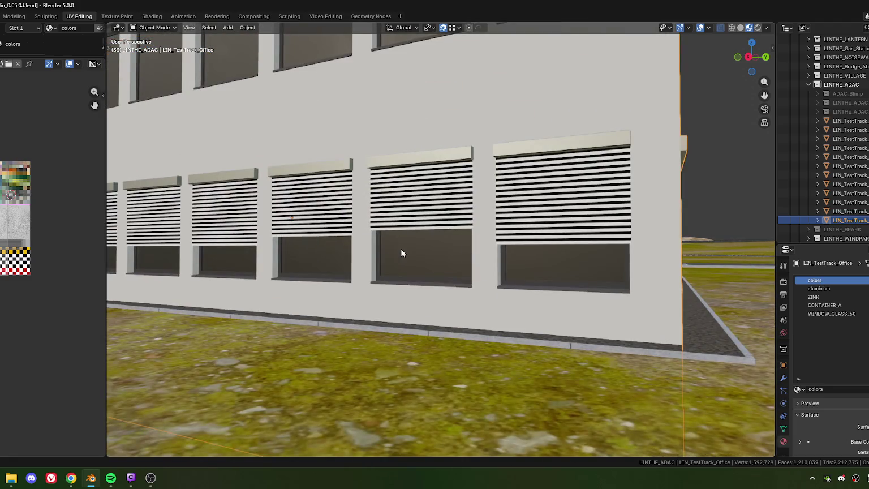
scroll(400, 249, down, 6)
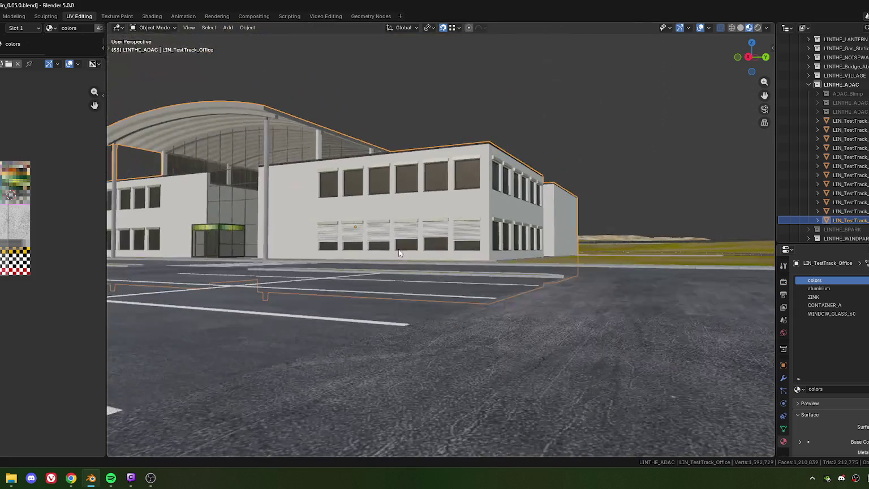
Deselect, orbit around the building, parking lot and barrier gate, then reselect the office
click(454, 121)
mouse_move(392, 203)
middle_down()
mouse_move(510, 211)
mouse_move(431, 224)
mouse_move(407, 252)
middle_up()
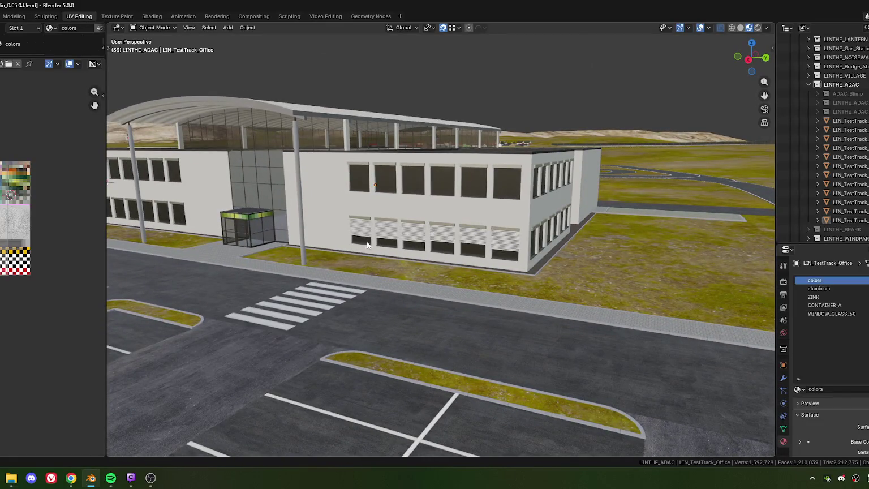
scroll(367, 245, down, 4)
scroll(396, 240, down, 2)
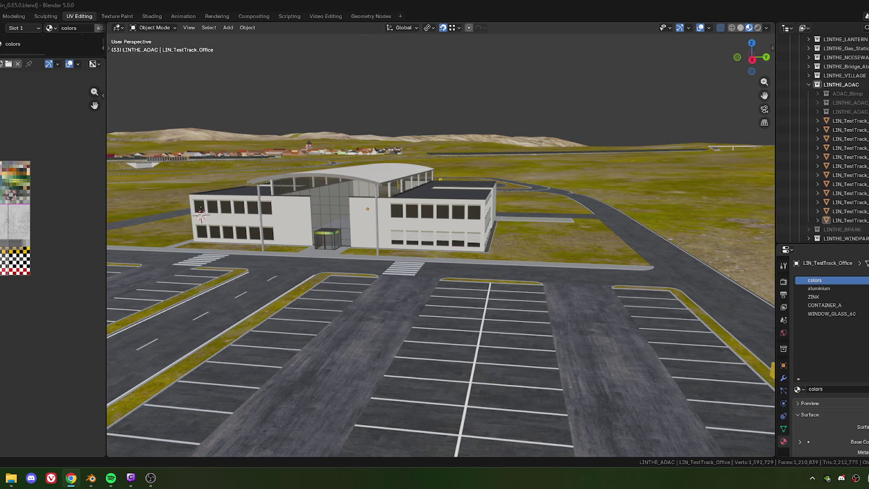
middle_drag(466, 245, 483, 234)
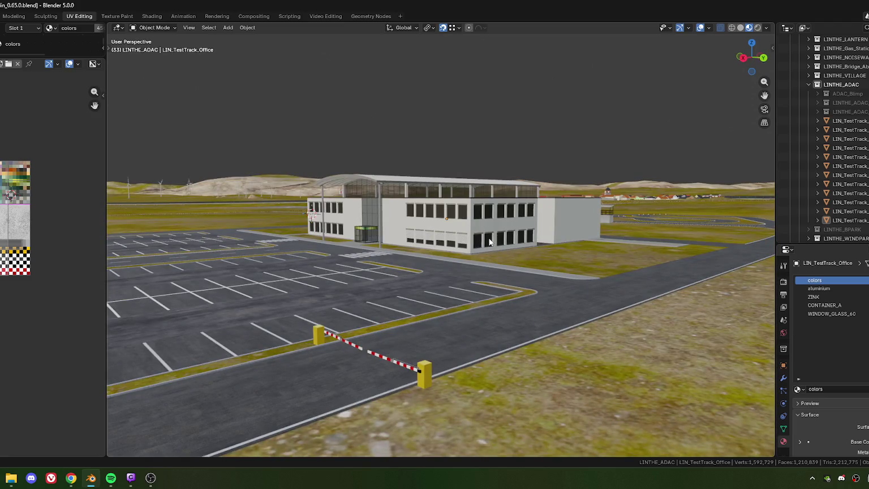
middle_drag(490, 239, 366, 250)
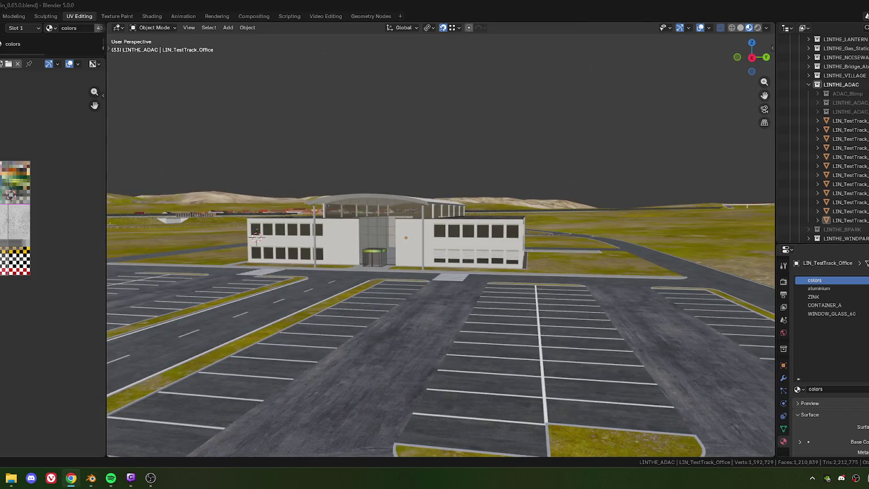
middle_drag(537, 261, 438, 248)
scroll(436, 260, up, 3)
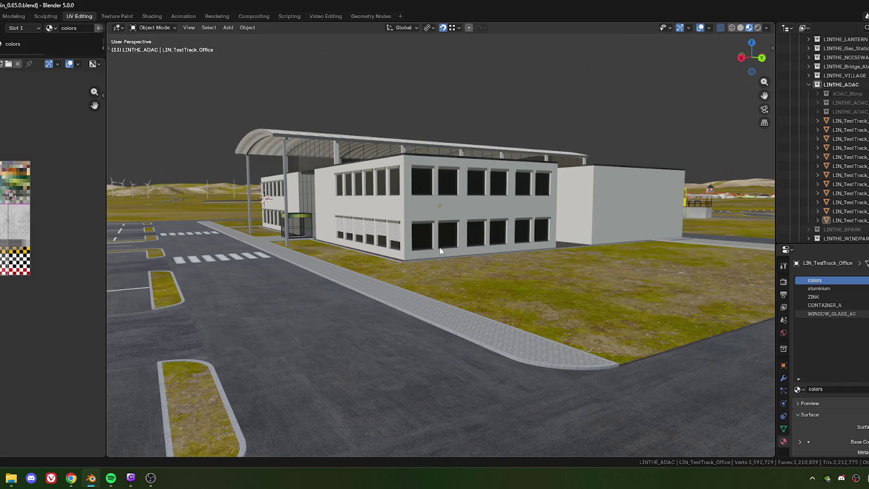
scroll(453, 232, up, 2)
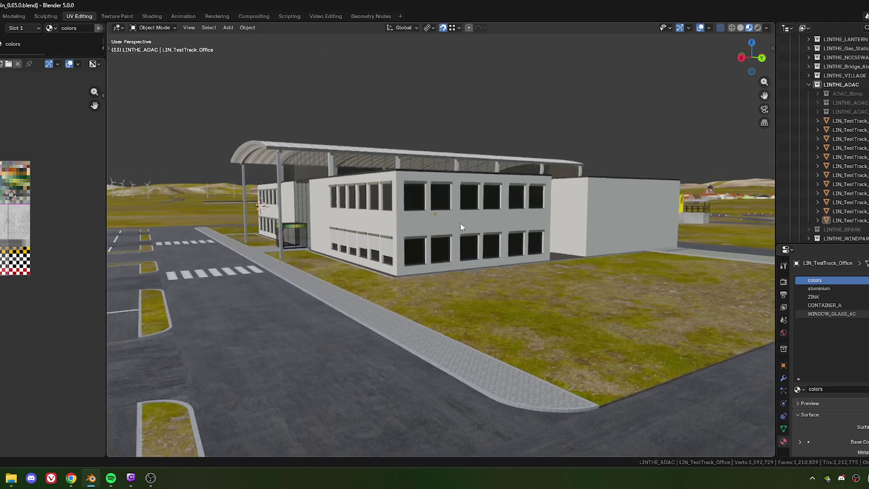
scroll(461, 223, up, 3)
click(352, 255)
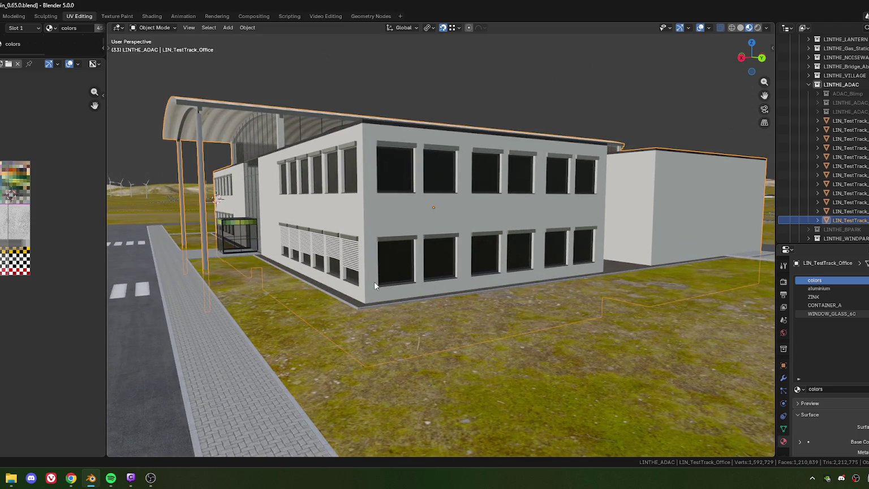
In Edit Mode, select the six ground-floor shutter faces of the office
key(Tab)
middle_drag(338, 272, 427, 271)
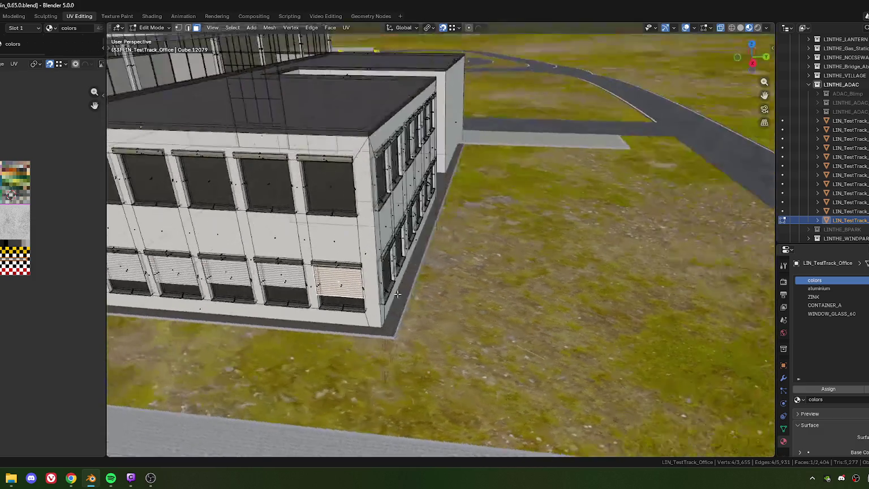
shift+click(408, 252)
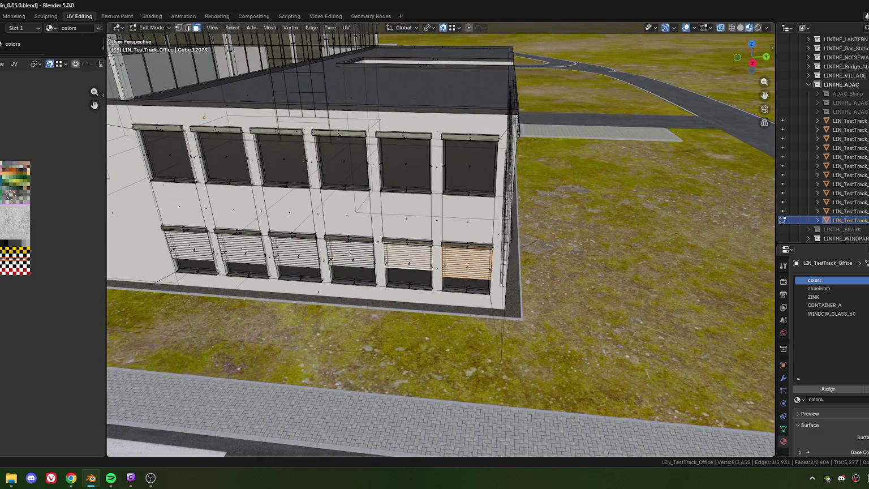
shift+click(349, 253)
shift+middle_drag(351, 255, 469, 255)
shift+click(385, 257)
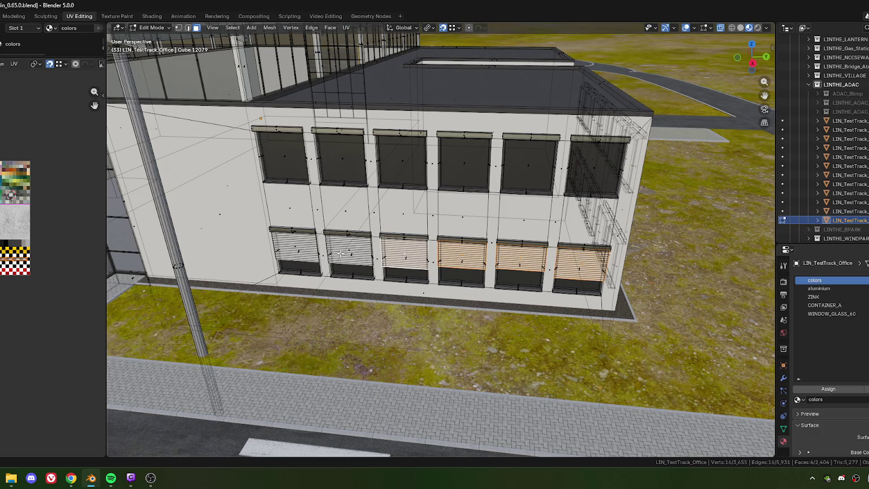
shift+click(348, 249)
shift+click(294, 246)
middle_drag(294, 246, 396, 226)
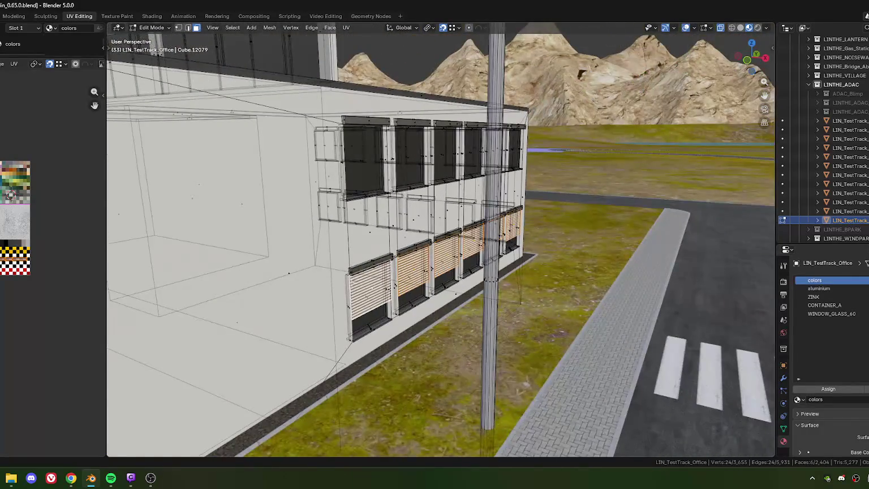
scroll(351, 281, up, 6)
middle_drag(363, 272, 427, 258)
Move the selected shutter faces about 0.0097 m along local Y
key(g)
key(y)
key(y)
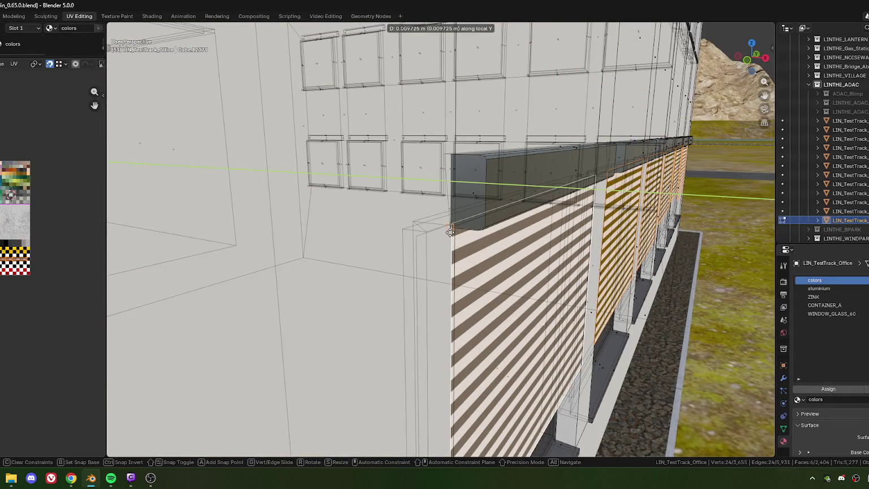
click(450, 232)
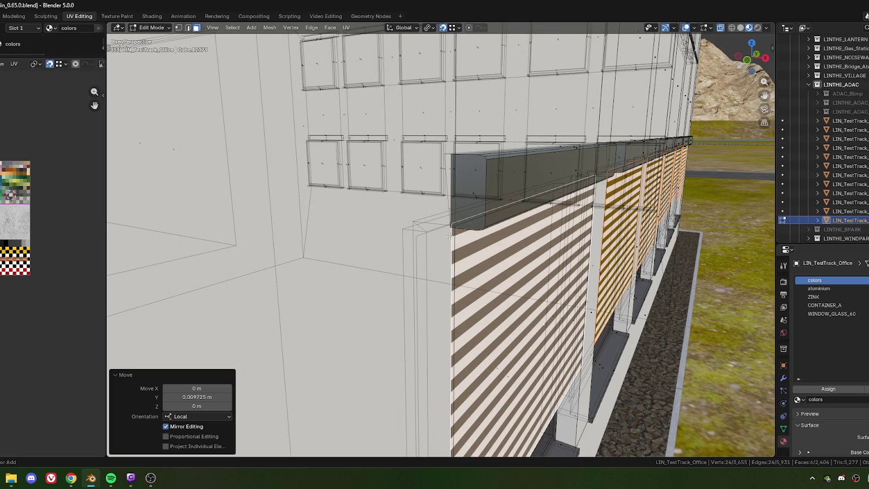
scroll(450, 235, down, 2)
scroll(450, 235, down, 5)
mouse_move(487, 215)
middle_down()
mouse_move(519, 247)
mouse_move(463, 225)
middle_up()
scroll(463, 225, down, 2)
key(KP_7)
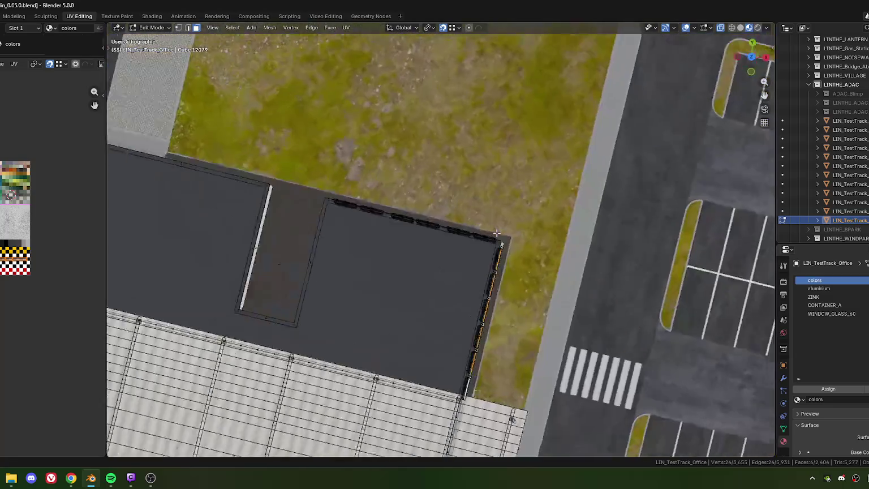
Duplicate the selected office edge in place and rotate the copy
scroll(457, 200, down, 2)
scroll(462, 228, down, 1)
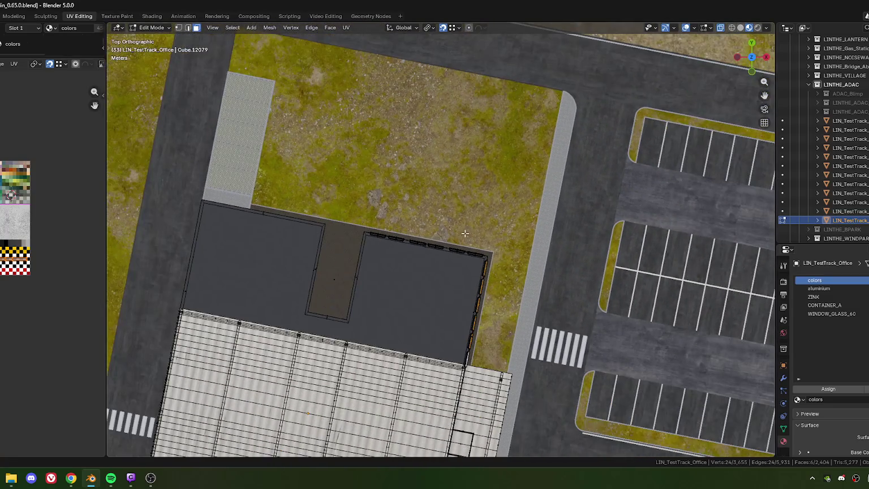
key(shift+d)
click(471, 176)
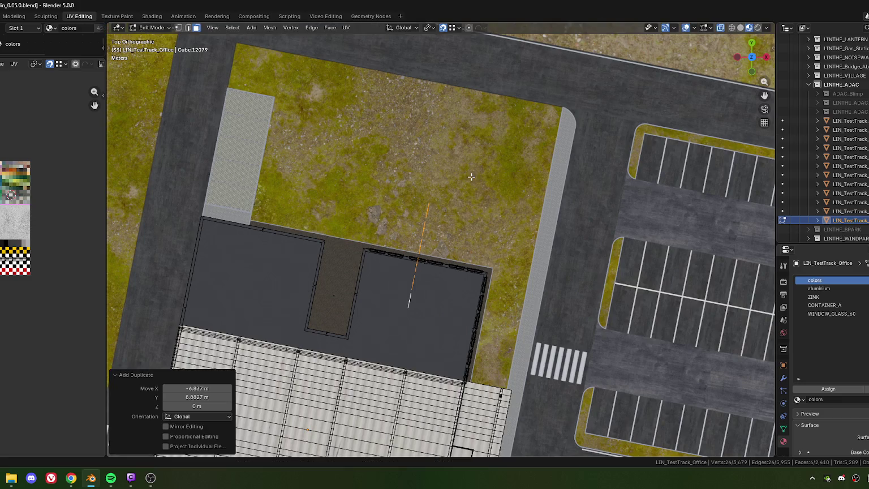
text(r9)
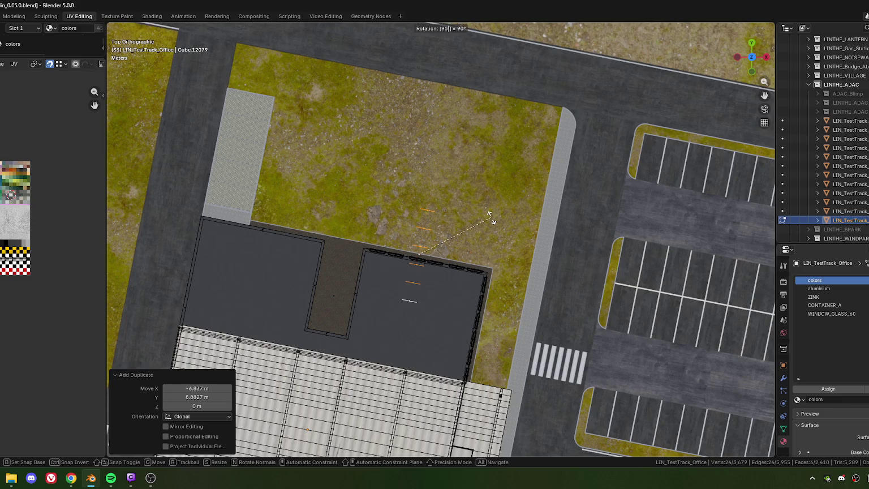
key(Return)
With pivot on Active Element, turn the edge copy 90° and lay it along the roof's top edge
click(434, 28)
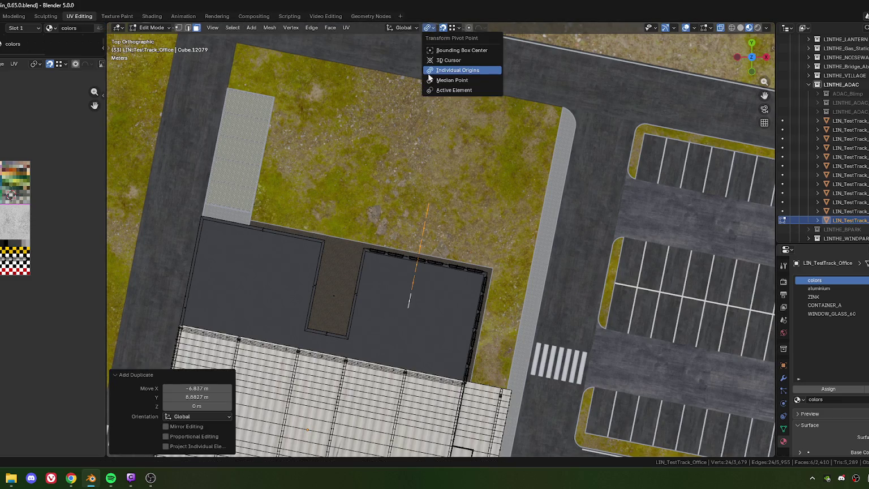
click(442, 91)
text(r)
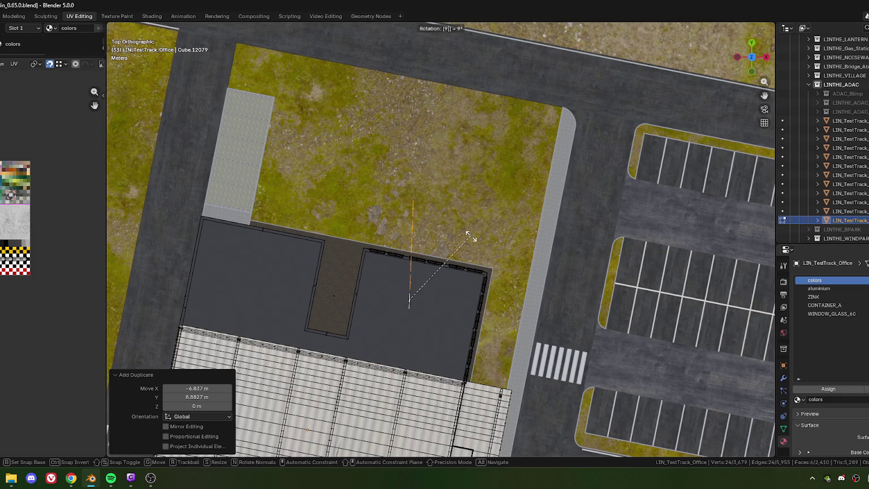
text(90)
key(Return)
key(g)
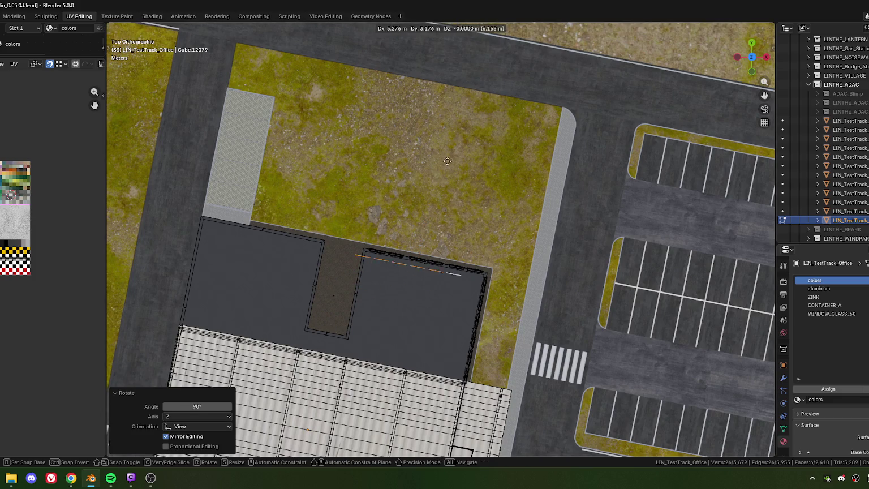
click(453, 157)
scroll(453, 157, down, 3)
middle_drag(452, 158, 443, 195)
scroll(442, 194, up, 6)
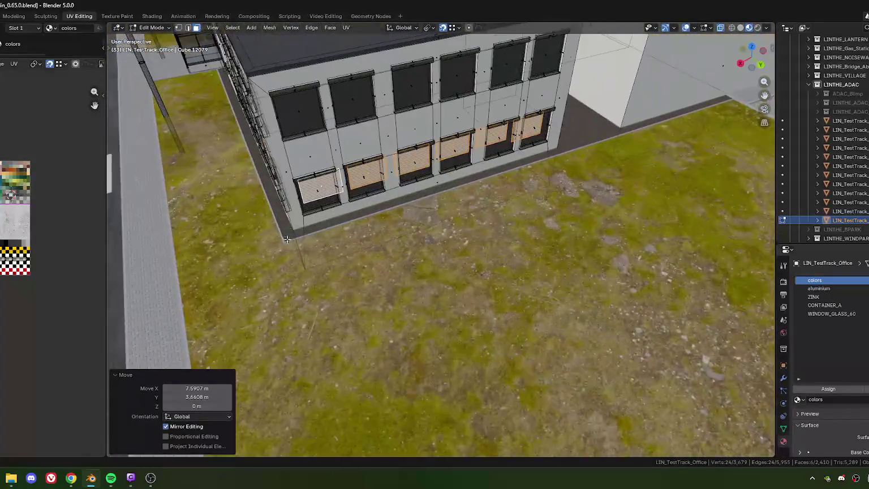
Nudge the selected shutter face along local Y
scroll(442, 195, up, 2)
scroll(442, 204, up, 2)
scroll(442, 212, up, 2)
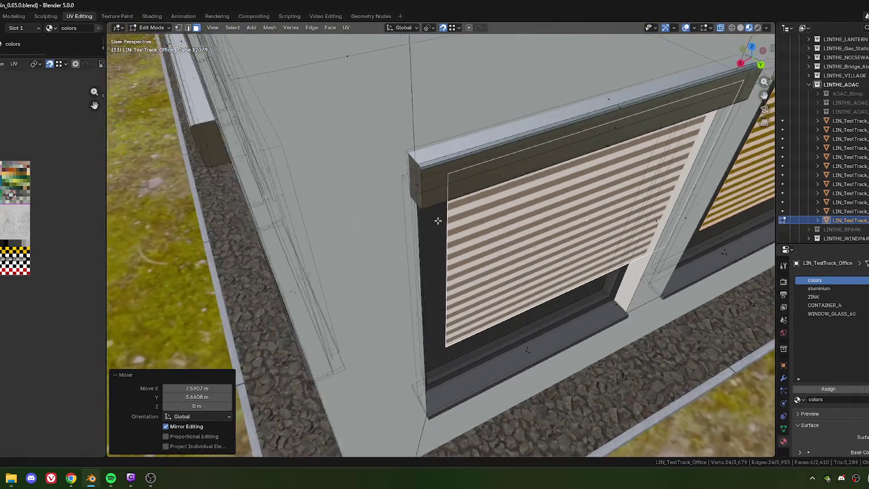
scroll(444, 224, up, 1)
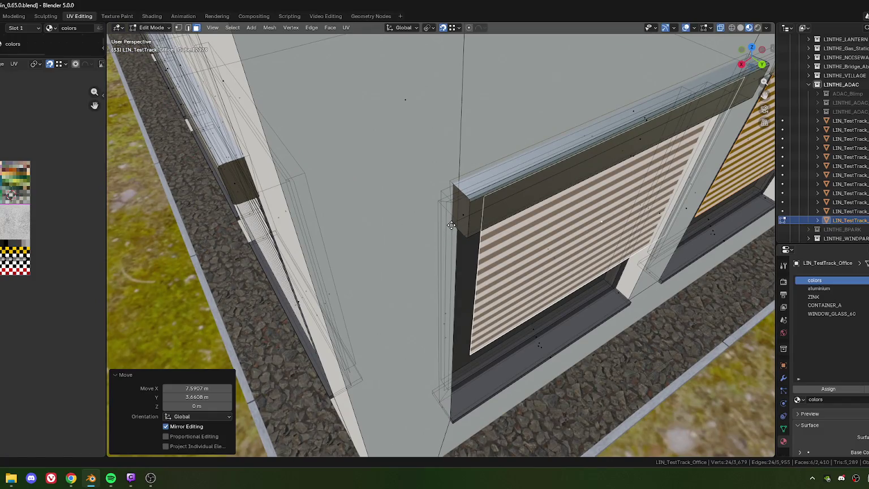
key(g)
key(y)
key(y)
click(451, 226)
Shift the shutter face 0.01 m along local X
key(g)
key(x)
key(x)
click(451, 225)
key(g)
key(x)
key(x)
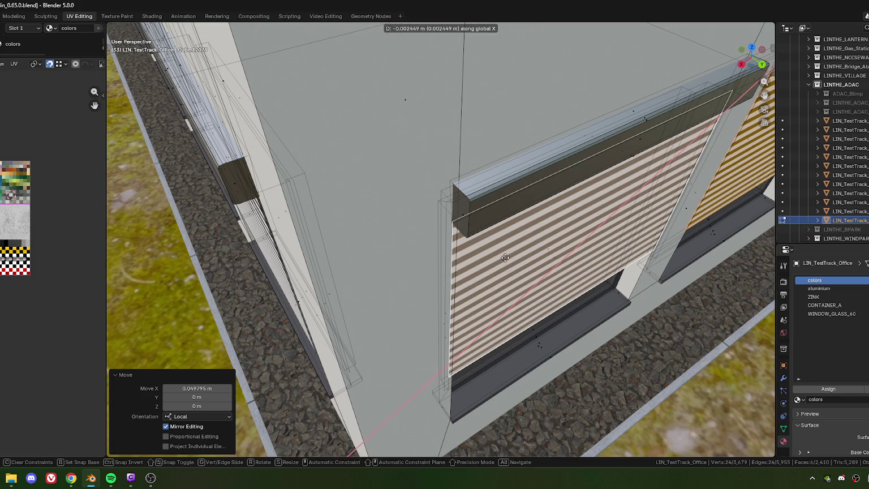
click(328, 346)
text(0.01)
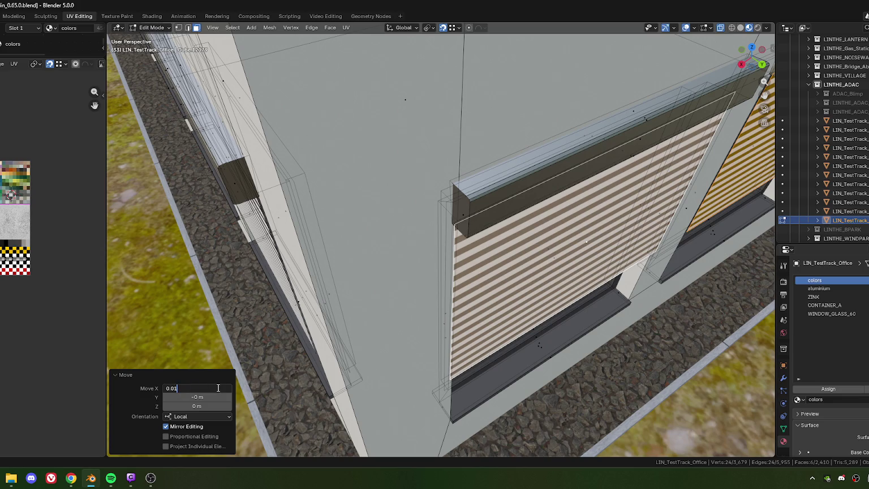
key(Return)
scroll(276, 332, down, 8)
mouse_move(351, 277)
middle_down()
mouse_move(433, 221)
mouse_move(401, 257)
mouse_move(406, 287)
middle_up()
Separate the shutter faces into their own object, LIN_TestTrack_Office.001, and select it
right_click(406, 287)
mouse_move(405, 341)
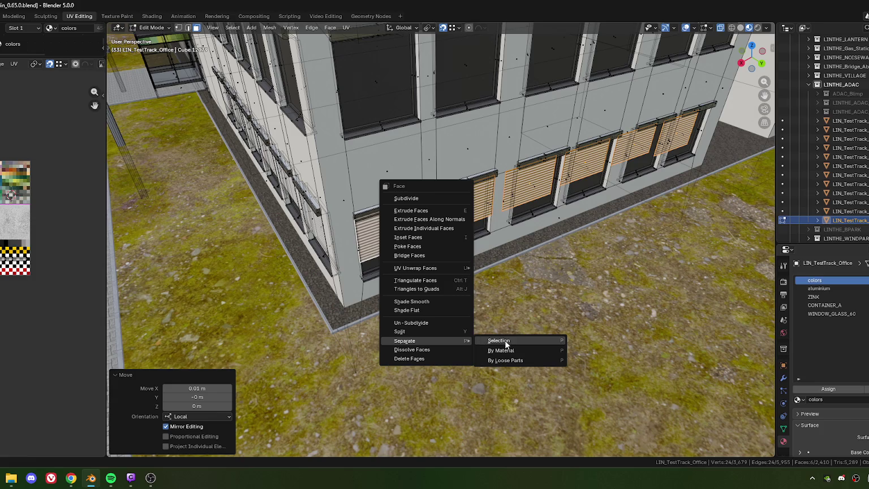
click(506, 341)
scroll(380, 230, up, 3)
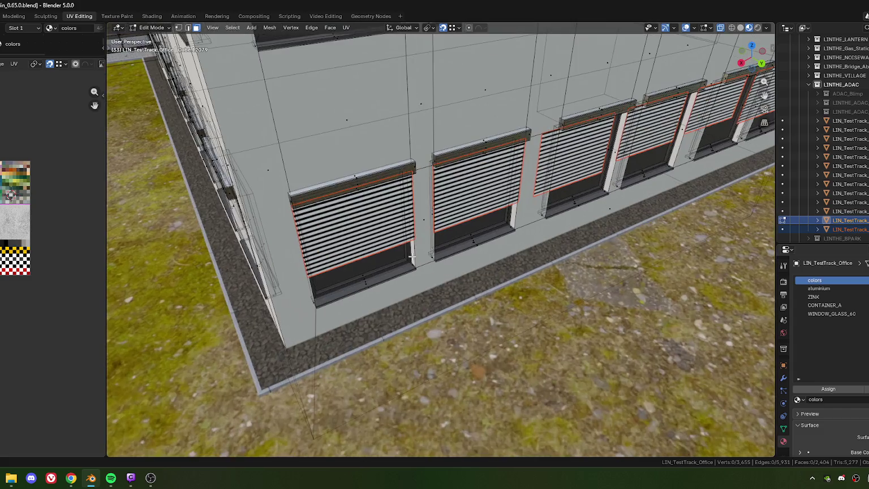
key(Tab)
click(379, 243)
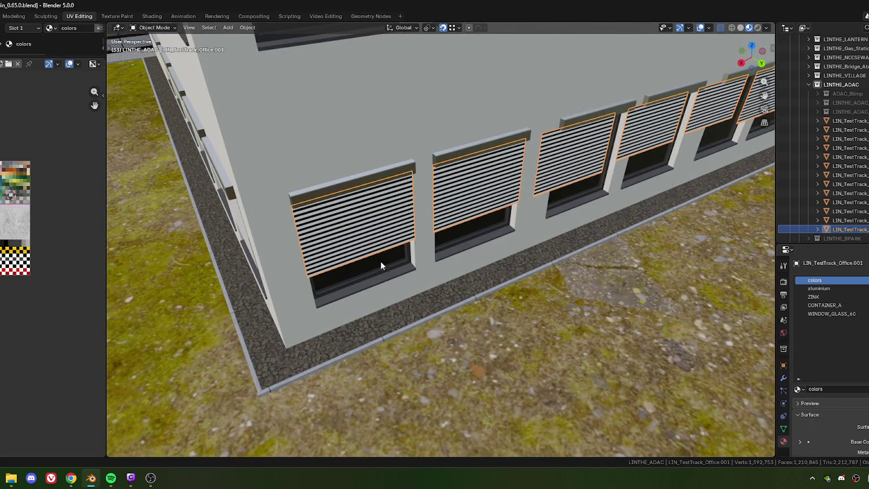
click(111, 478)
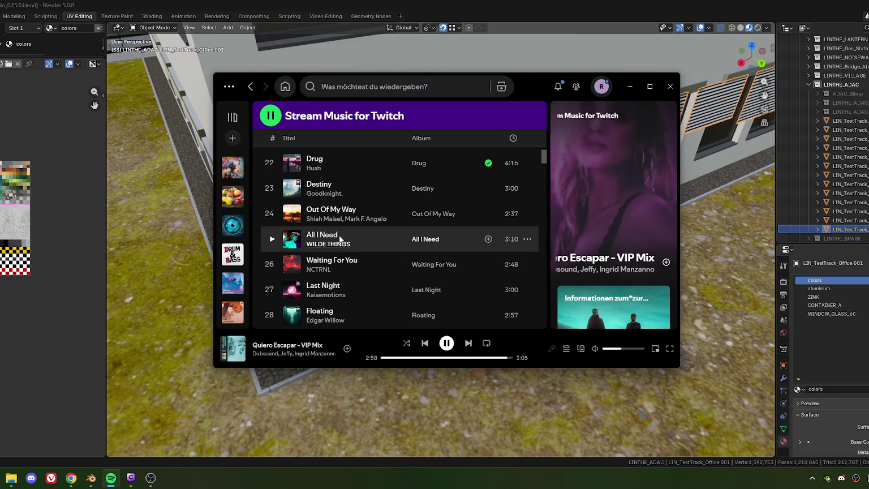
Open the single page for the playing track Quiero Escapar (VIP Mix)
click(287, 346)
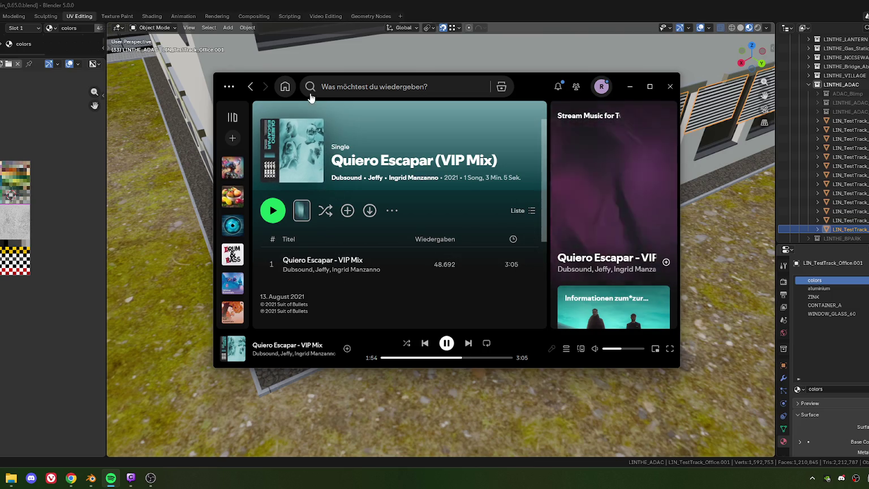
Select the Quiero Escapar - VIP Mix row and open its ⋯ menu to reach the Teilen options
scroll(367, 196, down, 3)
scroll(362, 215, down, 2)
scroll(356, 227, up, 5)
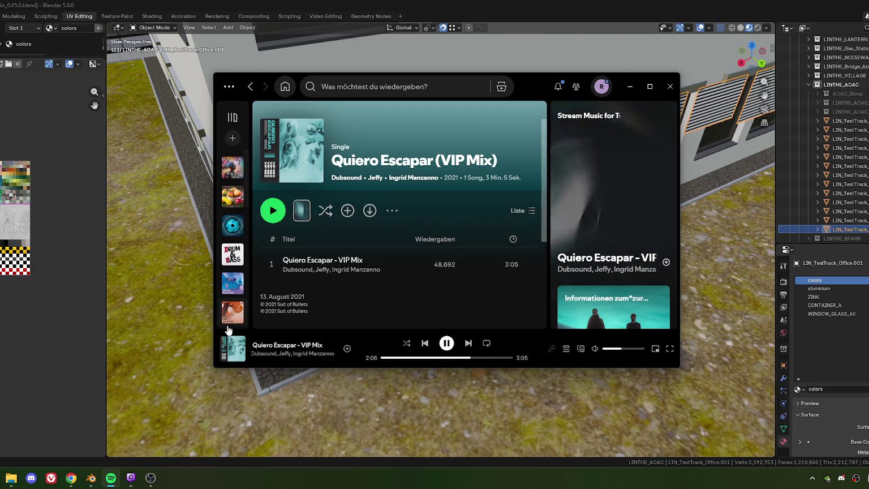
scroll(230, 317, down, 3)
scroll(235, 283, down, 2)
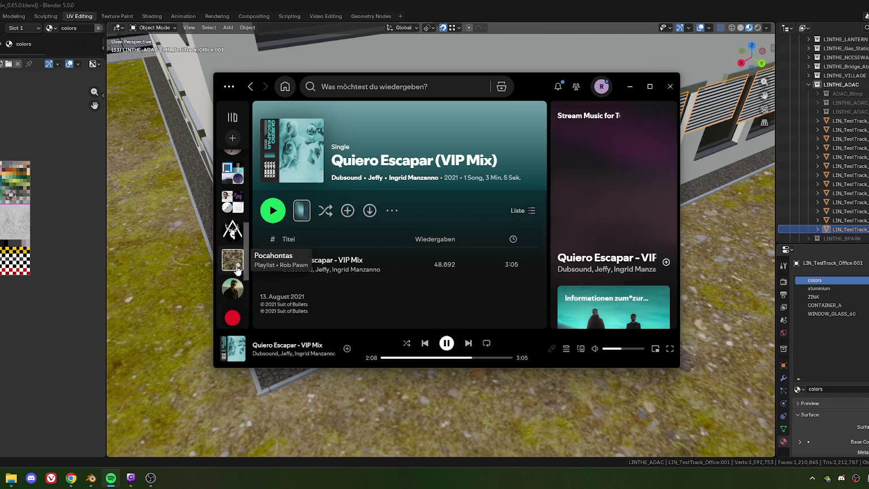
scroll(235, 229, up, 1)
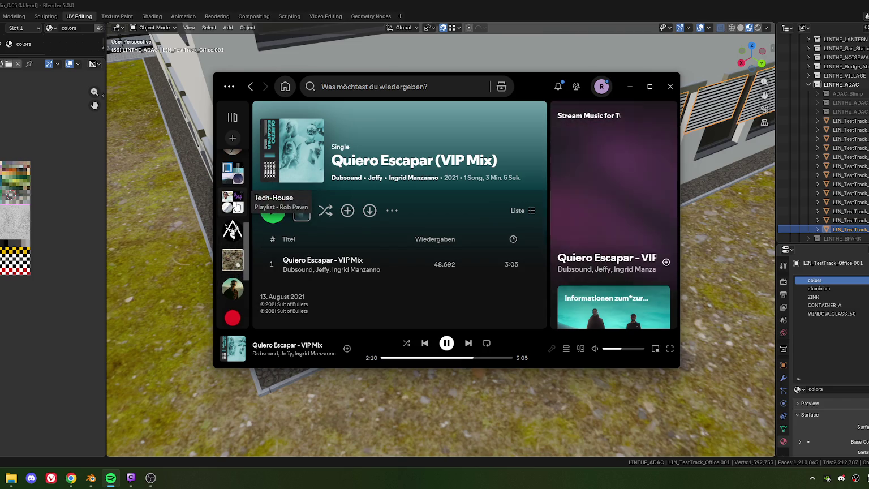
scroll(235, 223, up, 2)
scroll(236, 218, up, 2)
scroll(236, 210, up, 2)
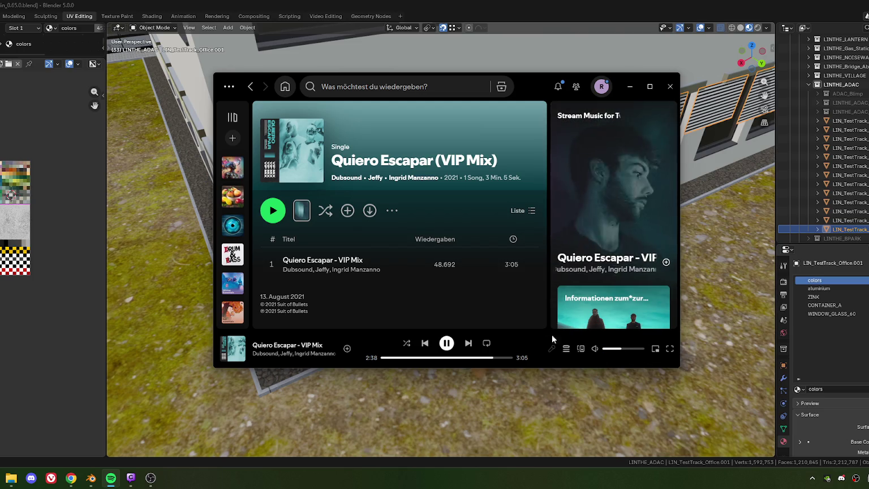
click(279, 262)
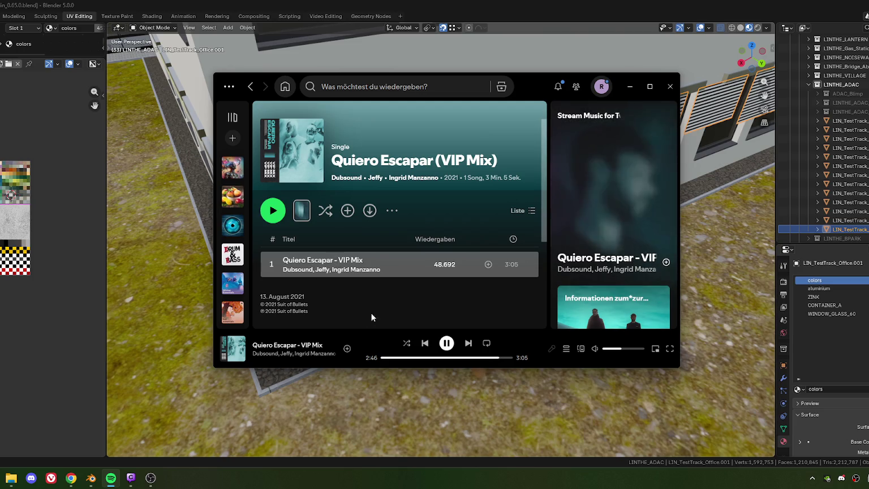
click(527, 264)
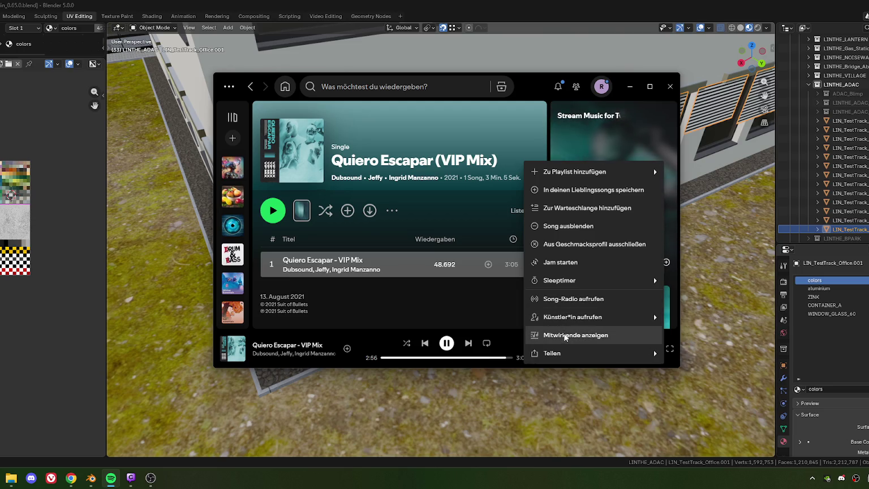
mouse_move(584, 353)
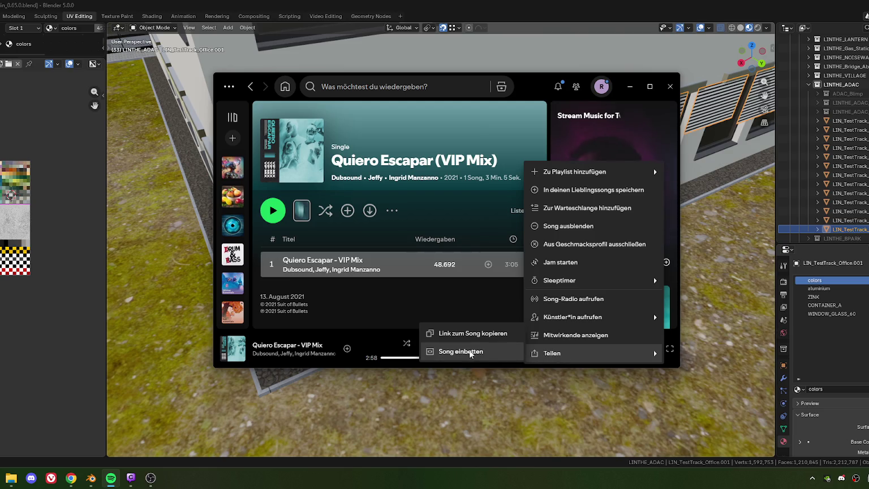
Copy the Quiero Escapar - VIP Mix song link, then return to Blender
click(472, 333)
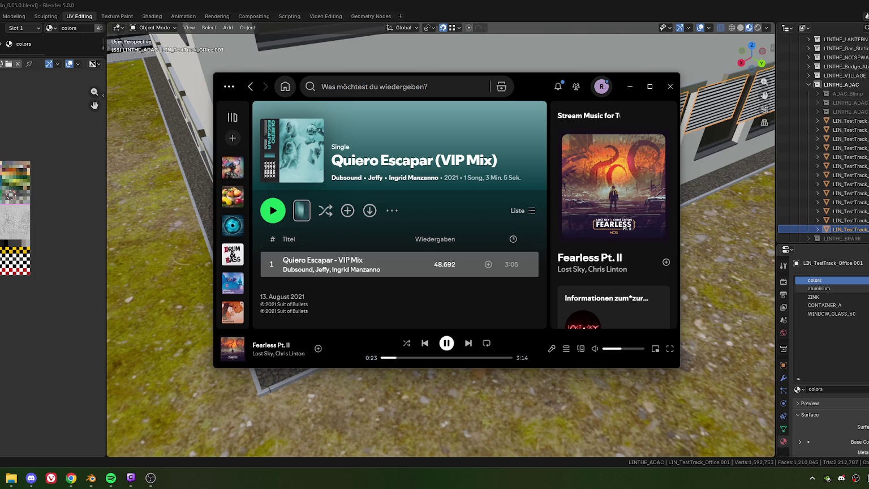
key(alt+Tab)
Enter Edit Mode on the shutter object and box-select the two left shutter faces
mouse_move(527, 208)
middle_down()
mouse_move(480, 261)
mouse_move(556, 200)
mouse_move(391, 208)
mouse_move(431, 225)
middle_up()
scroll(538, 209, up, 5)
middle_drag(509, 248, 394, 246)
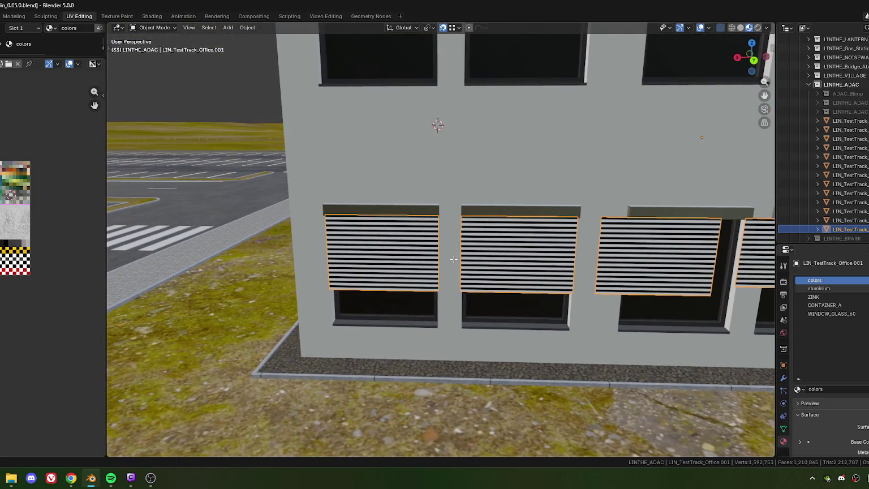
key(Tab)
drag(357, 218, 531, 302)
scroll(498, 291, up, 4)
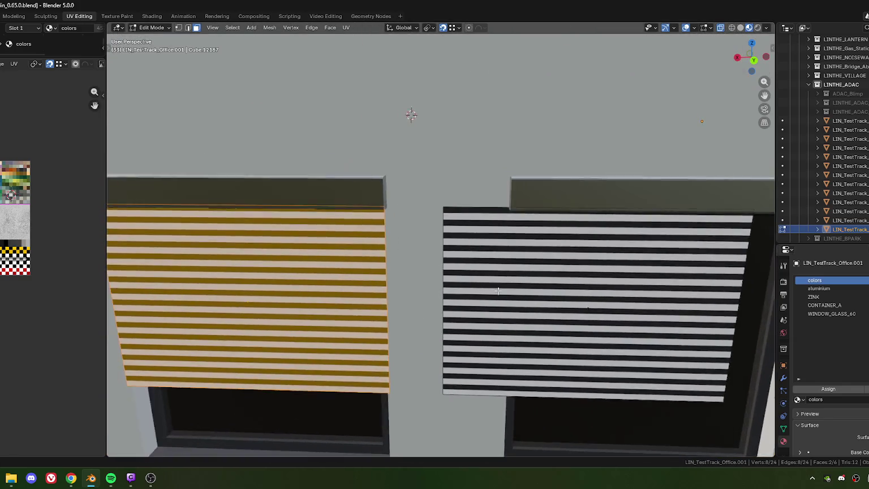
scroll(498, 291, down, 3)
middle_drag(498, 291, 487, 233)
Move the left shutter pair, then halve its Y offset to 0.006953 m
key(g)
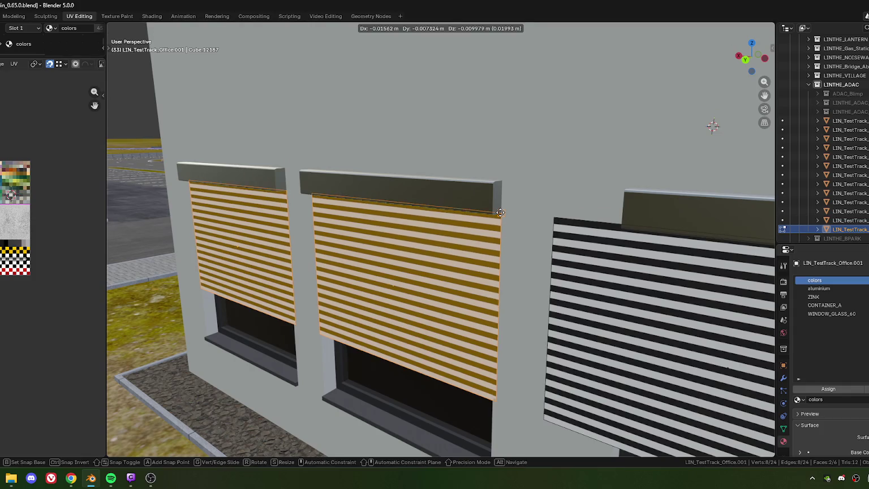
key(x)
key(x)
click(500, 213)
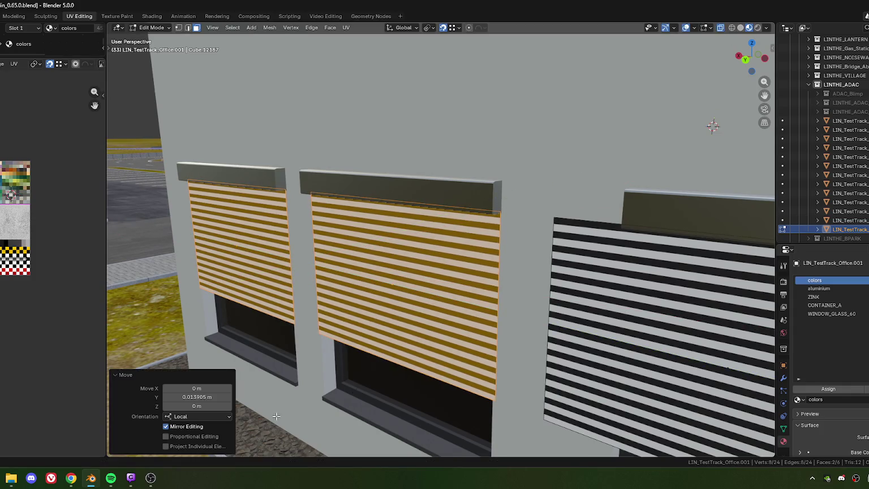
click(193, 398)
drag(193, 397, 211, 398)
key(Return)
Select the next shutter pair and shift it slightly along X
mouse_move(316, 272)
middle_down()
mouse_move(386, 251)
mouse_move(504, 302)
mouse_move(425, 262)
middle_up()
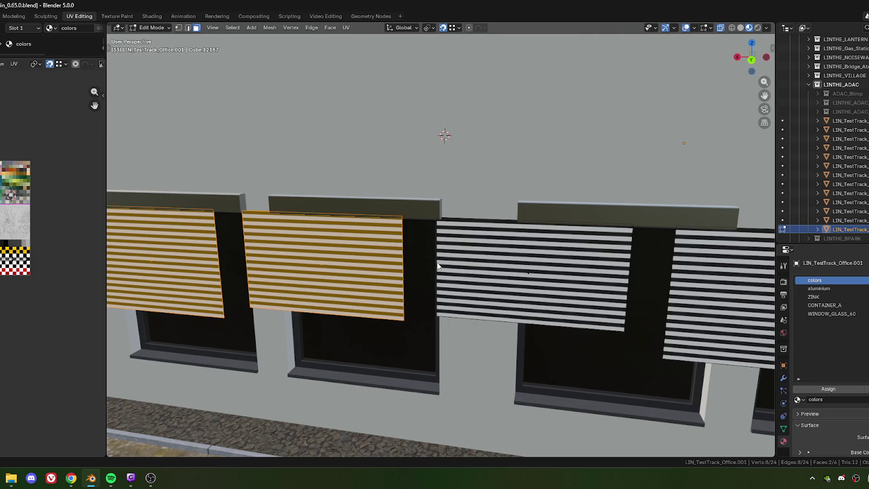
scroll(529, 276, down, 5)
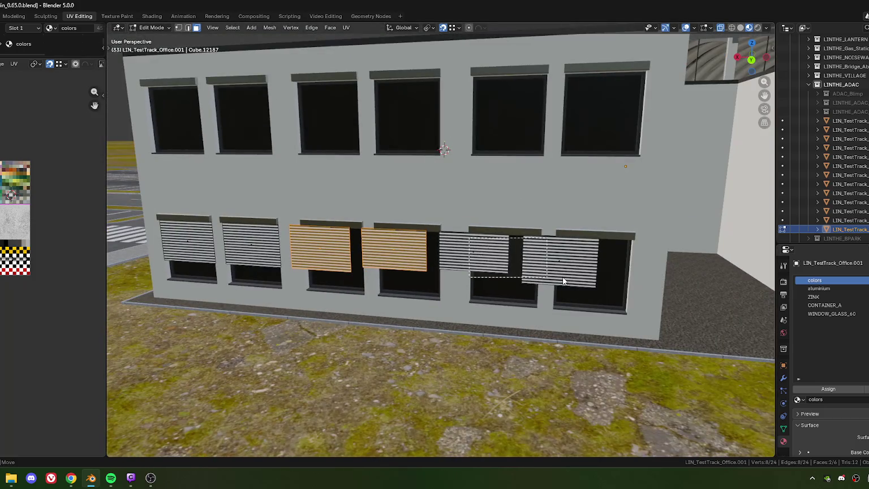
click(480, 254)
shift+click(566, 260)
middle_drag(566, 261, 400, 288)
scroll(357, 280, up, 5)
mouse_move(315, 274)
middle_down()
mouse_move(417, 277)
mouse_move(440, 264)
middle_up()
key(g)
key(x)
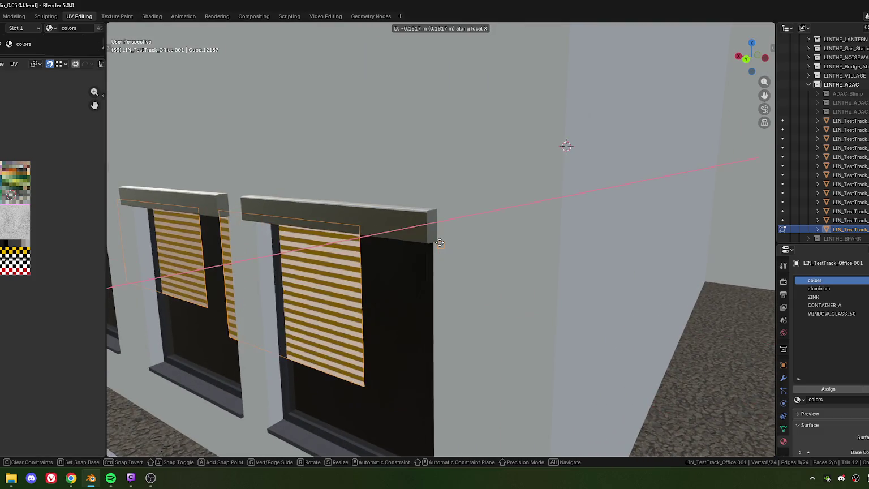
click(426, 281)
mouse_move(430, 275)
middle_down()
mouse_move(509, 270)
mouse_move(425, 276)
middle_up()
Nudge that shutter pair along Y, then again along local Y
key(g)
key(y)
click(390, 251)
scroll(347, 283, down, 3)
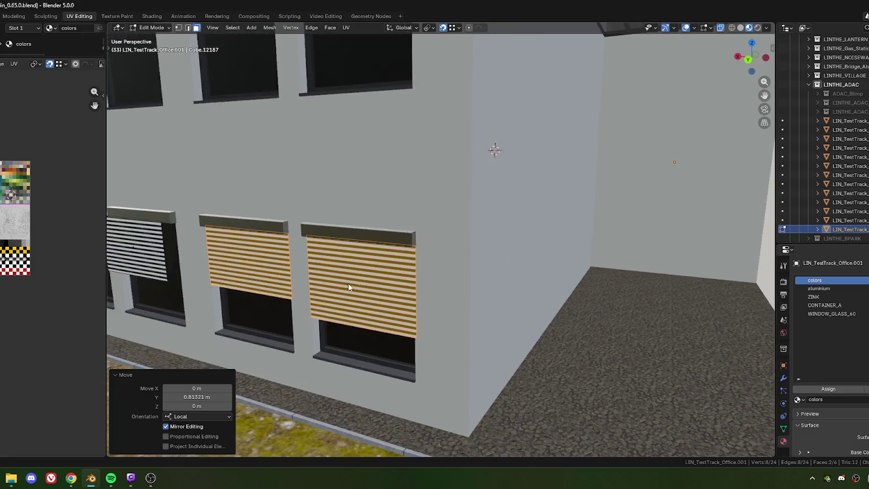
scroll(373, 272, up, 1)
middle_drag(373, 272, 398, 267)
scroll(397, 268, up, 2)
scroll(417, 268, up, 2)
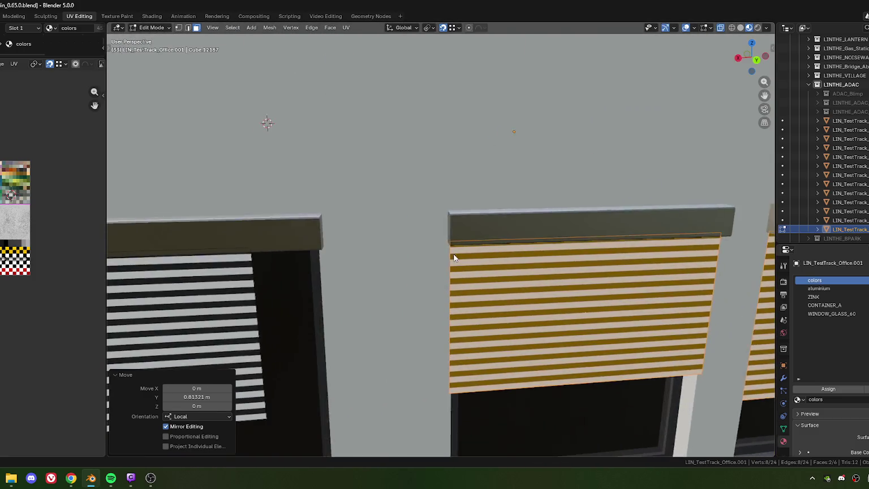
scroll(452, 258, up, 2)
key(g)
key(y)
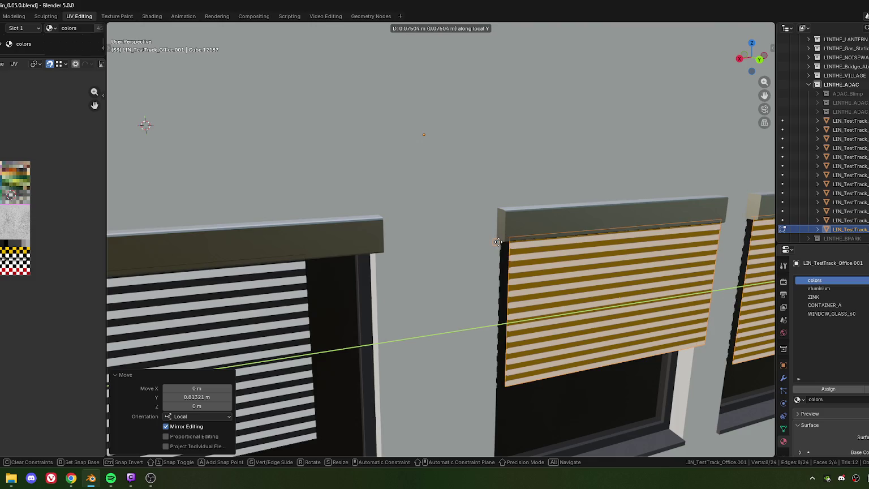
click(499, 238)
mouse_move(498, 235)
middle_down()
mouse_move(474, 282)
mouse_move(472, 274)
middle_up()
Nudge the pair along global Y, then along Y with the offset halved to 0.006666 m
key(g)
key(y)
click(415, 168)
mouse_move(416, 170)
middle_down()
mouse_move(314, 247)
mouse_move(388, 225)
middle_up()
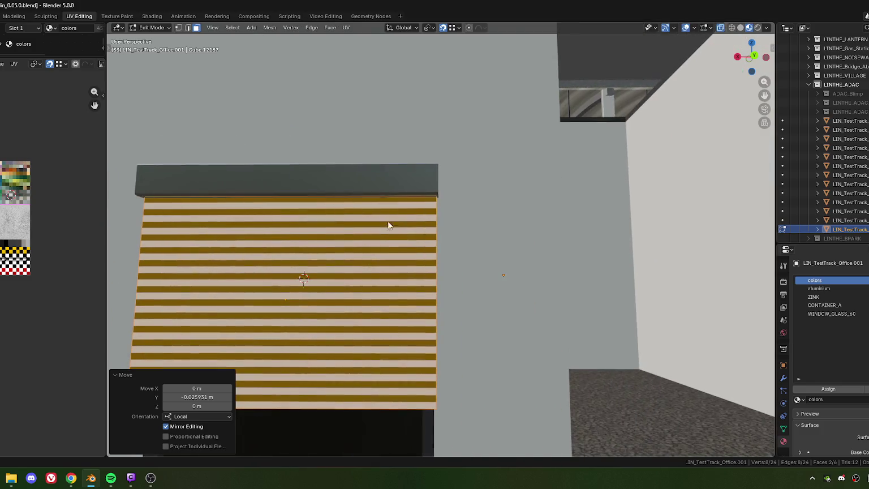
key(g)
key(y)
click(443, 242)
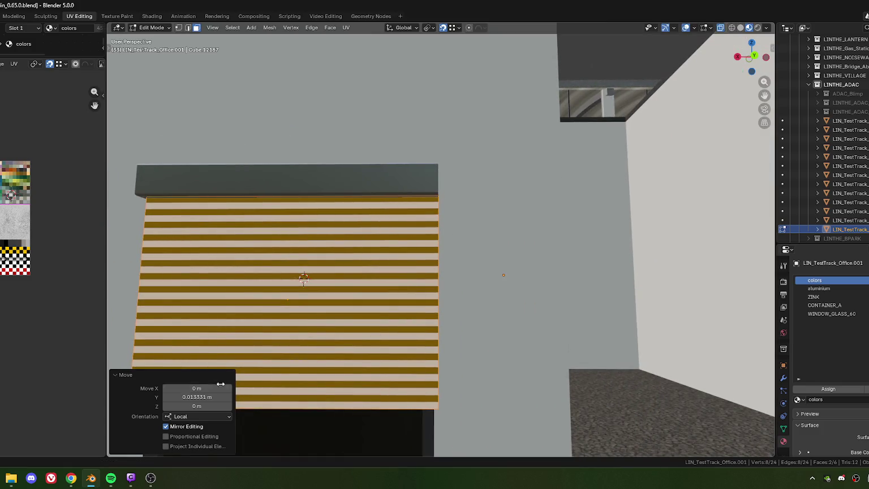
click(198, 397)
double_click(199, 398)
key(Return)
Box-select the two middle shutters and move them along Y
scroll(339, 254, down, 5)
middle_drag(339, 255, 330, 266)
drag(302, 260, 432, 309)
scroll(396, 283, up, 5)
mouse_move(396, 283)
middle_down()
mouse_move(384, 211)
mouse_move(461, 267)
mouse_move(340, 317)
middle_up()
key(g)
key(y)
click(407, 226)
Nudge the middle shutters along Y again, halving the offset to -0.006741 m
key(g)
key(y)
click(288, 358)
click(214, 399)
double_click(214, 402)
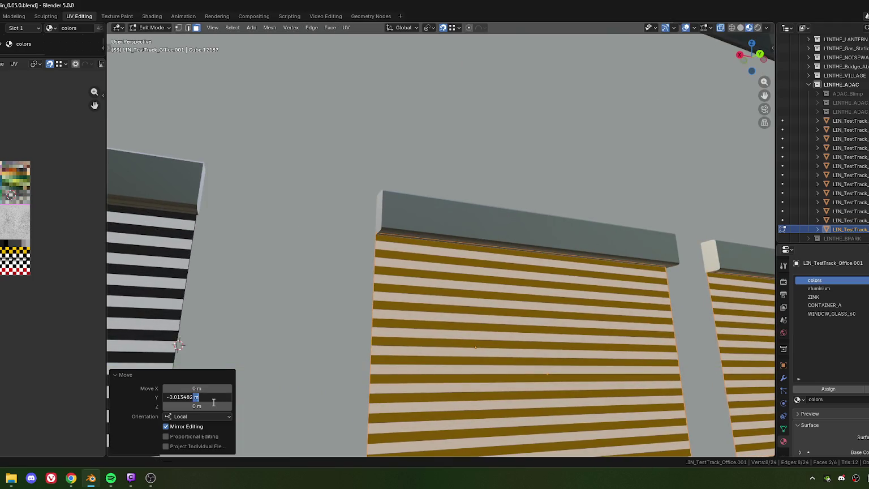
key(Return)
scroll(443, 250, down, 6)
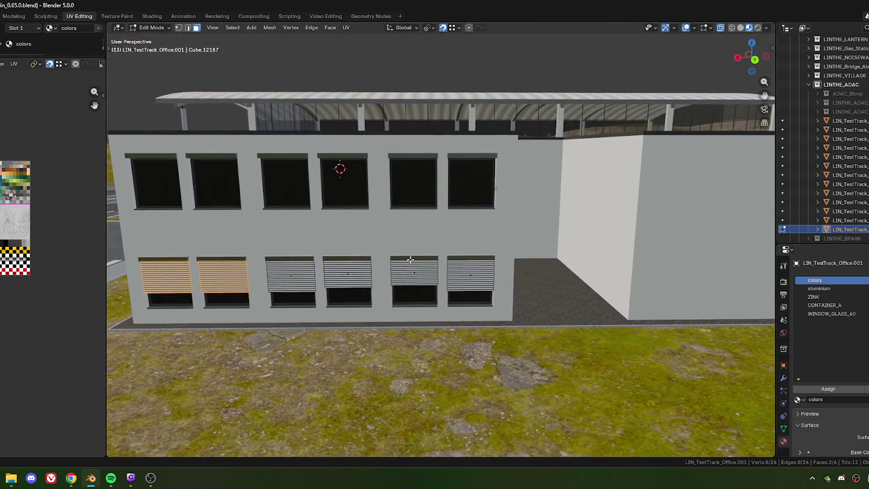
middle_drag(412, 276, 445, 285)
Duplicate the selected shutters 3.89 m up along Z onto the upper-floor windows
scroll(435, 309, up, 3)
scroll(435, 308, down, 2)
mouse_move(402, 362)
middle_down()
mouse_move(446, 277)
mouse_move(434, 194)
middle_up()
key(shift+d)
scroll(427, 194, down, 2)
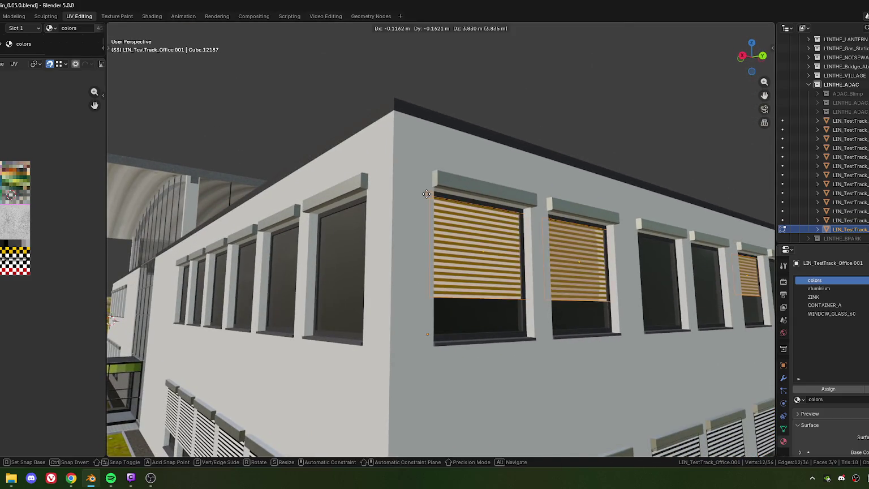
key(z)
key(Return)
Raise the copied shutters a further 0.041059 m along Z
scroll(441, 214, up, 4)
scroll(440, 214, down, 2)
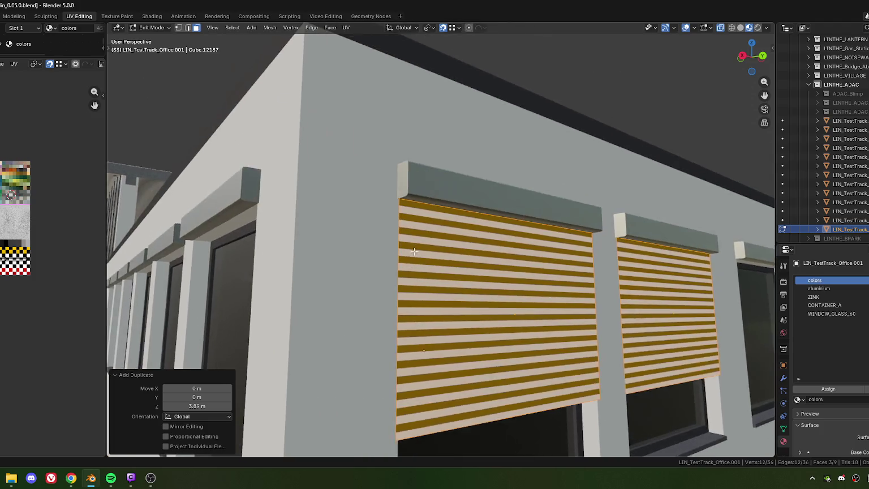
scroll(380, 182, up, 3)
key(g)
key(z)
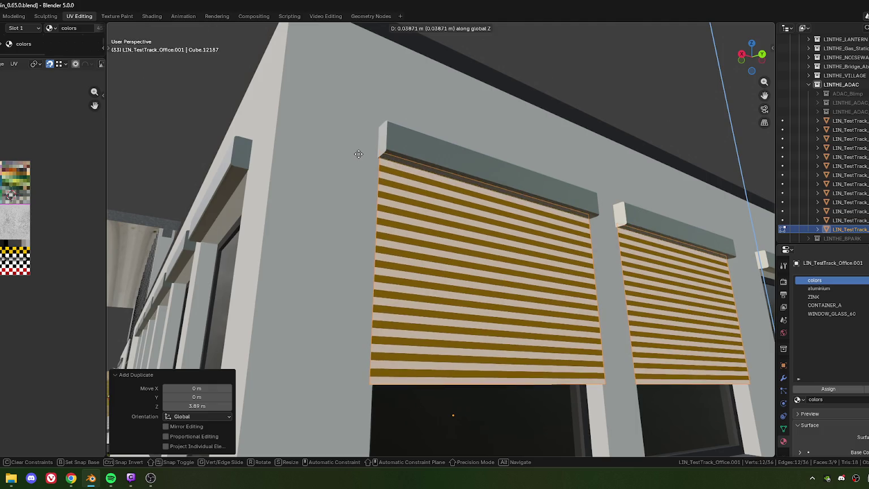
click(359, 154)
Switch to edge select mode and pick a shutter's bottom edge
scroll(435, 183, down, 5)
scroll(405, 224, up, 2)
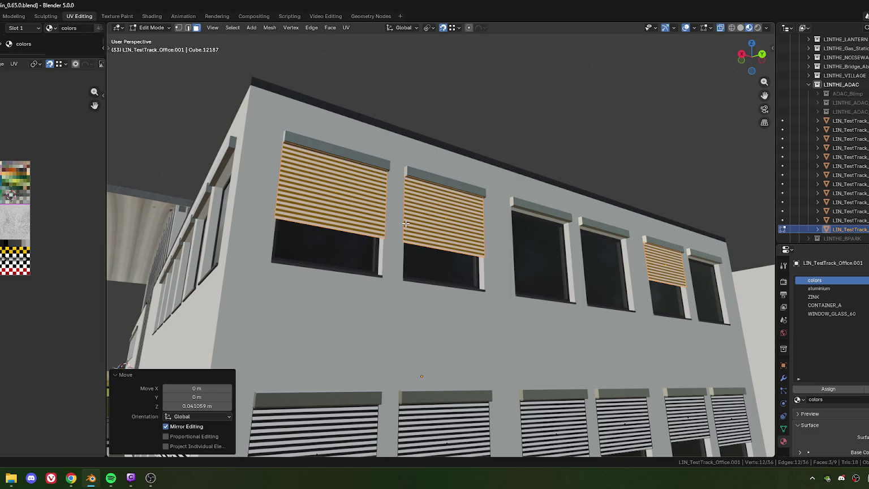
scroll(423, 232, down, 2)
key(2)
click(404, 265)
scroll(396, 271, up, 5)
Edge-slide the first shutter's bottom edge up so it hangs partway down its window
key(g)
key(g)
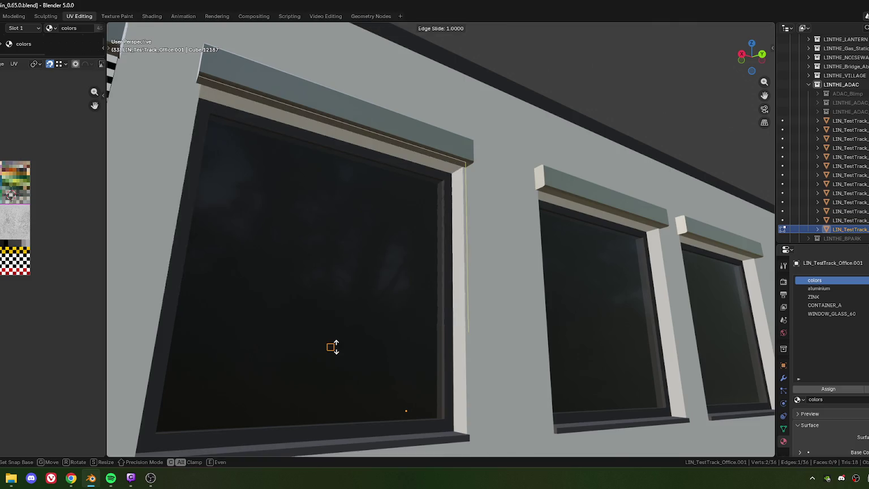
key(Escape)
mouse_move(416, 199)
middle_down()
mouse_move(396, 187)
mouse_move(430, 215)
middle_up()
key(g)
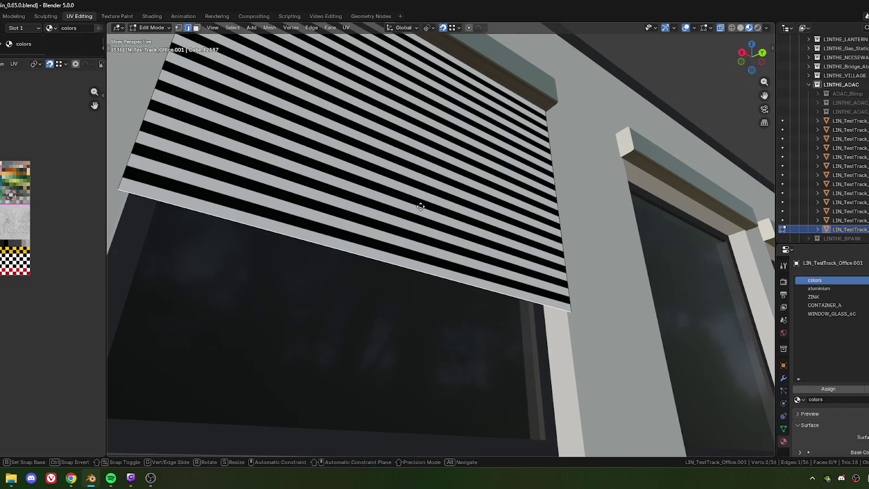
key(g)
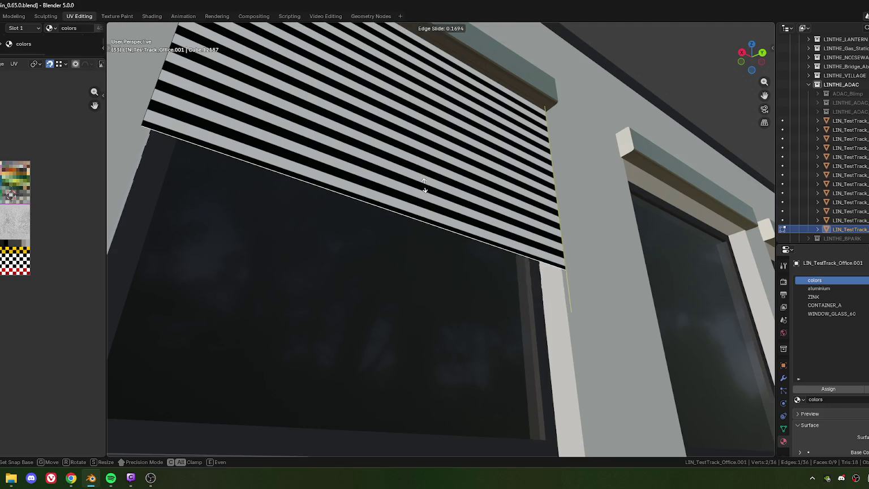
click(424, 184)
scroll(419, 272, up, 2)
scroll(417, 205, up, 2)
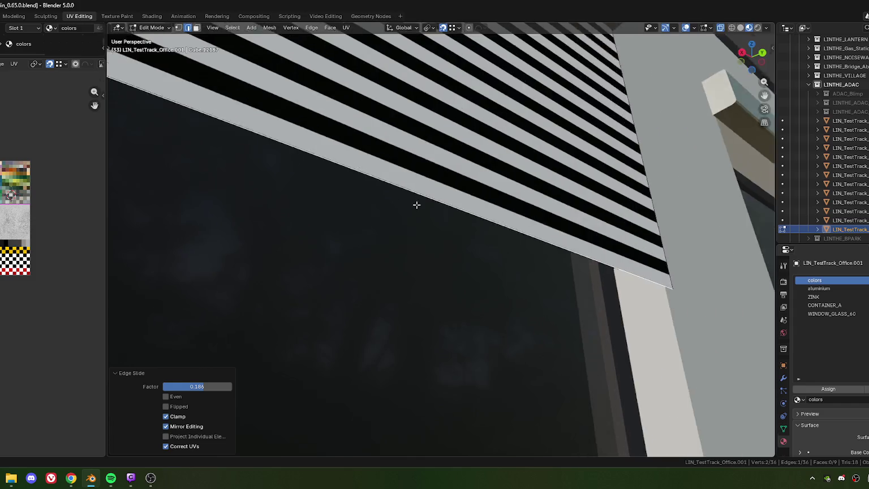
scroll(416, 205, up, 2)
scroll(407, 219, up, 2)
Readjust that shutter's bottom edge height with further edge slides along the stripes
key(g)
key(g)
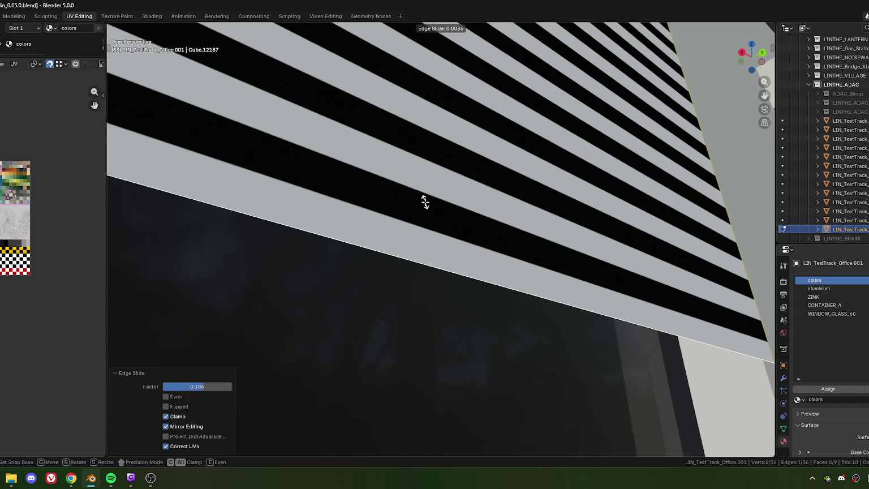
click(425, 202)
scroll(421, 215, down, 5)
scroll(413, 243, down, 3)
scroll(409, 257, up, 1)
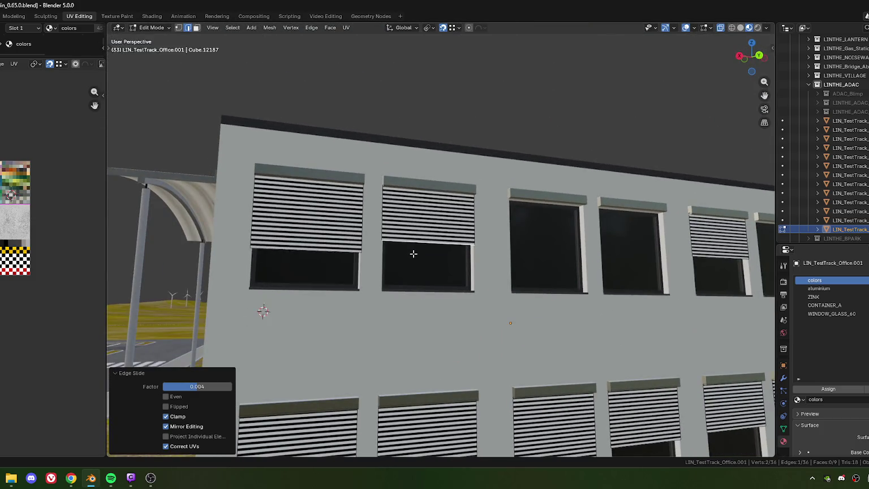
scroll(416, 254, up, 3)
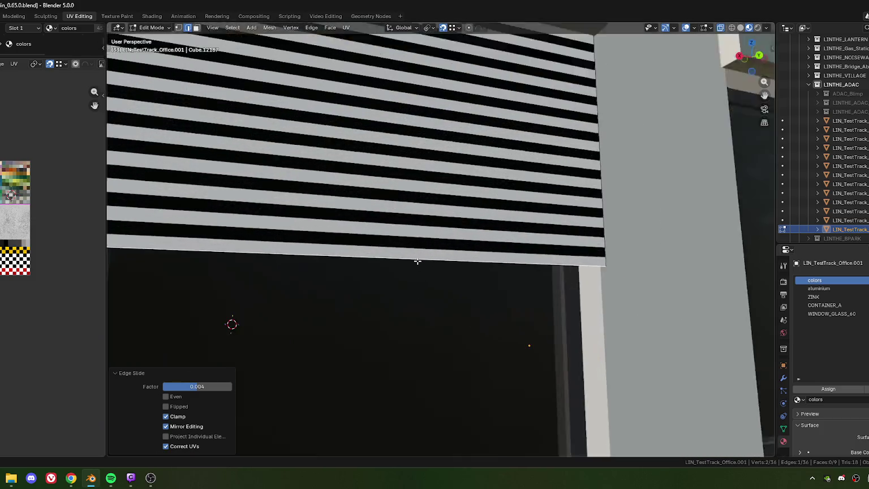
scroll(419, 242, up, 2)
scroll(419, 243, up, 2)
scroll(422, 245, up, 2)
key(g)
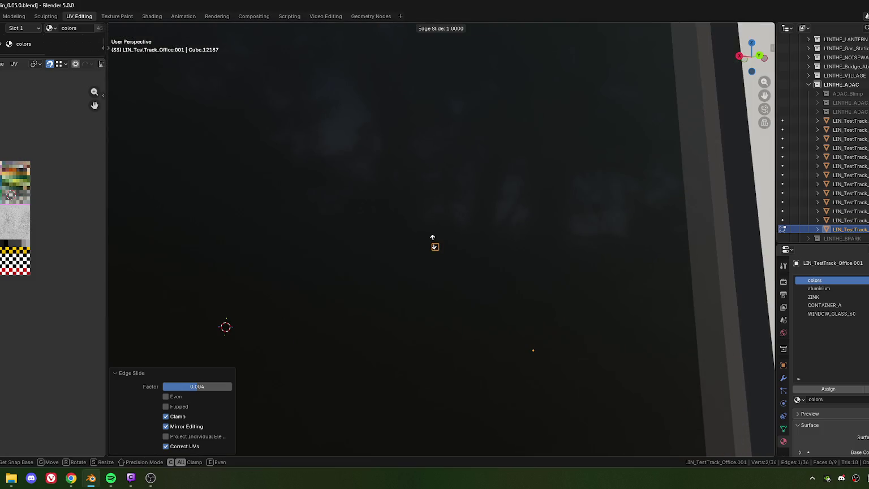
right_click(435, 246)
scroll(435, 247, down, 2)
middle_drag(441, 192, 471, 158)
key(g)
key(g)
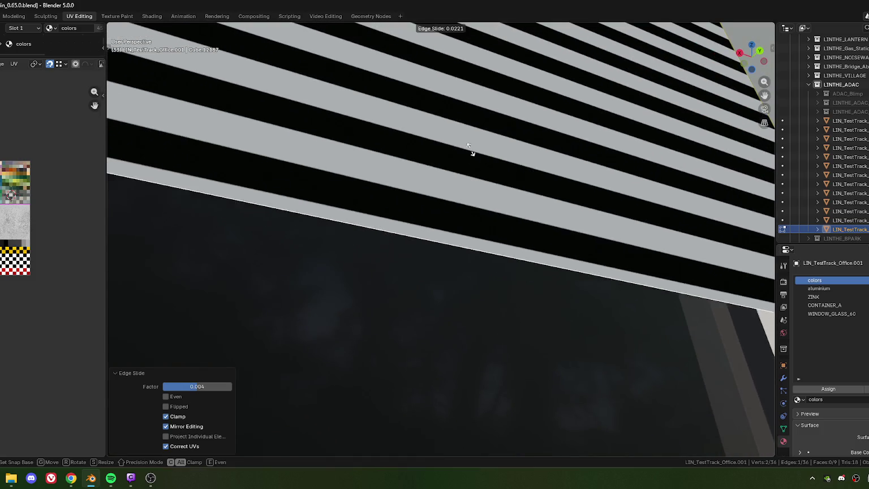
click(473, 118)
From a frontal facade view, add another shutter's bottom edge to the selection
scroll(456, 189, down, 3)
scroll(419, 226, down, 3)
mouse_move(383, 261)
middle_down()
mouse_move(460, 281)
mouse_move(373, 247)
middle_up()
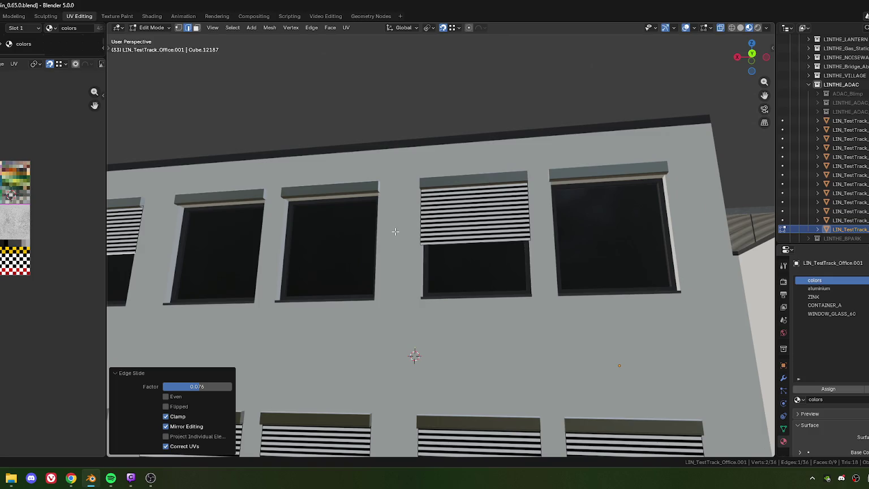
scroll(394, 257, down, 3)
middle_drag(345, 243, 395, 252)
scroll(389, 252, up, 1)
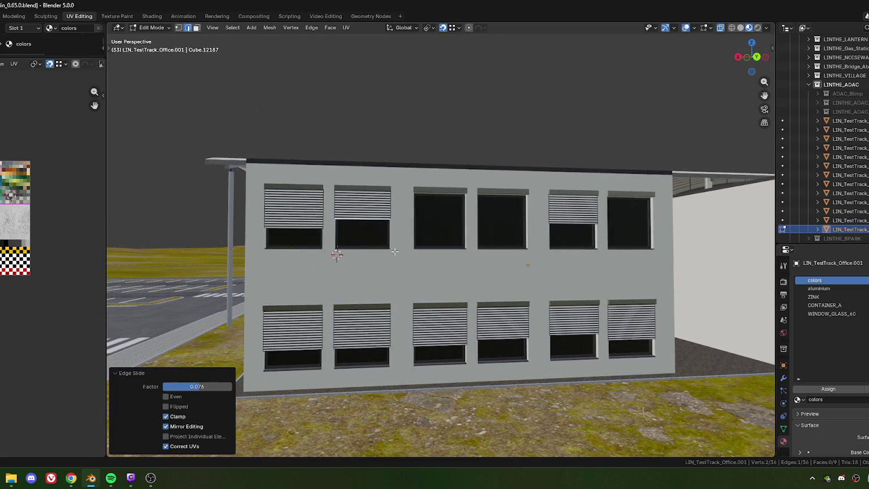
middle_drag(395, 251, 436, 228)
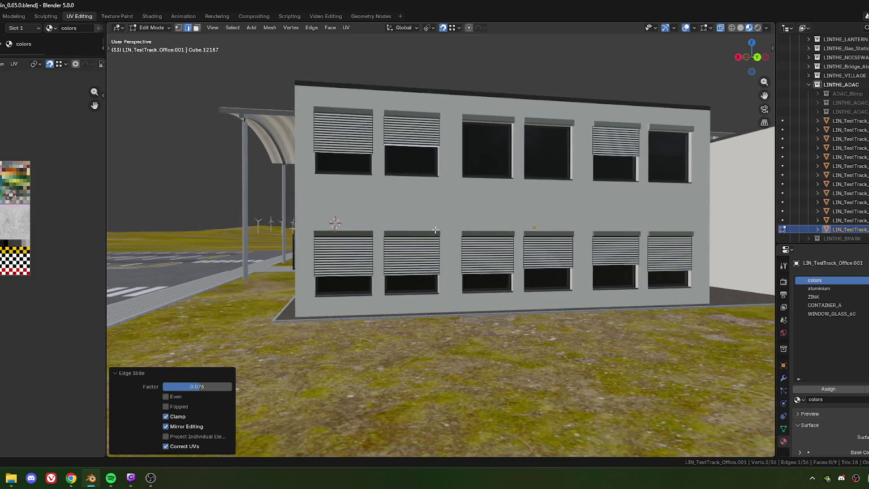
mouse_move(524, 297)
middle_down()
mouse_move(400, 266)
mouse_move(452, 284)
mouse_move(498, 279)
mouse_move(439, 279)
middle_up()
shift+click(427, 277)
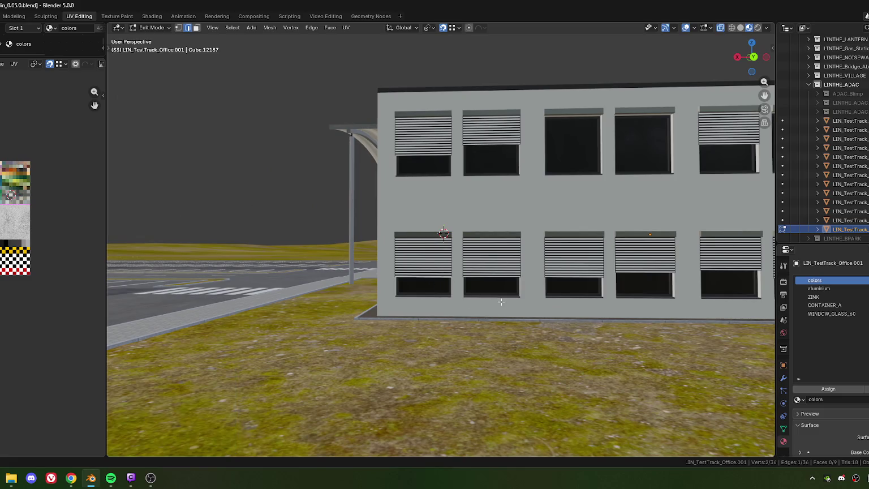
scroll(426, 277, up, 3)
scroll(431, 306, up, 1)
scroll(433, 331, up, 3)
middle_drag(433, 331, 460, 281)
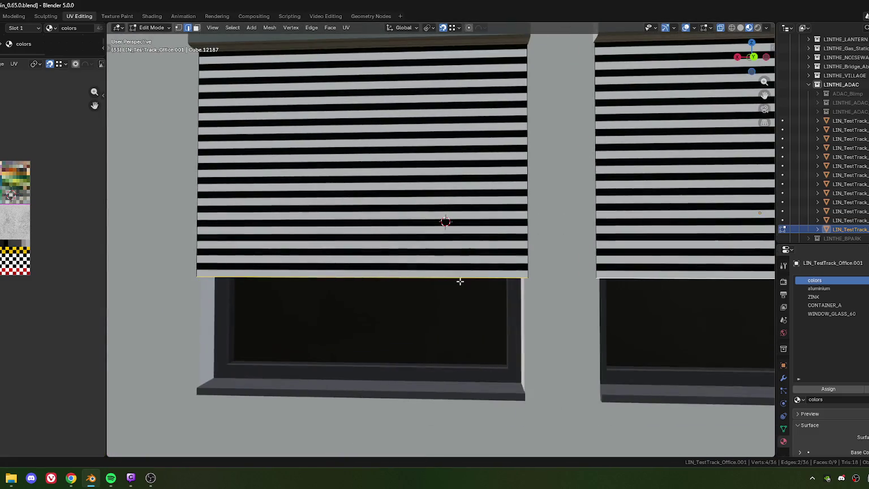
scroll(444, 295, up, 1)
scroll(435, 300, up, 1)
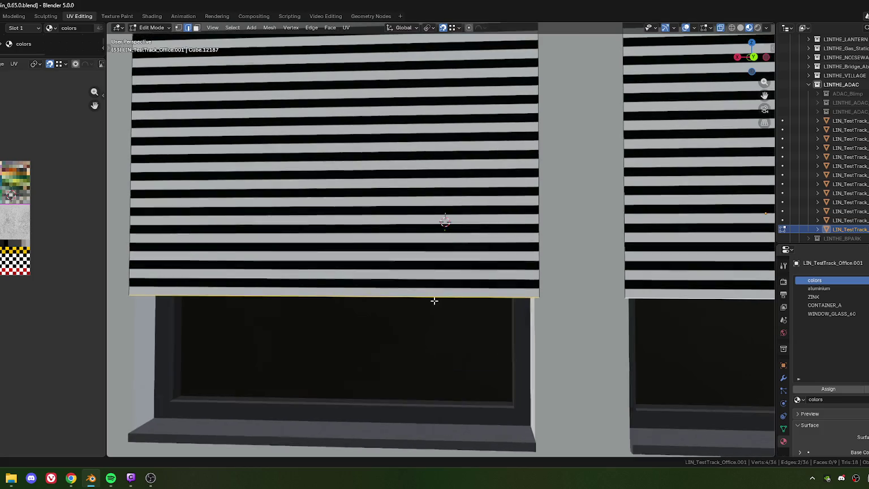
Edge-slide the selected shutter bottom edges upward to a new height
key(g)
key(g)
click(449, 280)
mouse_move(423, 323)
middle_down()
mouse_move(464, 309)
mouse_move(460, 328)
middle_up()
key(g)
key(g)
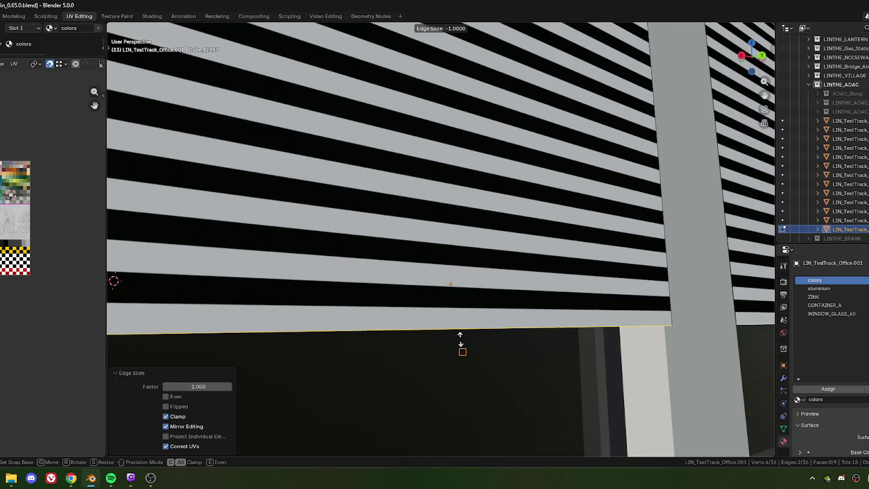
click(463, 330)
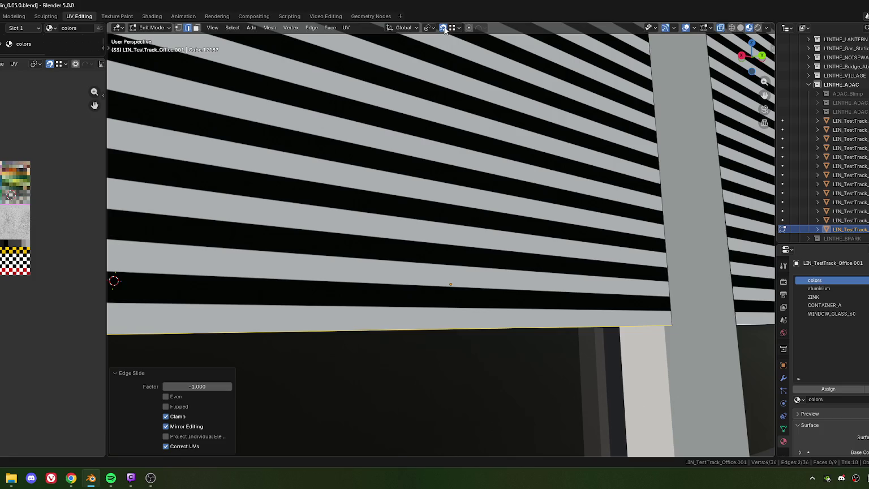
key(g)
key(g)
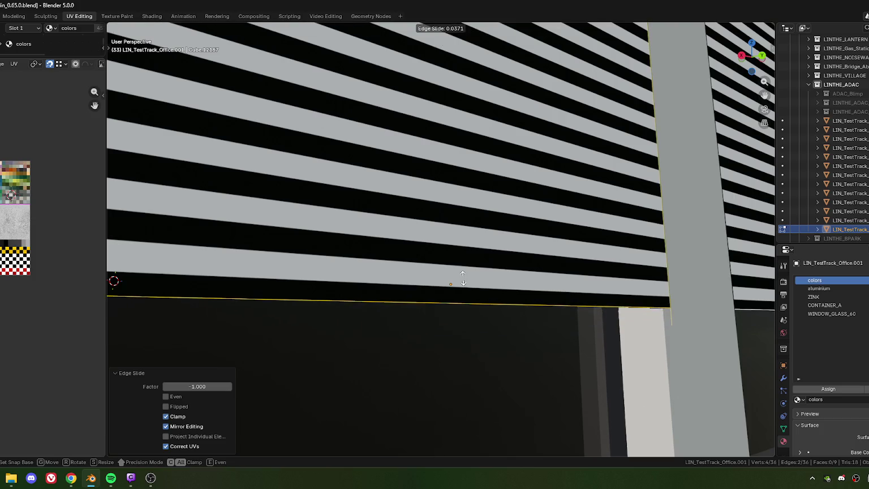
click(466, 238)
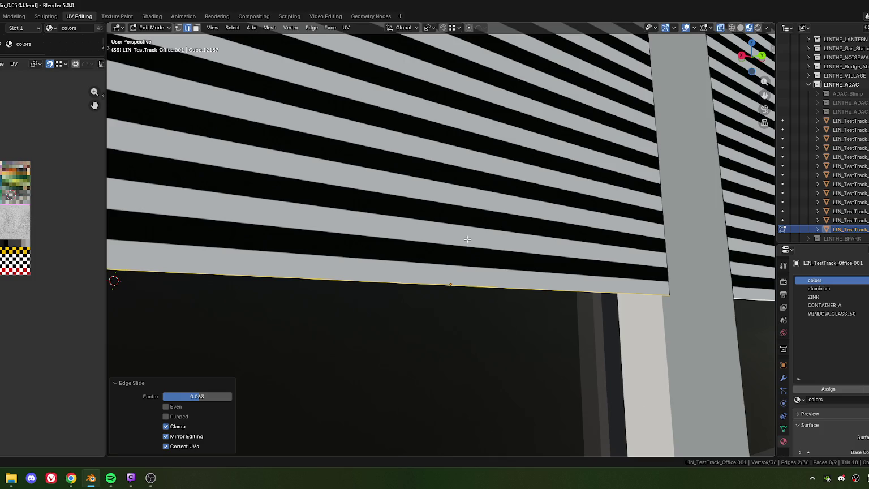
scroll(388, 293, down, 3)
scroll(389, 293, down, 3)
Select one shutter's bottom edge alone and edge-slide it by factor 0.067
click(527, 335)
scroll(436, 278, up, 3)
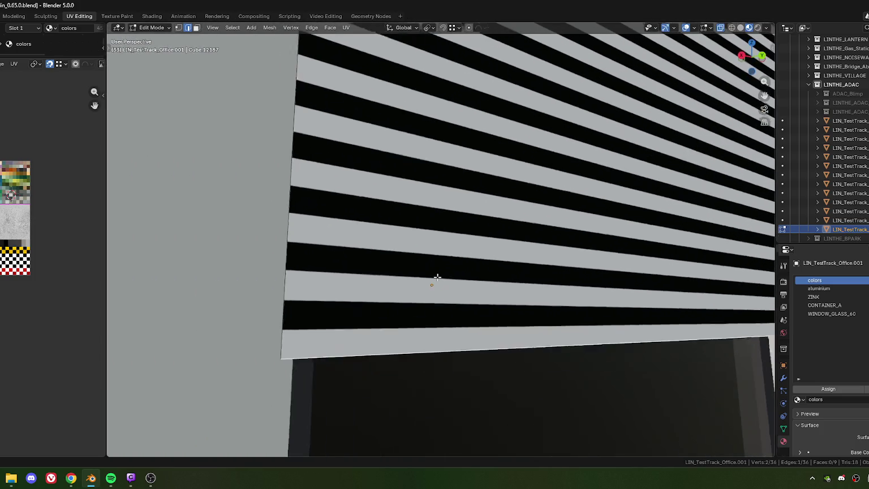
scroll(439, 295, up, 1)
key(g)
key(g)
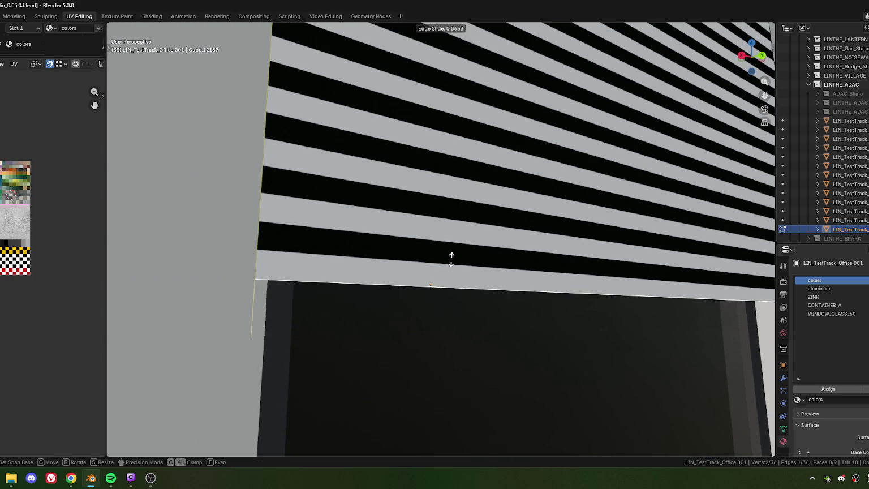
click(453, 254)
scroll(447, 300, down, 3)
scroll(520, 289, down, 3)
middle_drag(521, 289, 369, 275)
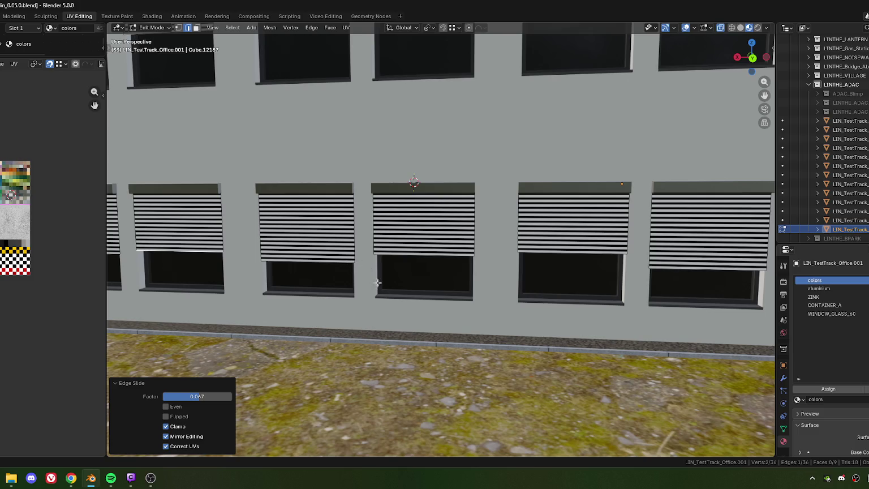
scroll(377, 282, down, 5)
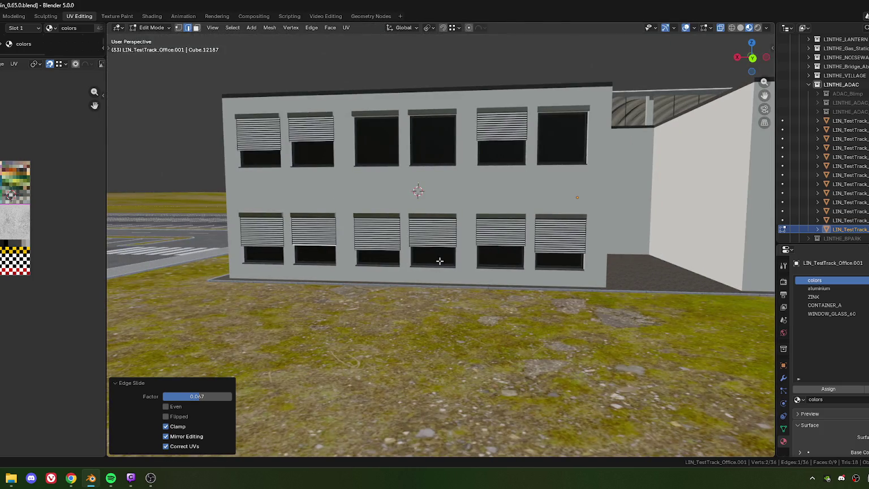
key(3)
scroll(503, 248, up, 4)
scroll(503, 248, up, 4)
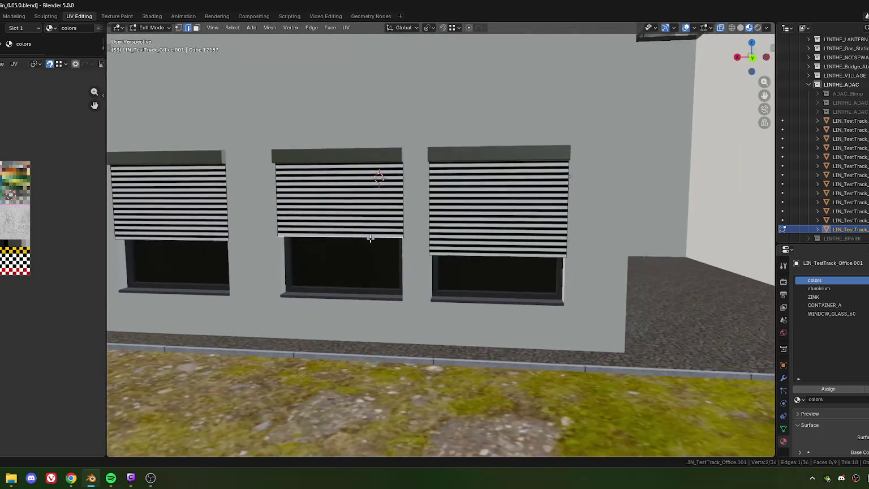
Duplicate the middle lower shutter face 1.1981 m down and butt it against the upper shutter
click(361, 222)
middle_drag(361, 222, 418, 213)
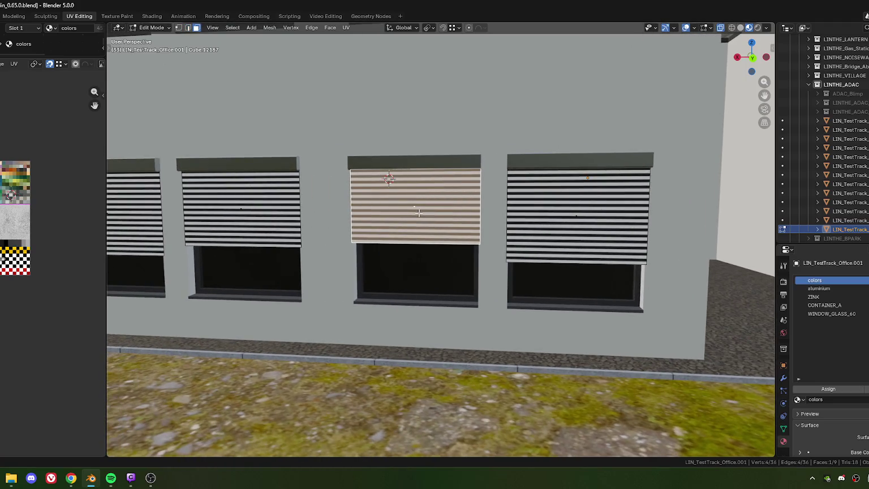
key(shift+d)
key(z)
click(355, 262)
key(g)
click(349, 243)
scroll(351, 250, up, 3)
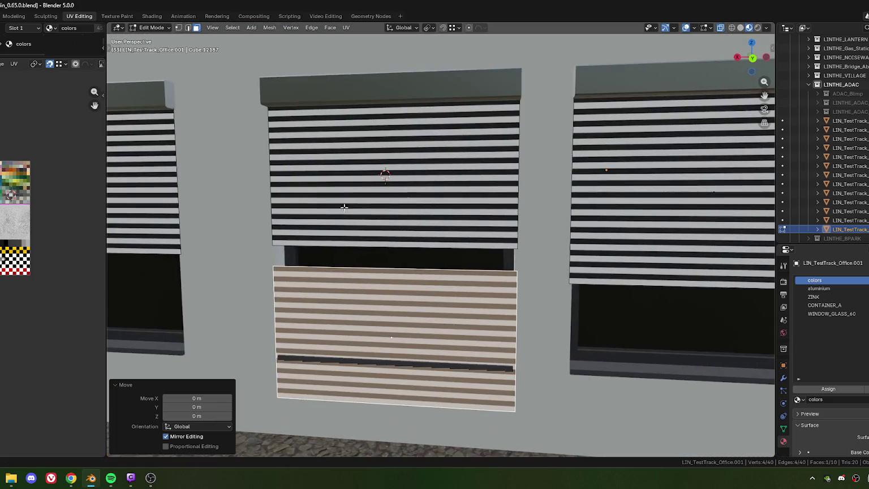
key(g)
key(z)
click(273, 246)
Merge the seam vertices by distance, removing 2 duplicates, and select the seam edge loop
key(1)
drag(271, 225, 516, 280)
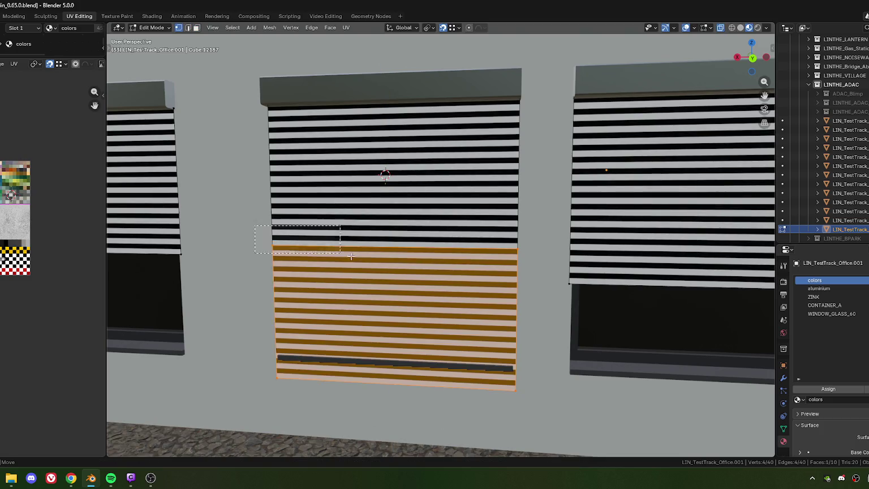
key(m)
key(b)
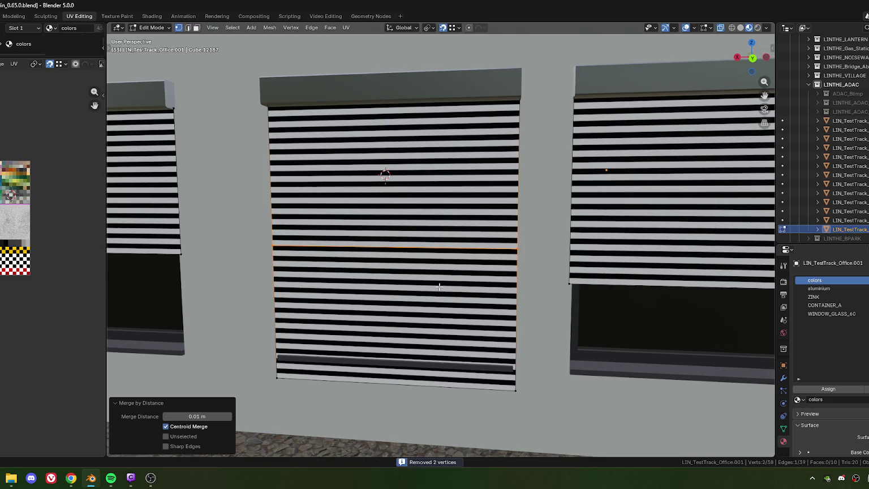
drag(306, 244, 518, 265)
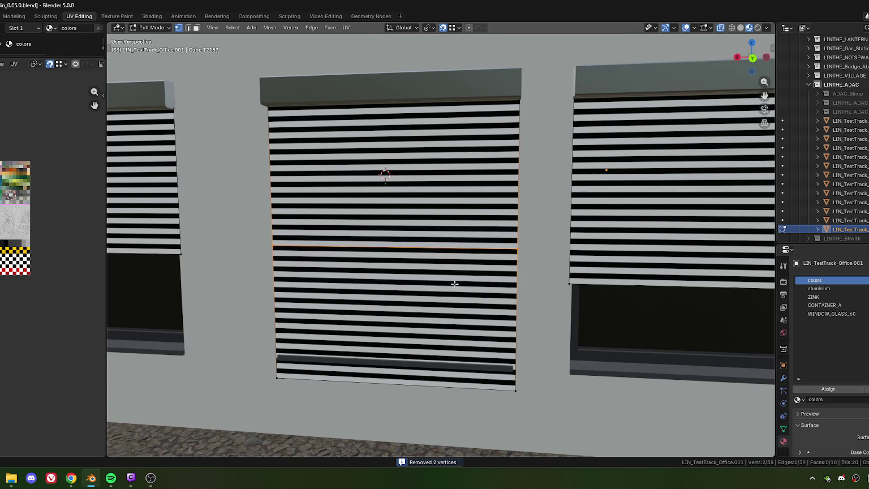
key(g)
key(g)
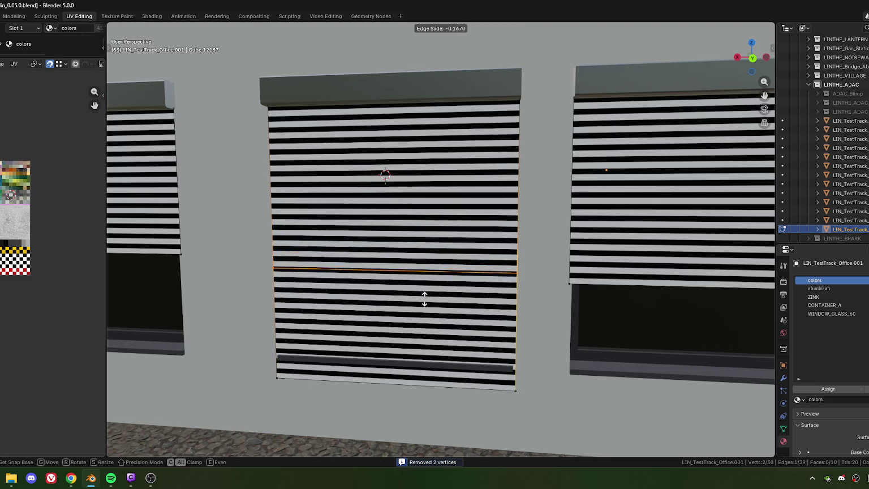
Slide the shutter's seam edge loop to a new position along the shutter
click(420, 347)
scroll(407, 343, down, 2)
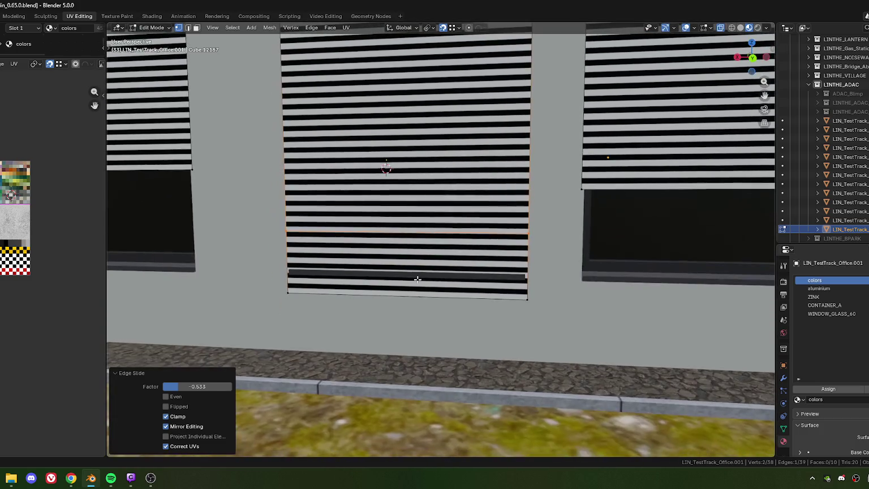
scroll(414, 277, up, 3)
scroll(408, 274, up, 3)
key(g)
key(g)
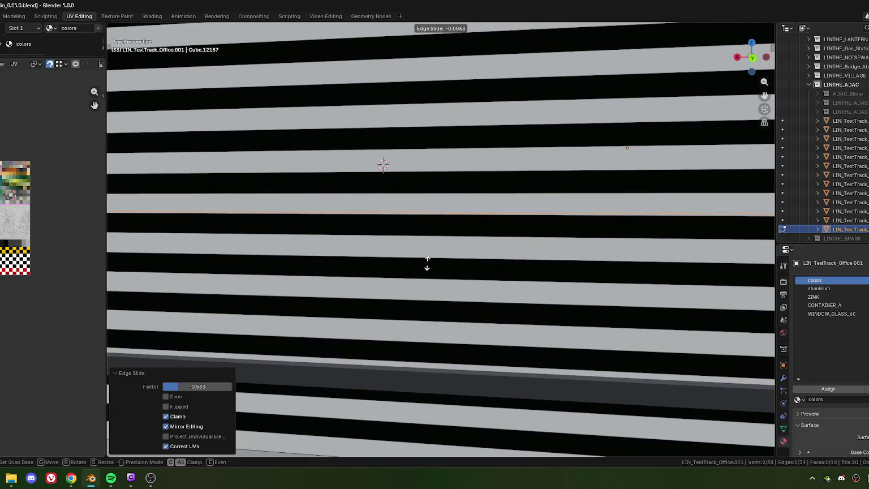
click(429, 270)
scroll(396, 277, down, 4)
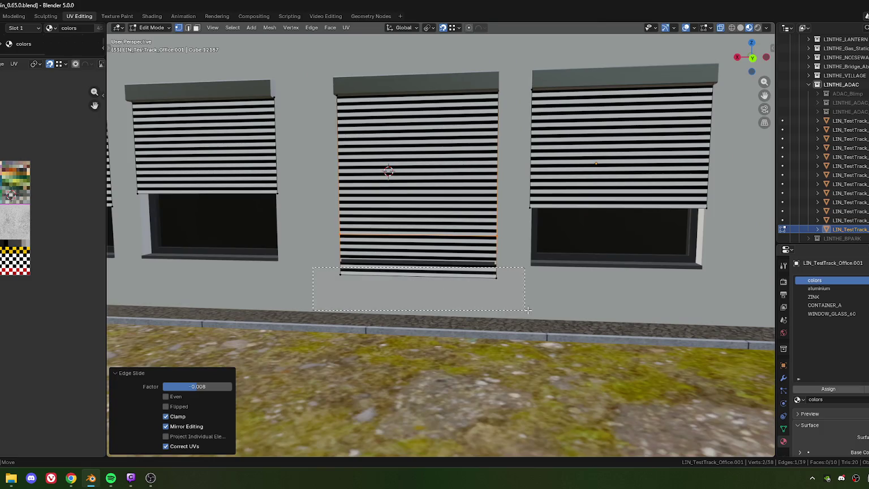
Delete the shutter's bottom edge and slide the new bottom edge up by factor 0.048
drag(528, 310, 528, 310)
key(x)
click(498, 311)
drag(376, 234, 376, 234)
scroll(473, 266, up, 3)
scroll(474, 266, up, 2)
scroll(459, 307, up, 3)
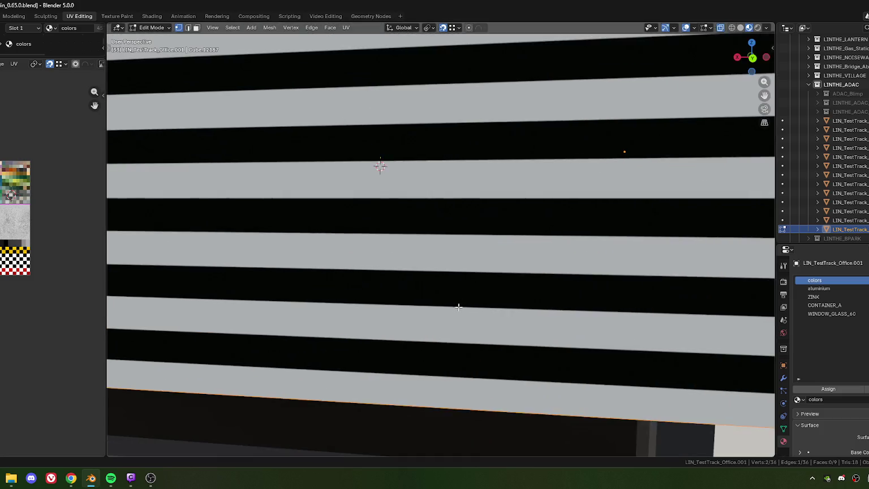
key(KP_Decimal)
key(g)
key(g)
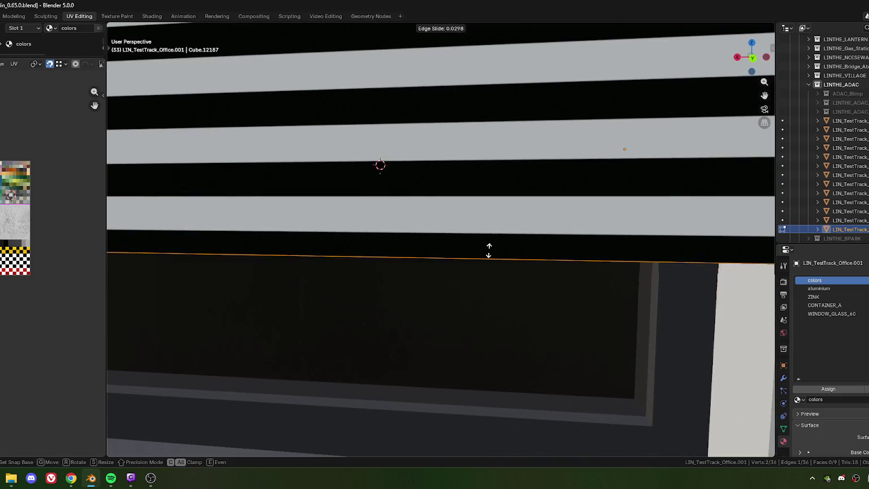
click(493, 233)
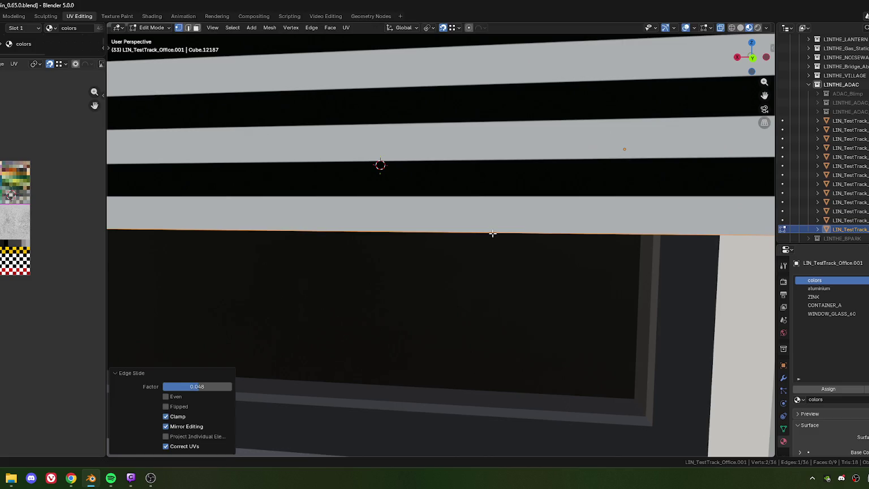
scroll(492, 233, down, 5)
scroll(498, 272, down, 3)
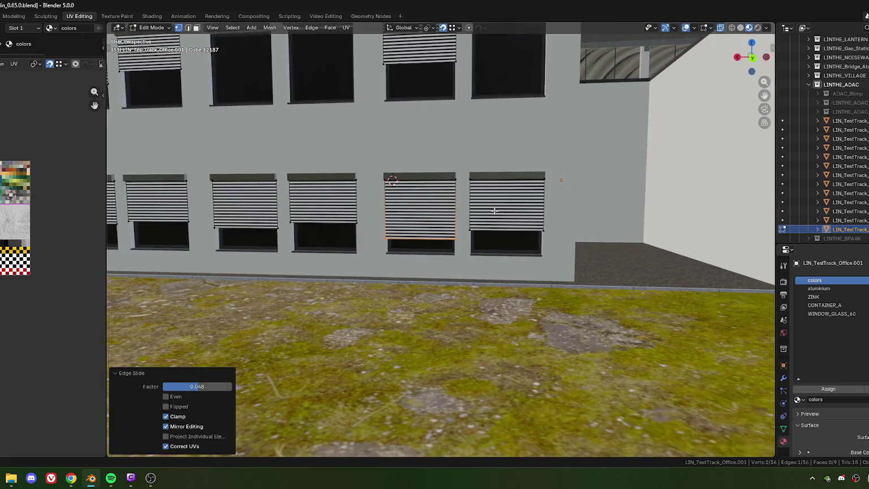
shift+middle_drag(494, 210, 483, 223)
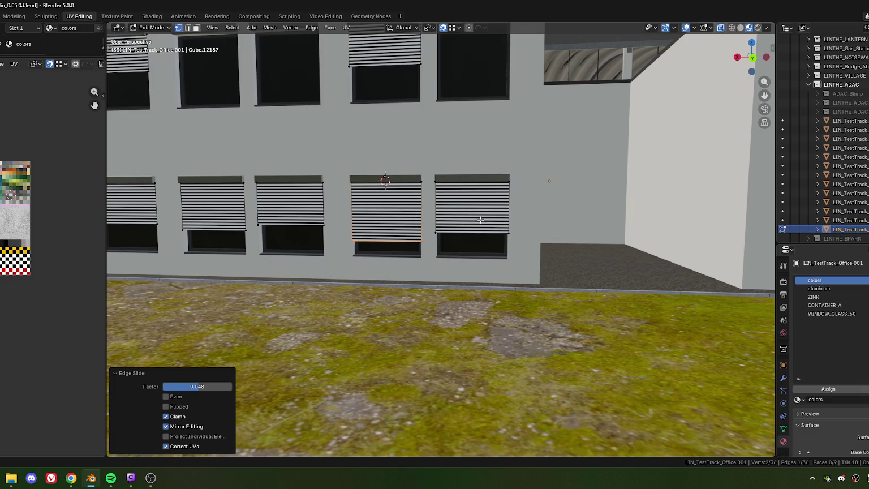
Clear the face selection and return to Object Mode with nothing selected
key(3)
click(472, 213)
scroll(472, 213, down, 3)
scroll(453, 238, up, 5)
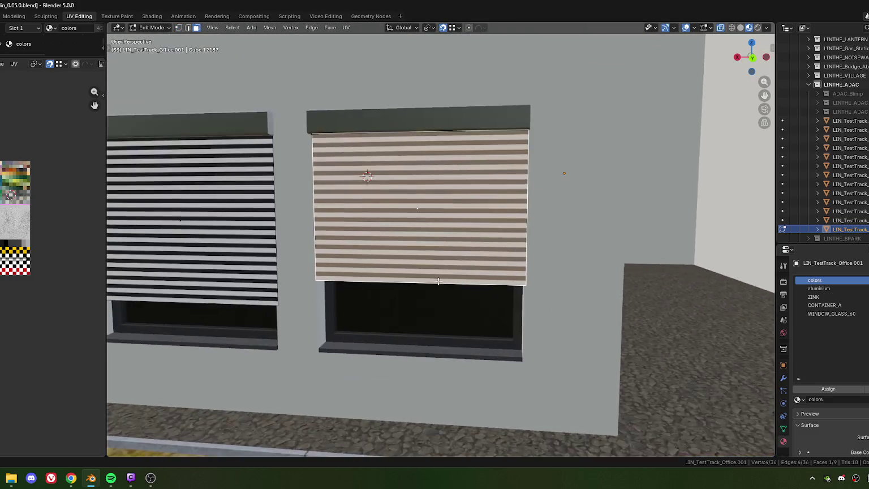
scroll(426, 283, down, 5)
middle_drag(427, 283, 440, 309)
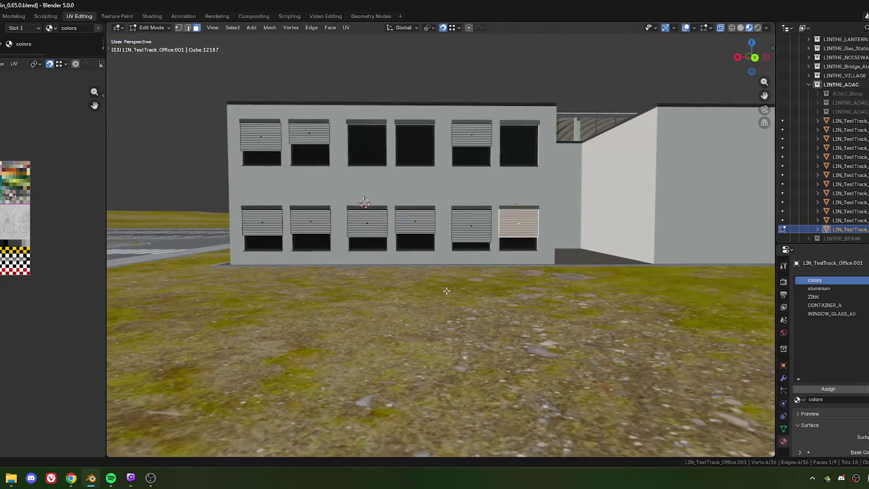
click(440, 310)
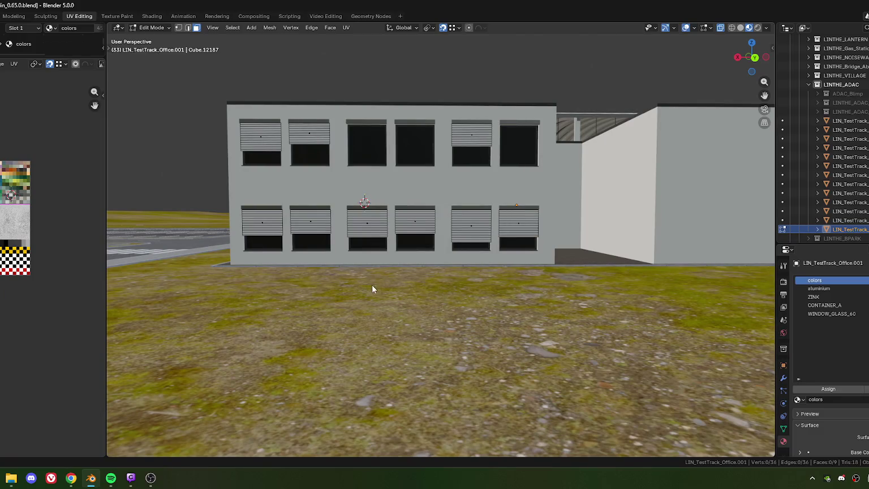
key(Tab)
scroll(369, 283, down, 4)
scroll(407, 295, down, 2)
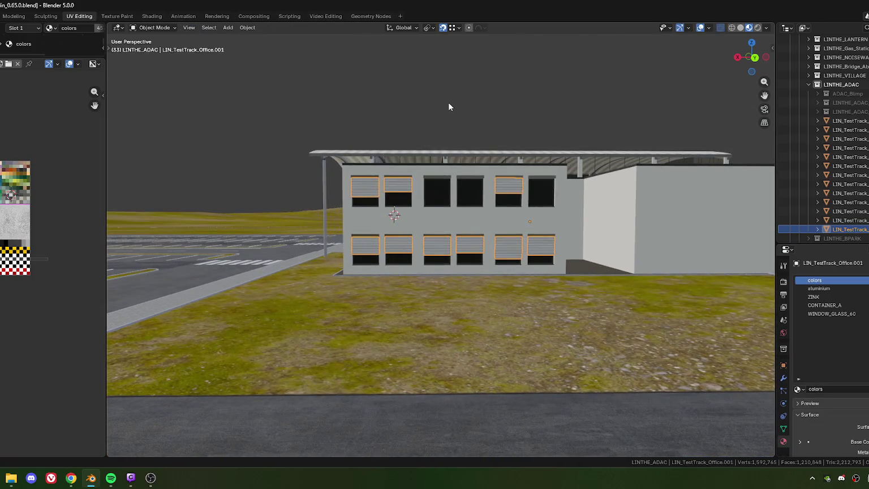
click(395, 321)
middle_drag(391, 310, 420, 298)
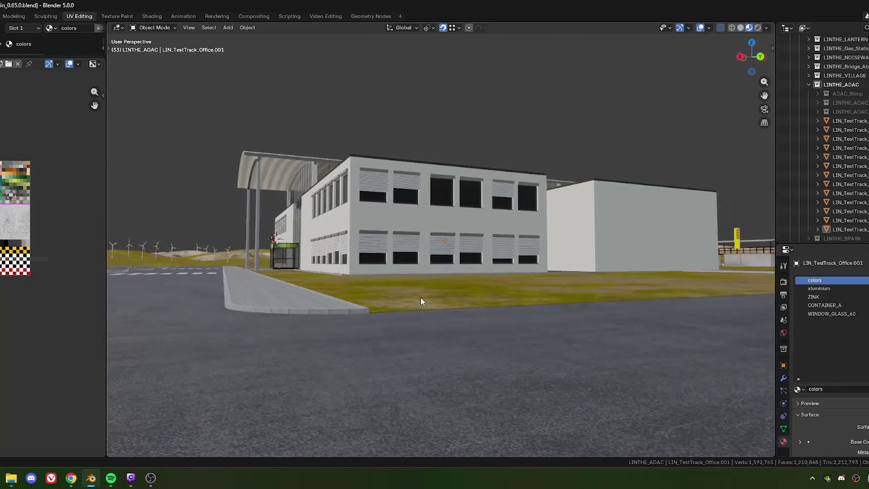
Select the shutters object, then LIN_TestTrack_Office, and join them with Ctrl+J
click(405, 262)
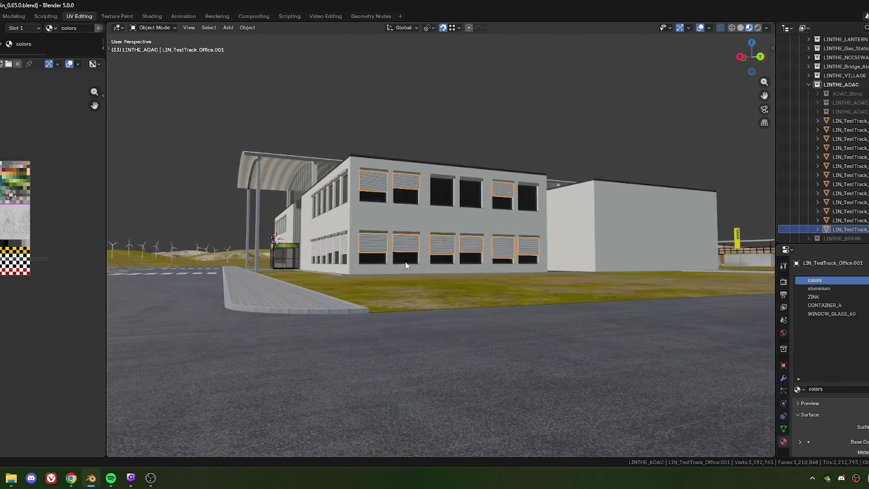
shift+click(413, 221)
right_click(391, 218)
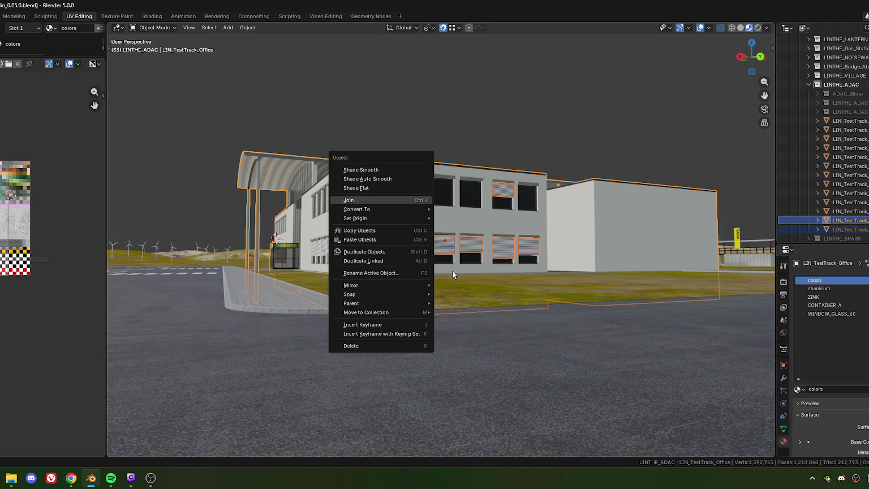
key(ctrl+j)
mouse_move(452, 271)
middle_down()
mouse_move(440, 262)
mouse_move(429, 286)
mouse_move(398, 150)
middle_up()
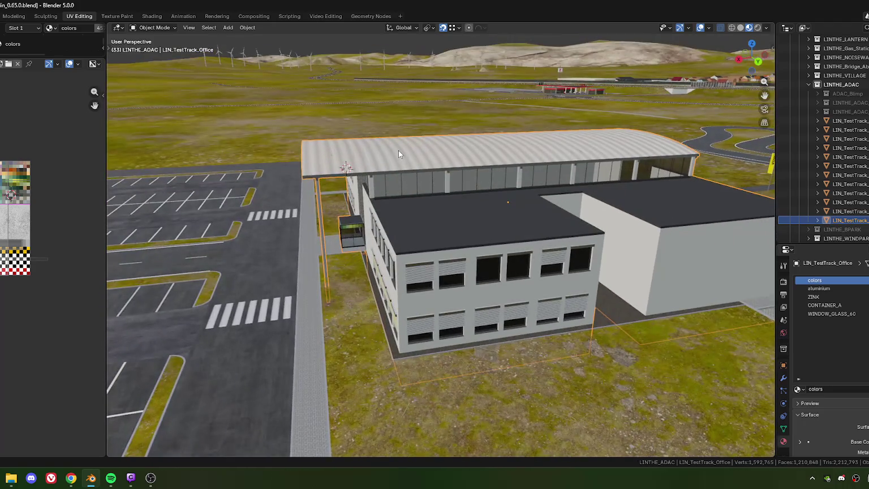
key(Tab)
Add one centred loop cut across the arched canopy roof, adding 46 vertices
middle_drag(448, 199, 407, 260)
scroll(408, 261, up, 5)
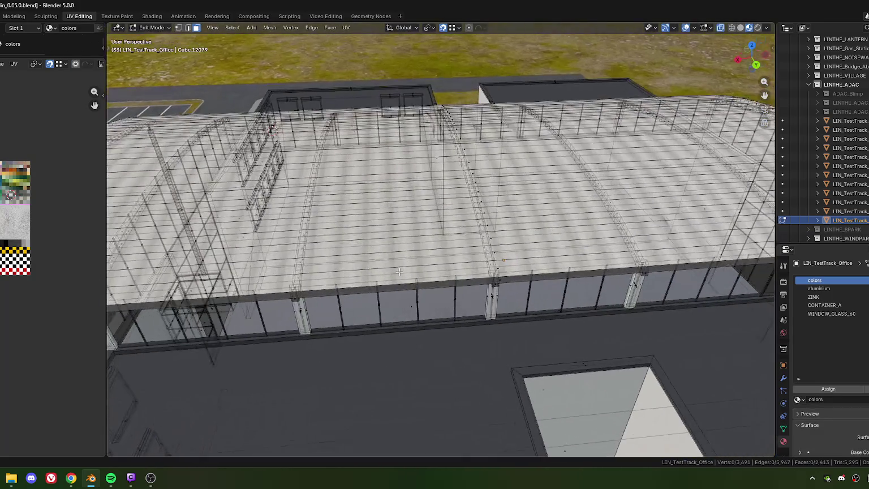
scroll(388, 301, up, 3)
mouse_move(388, 301)
middle_down()
mouse_move(418, 304)
mouse_move(423, 238)
middle_up()
key(ctrl+r)
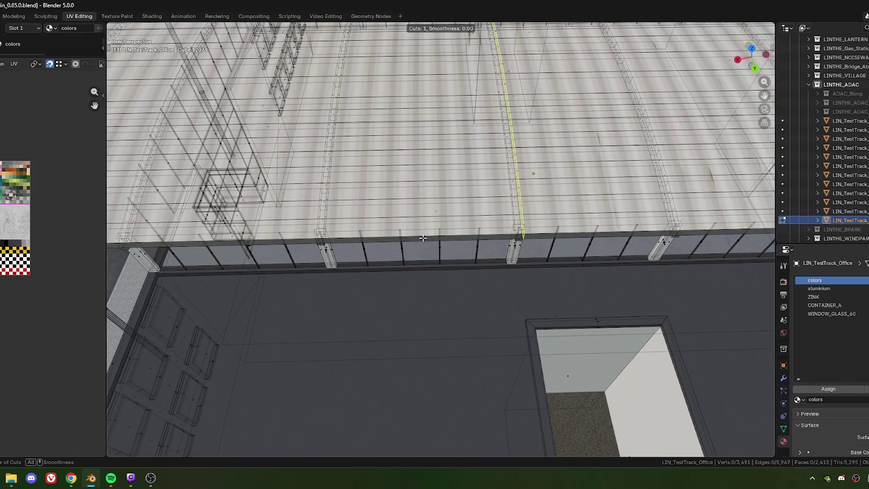
click(423, 239)
right_click(641, 238)
middle_drag(641, 238, 557, 236)
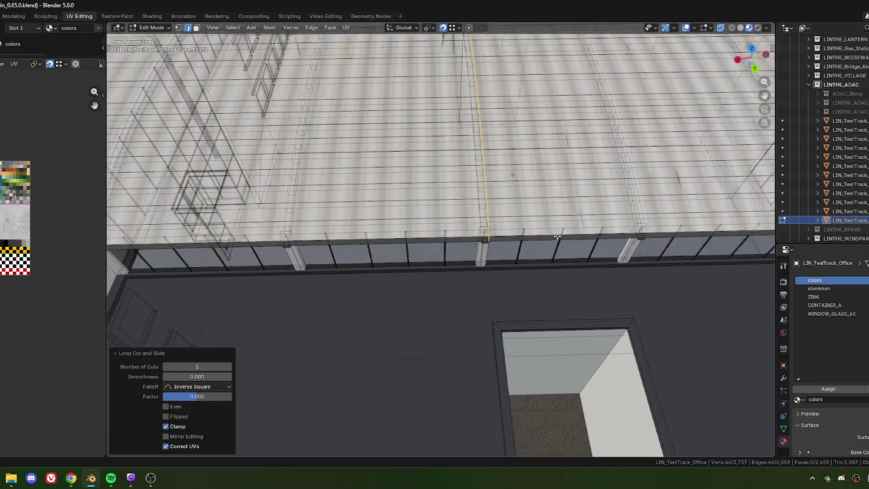
scroll(558, 236, down, 2)
scroll(509, 241, down, 2)
scroll(452, 244, down, 3)
scroll(418, 246, down, 4)
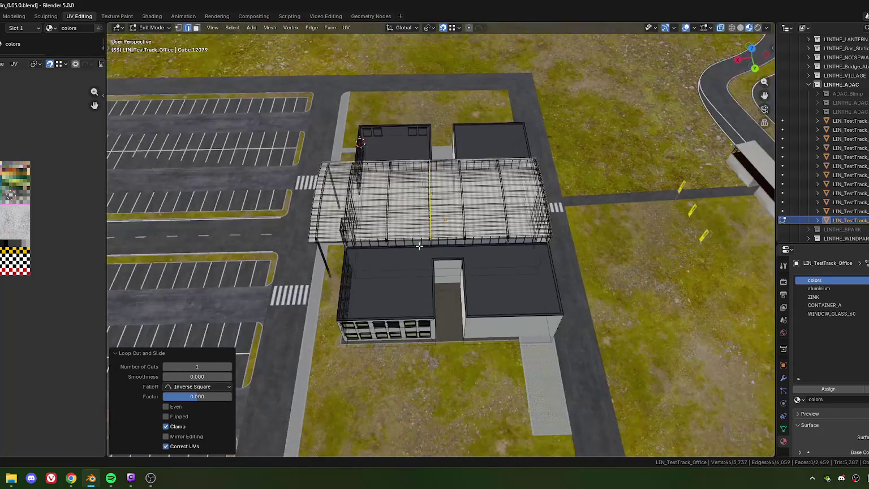
mouse_move(418, 246)
middle_down()
mouse_move(451, 221)
mouse_move(456, 232)
mouse_move(432, 264)
mouse_move(430, 203)
mouse_move(456, 182)
mouse_move(458, 204)
middle_up()
scroll(458, 212, up, 3)
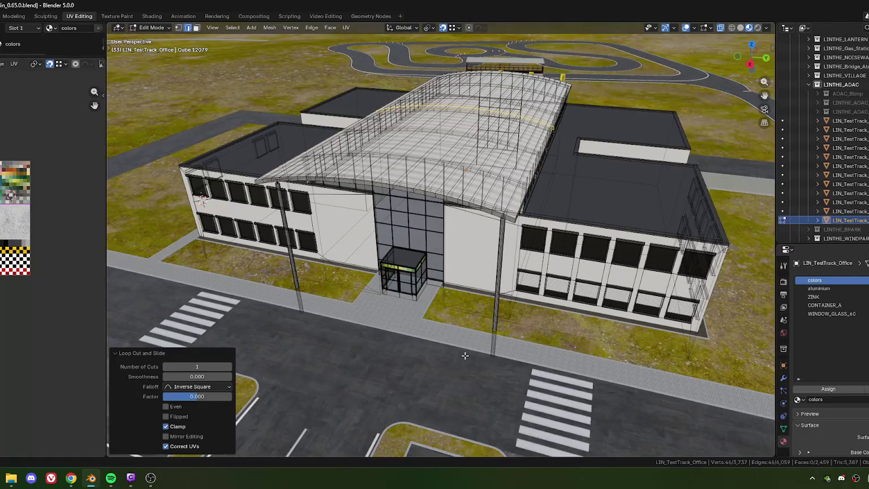
Make CONTAINER_A the active material slot and select all connected canopy roof faces in face mode
click(458, 211)
click(825, 305)
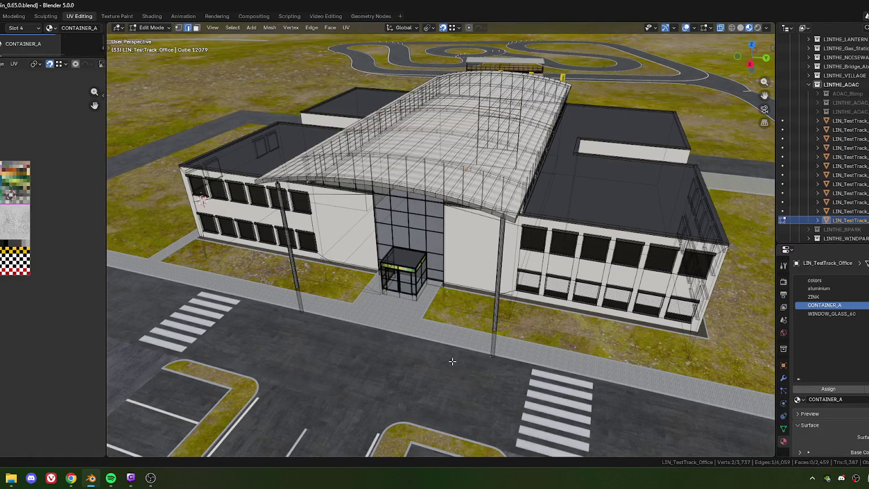
key(3)
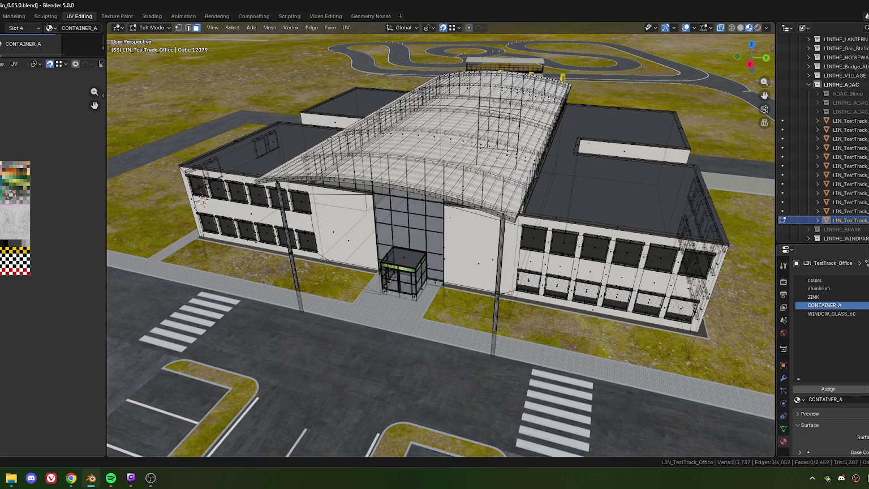
key(l)
Switch to top view (numpad 7) to look straight down onto the canopy roof
scroll(437, 291, down, 5)
mouse_move(396, 328)
middle_down()
mouse_move(438, 291)
mouse_move(754, 295)
middle_up()
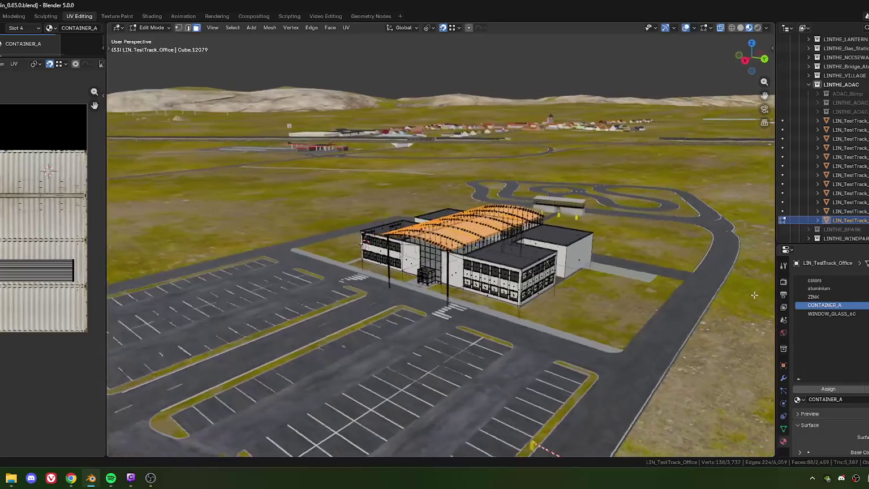
scroll(432, 274, up, 4)
scroll(432, 274, up, 3)
key(KP_7)
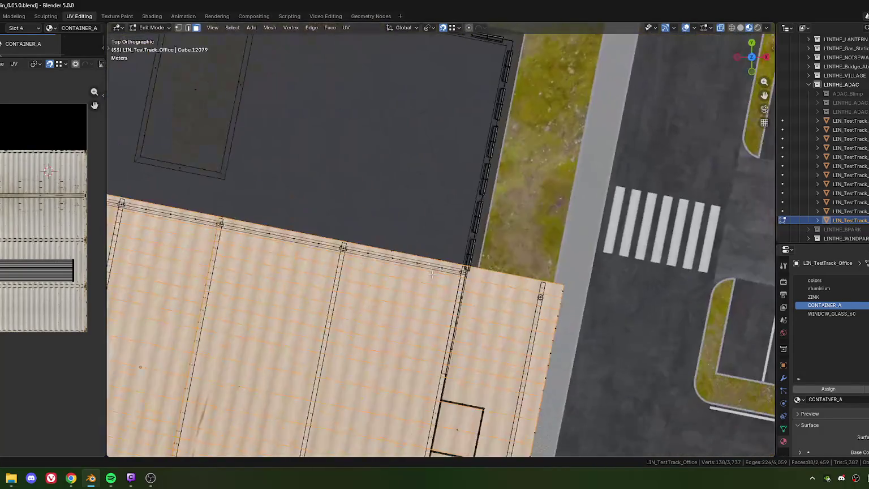
scroll(19, 248, up, 2)
scroll(20, 248, up, 3)
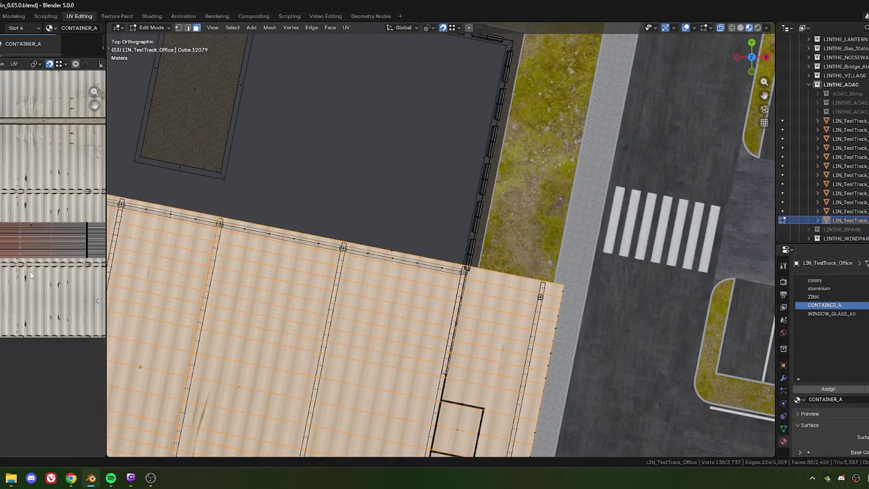
scroll(7, 266, down, 3)
scroll(7, 266, down, 1)
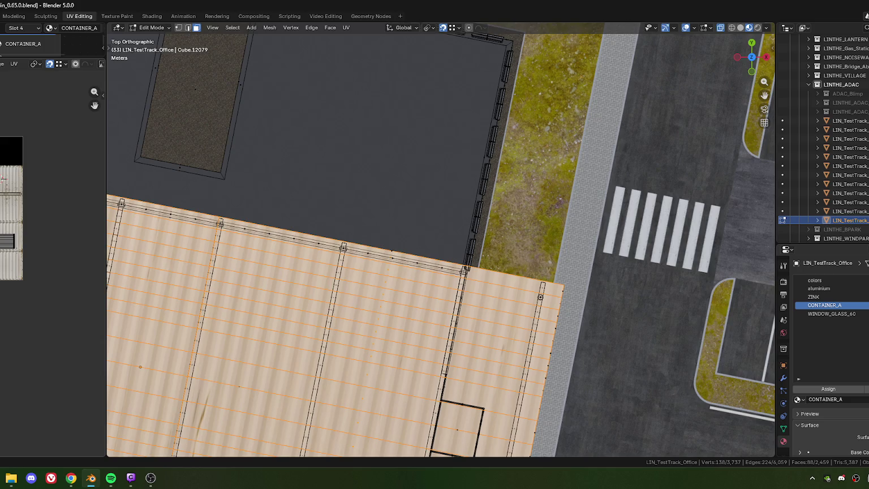
scroll(368, 299, down, 7)
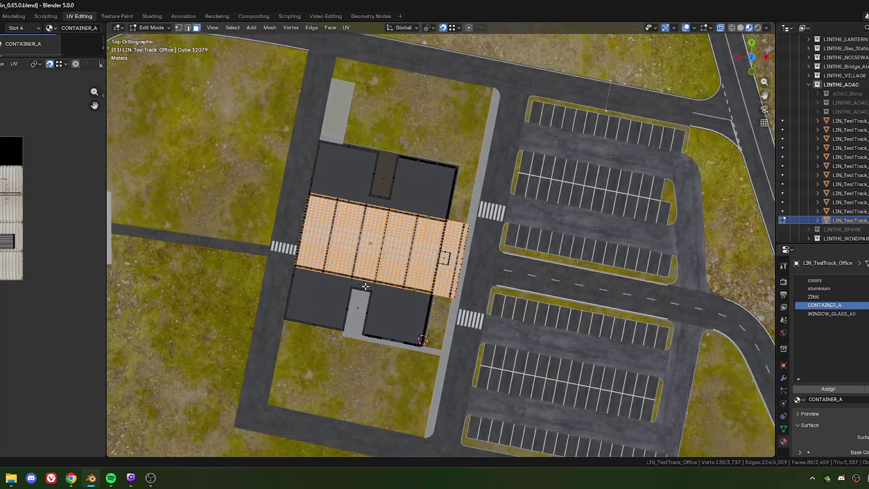
scroll(396, 289, up, 5)
scroll(405, 286, up, 1)
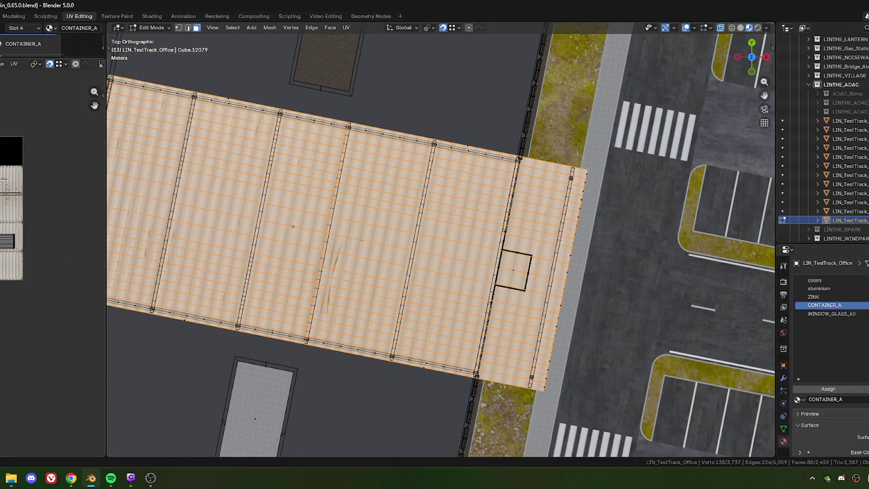
Slide the canopy roof UVs along X across the CONTAINER_A texture, twice
key(g)
key(x)
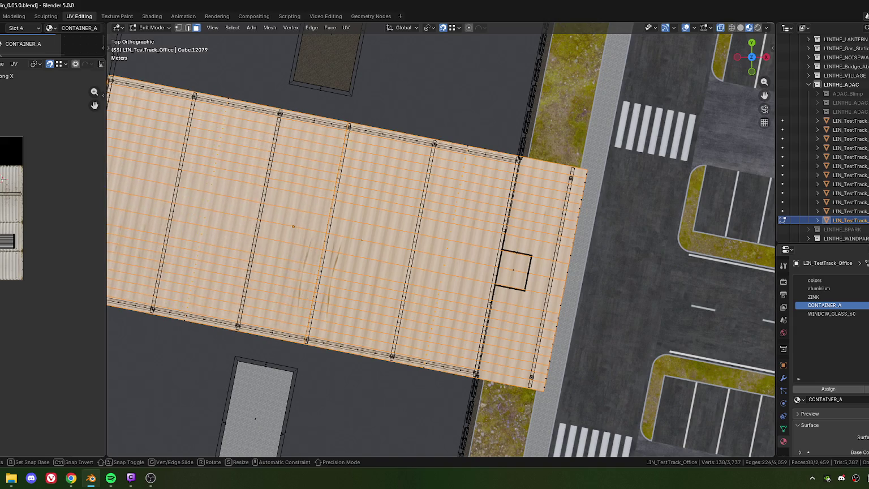
click(9, 245)
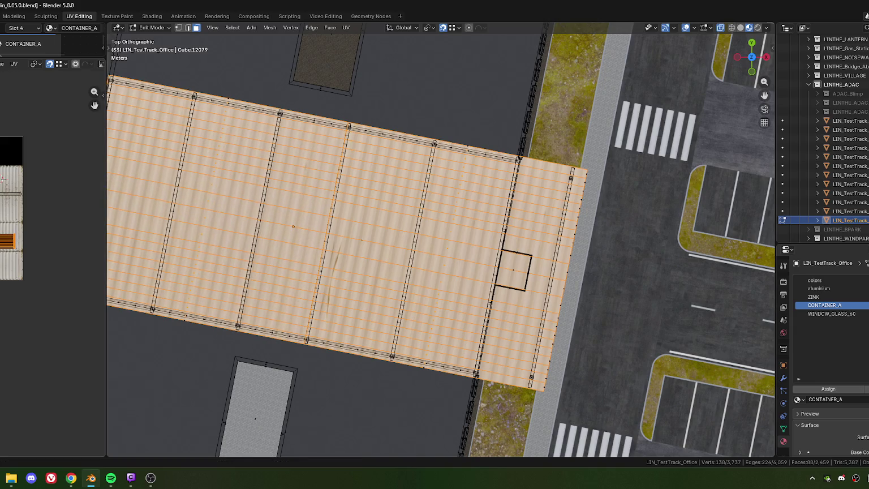
middle_drag(9, 242, 72, 237)
key(g)
key(x)
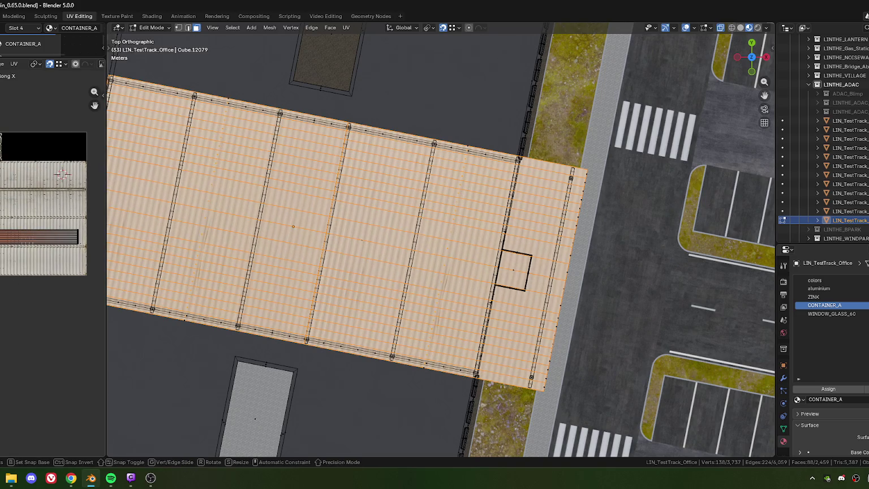
click(9, 259)
middle_drag(10, 260, 28, 260)
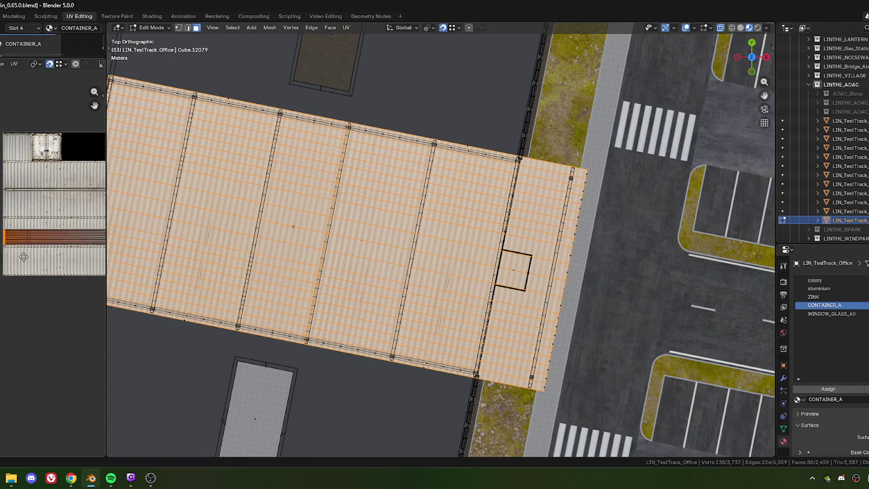
scroll(56, 208, up, 2)
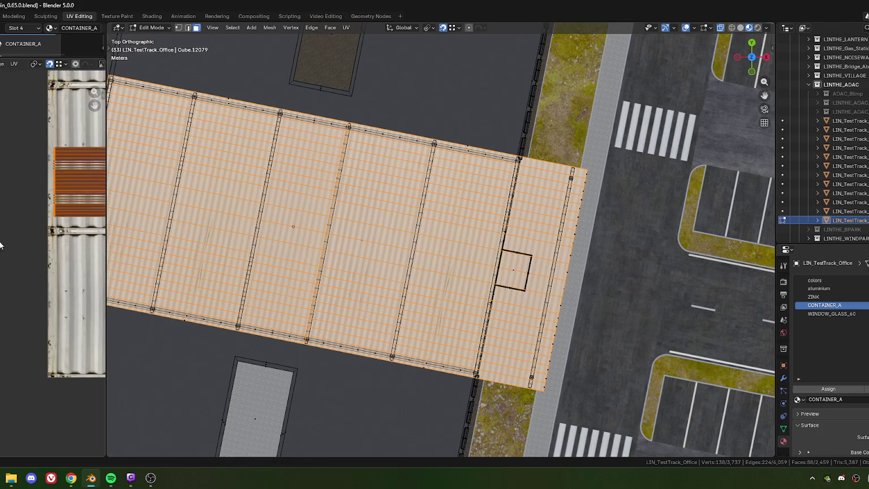
scroll(56, 209, up, 2)
scroll(56, 209, up, 3)
scroll(61, 256, down, 2)
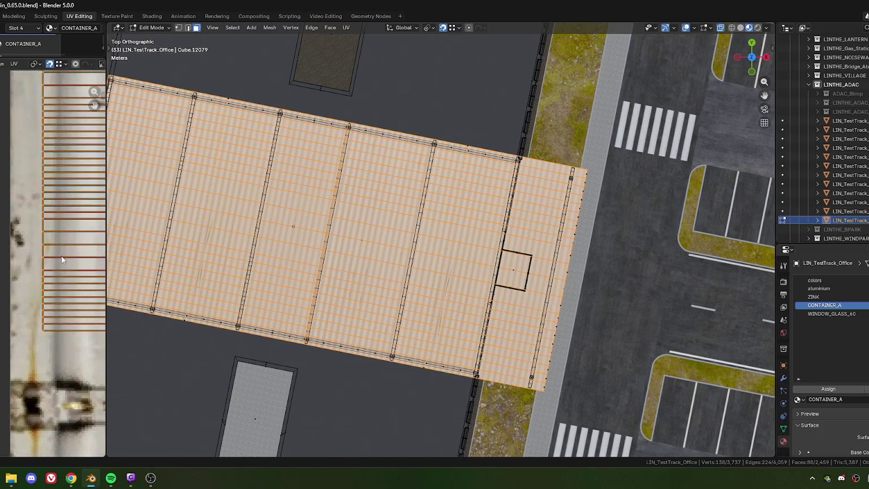
scroll(61, 256, up, 3)
Shift the roof UVs horizontally two more times to settle the corrugated ribs
key(g)
key(x)
click(53, 249)
scroll(53, 249, down, 2)
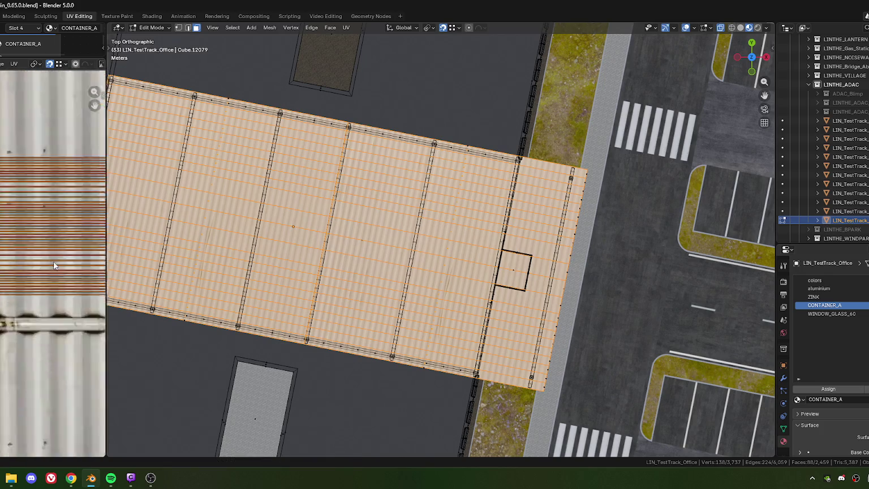
scroll(53, 249, down, 3)
middle_drag(85, 254, 26, 259)
mouse_move(58, 297)
middle_down()
mouse_move(0, 296)
mouse_move(8, 246)
middle_up()
key(g)
key(x)
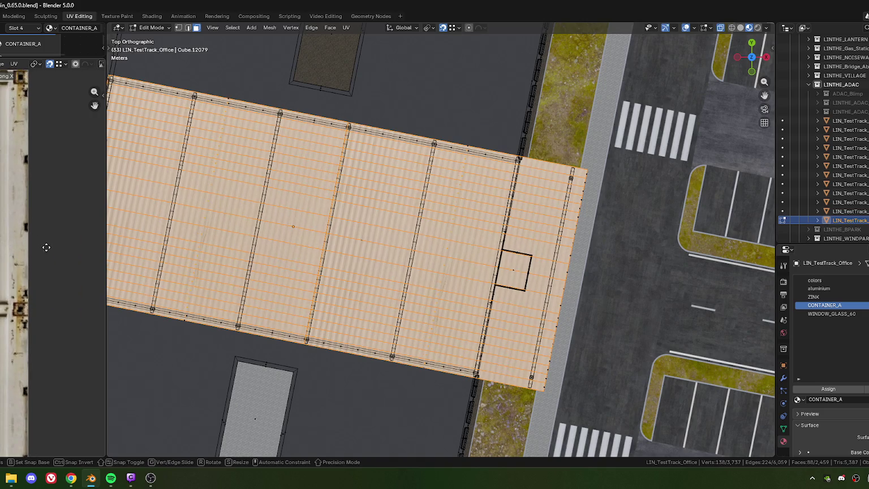
click(122, 283)
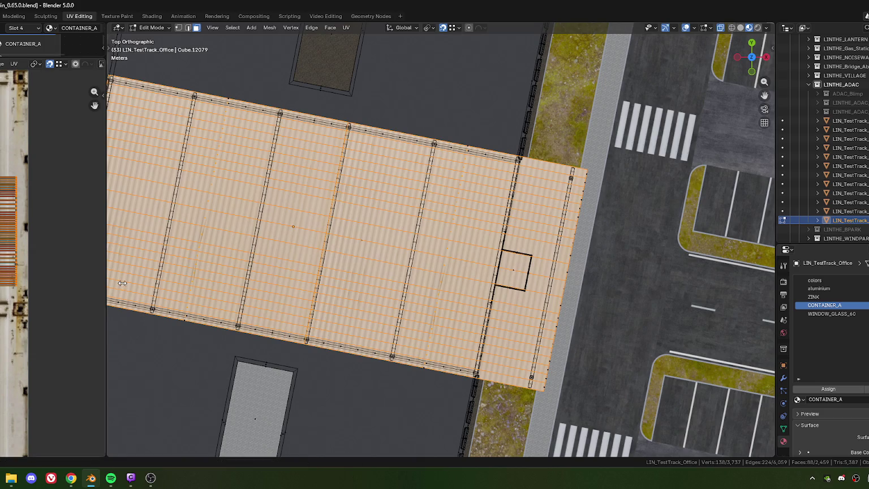
Return to Object Mode and view the textured canopy in perspective
key(Tab)
scroll(412, 313, down, 4)
mouse_move(431, 322)
middle_down()
mouse_move(453, 338)
mouse_move(375, 282)
mouse_move(397, 272)
mouse_move(403, 318)
mouse_move(371, 315)
mouse_move(528, 291)
mouse_move(420, 296)
mouse_move(425, 307)
middle_up()
scroll(396, 272, up, 3)
scroll(403, 318, up, 2)
Enter Edit Mode on the roof and box-select only its right half
scroll(410, 314, up, 4)
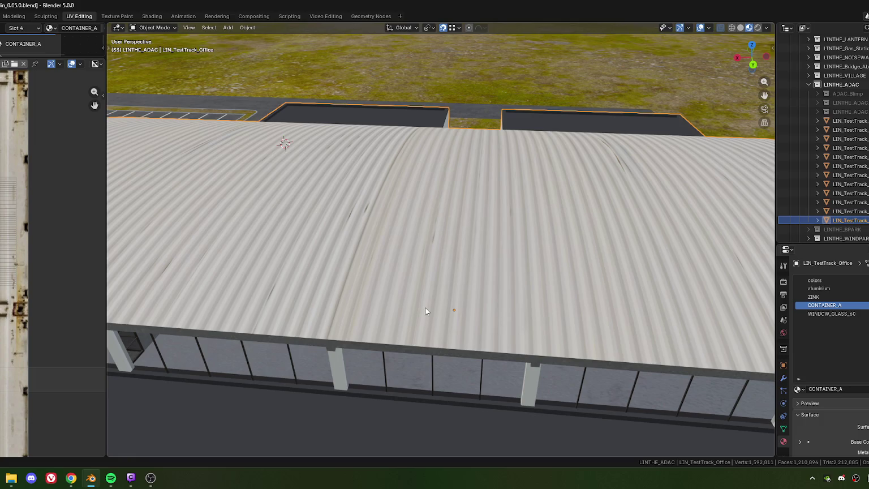
key(Tab)
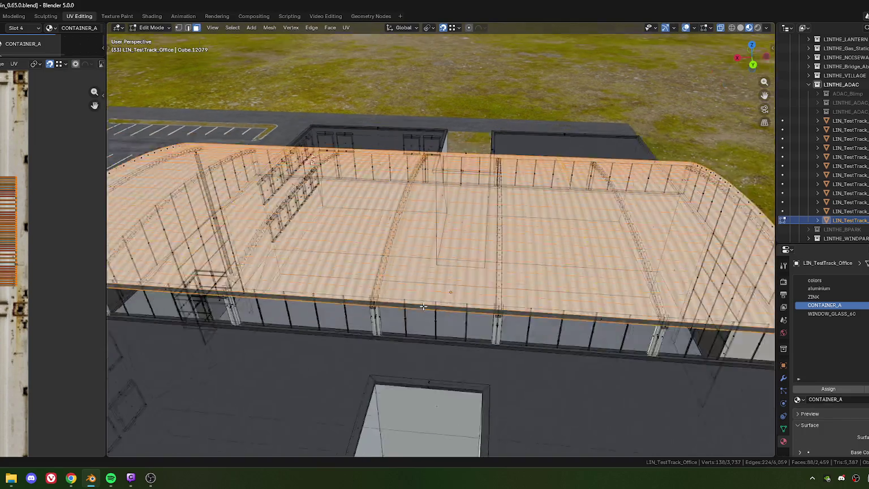
scroll(425, 306, down, 5)
scroll(437, 285, up, 3)
shift+middle_drag(439, 283, 363, 164)
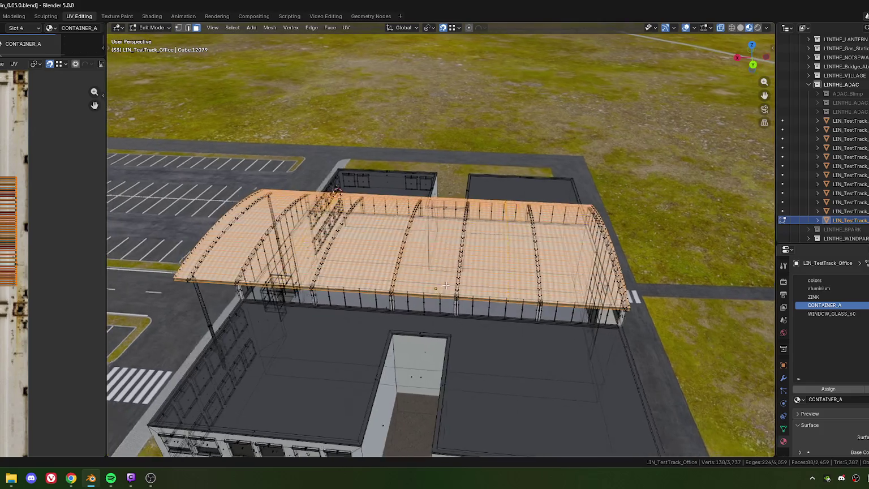
drag(358, 154, 432, 336)
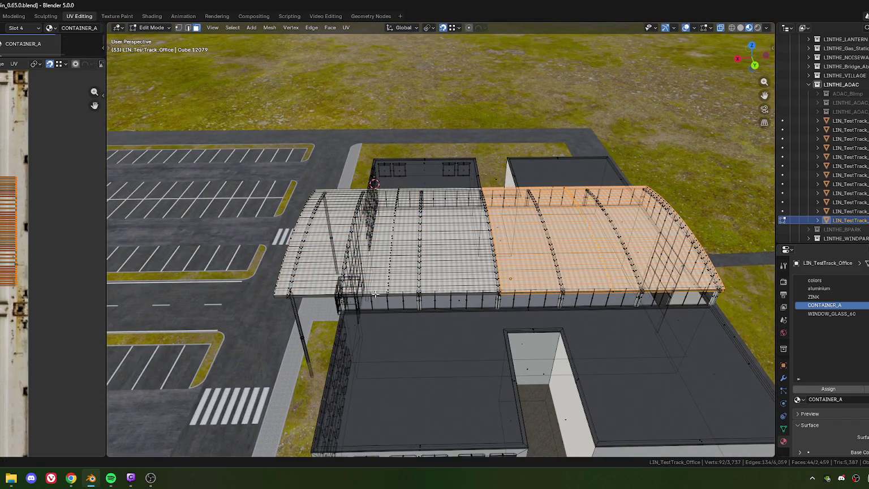
Shift the right half's UVs along X over the metal texture
scroll(375, 294, up, 3)
scroll(397, 292, up, 3)
scroll(423, 291, up, 3)
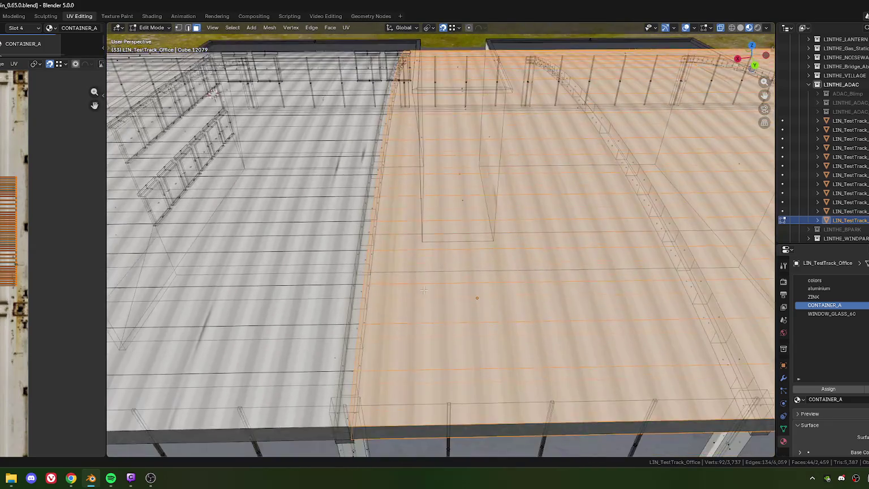
middle_drag(423, 291, 411, 303)
key(g)
key(x)
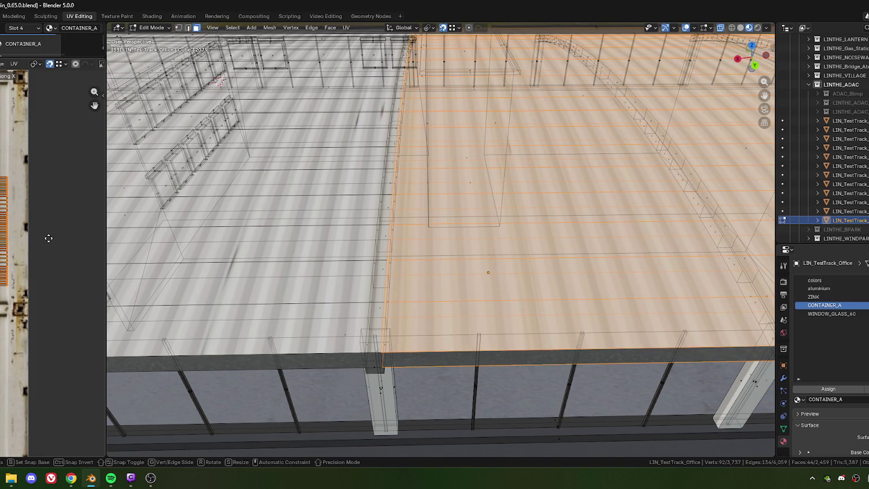
click(49, 238)
Nudge the right half's UVs along X once more
scroll(48, 238, up, 2)
scroll(51, 257, up, 2)
scroll(51, 257, down, 1)
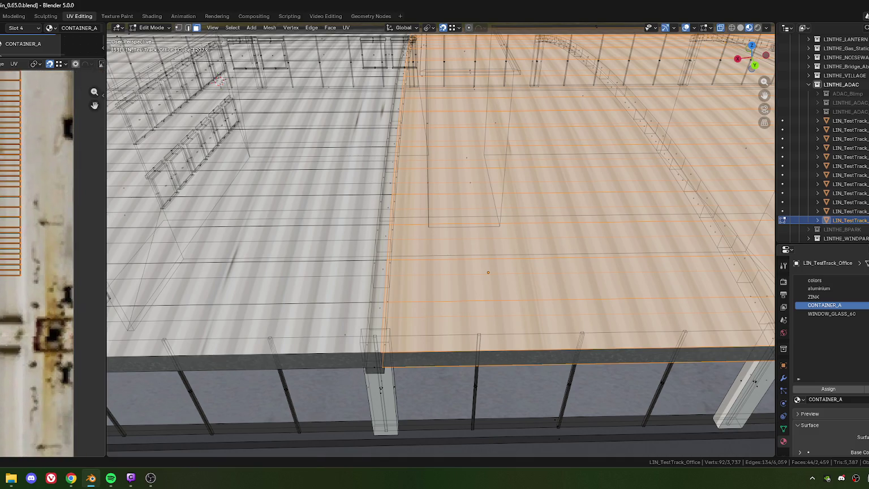
key(g)
key(x)
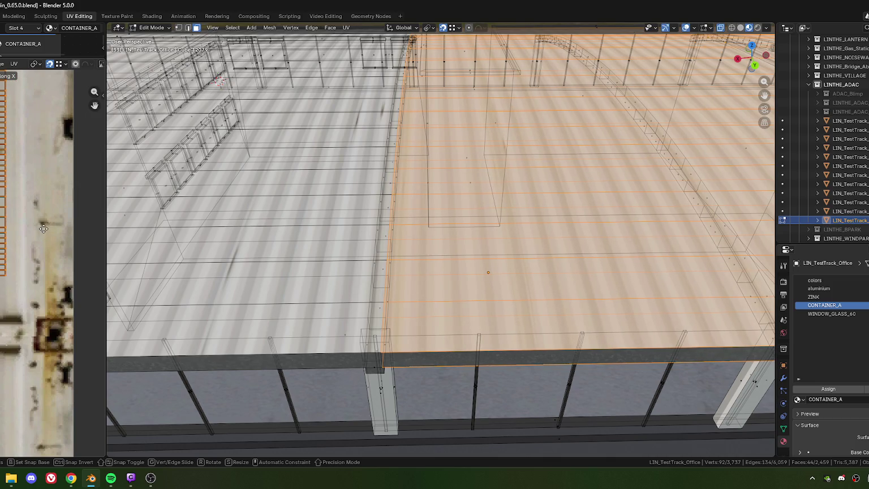
click(44, 228)
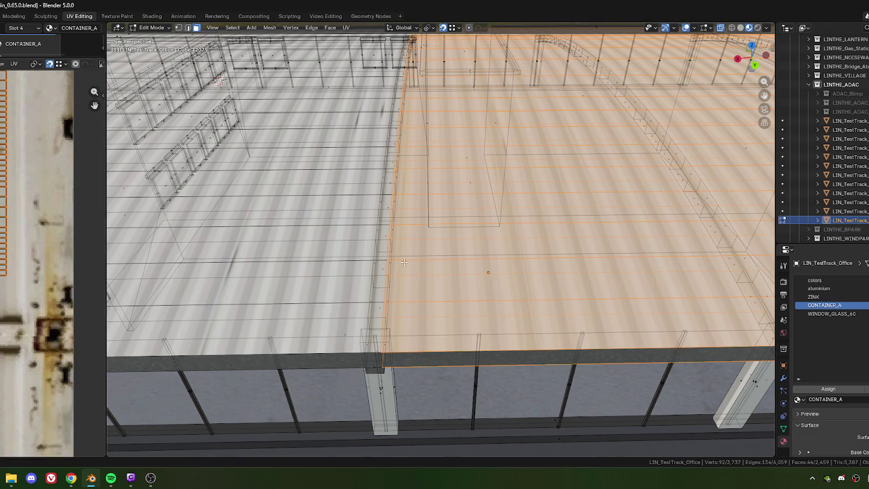
scroll(405, 262, down, 6)
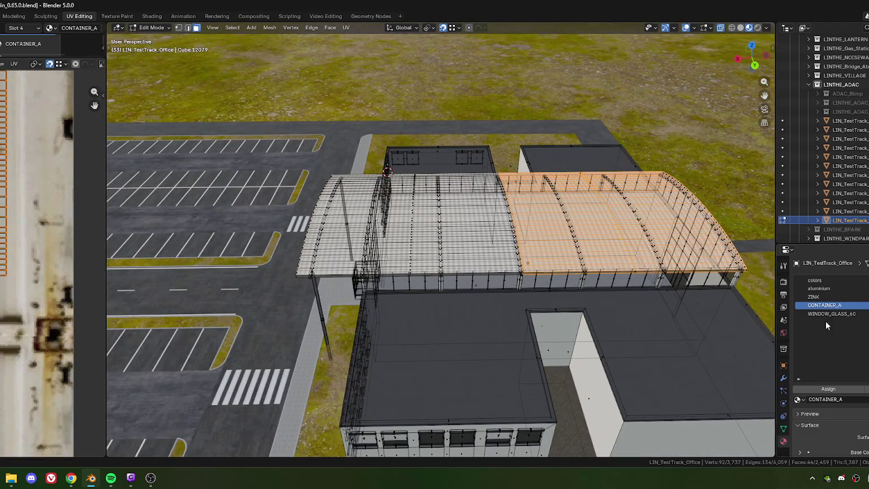
Select only the left half of the roof and frame it in the view
key(ctrl+l)
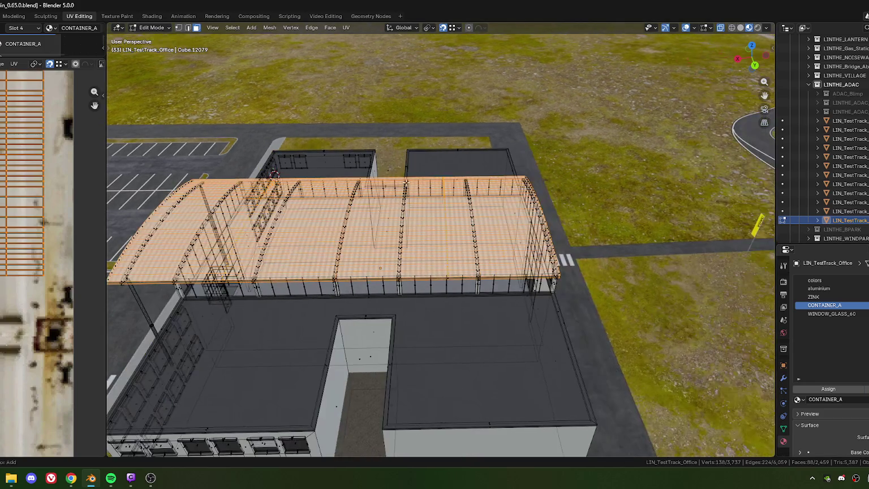
ctrl+drag(524, 369, 418, 253)
key(KP_Decimal)
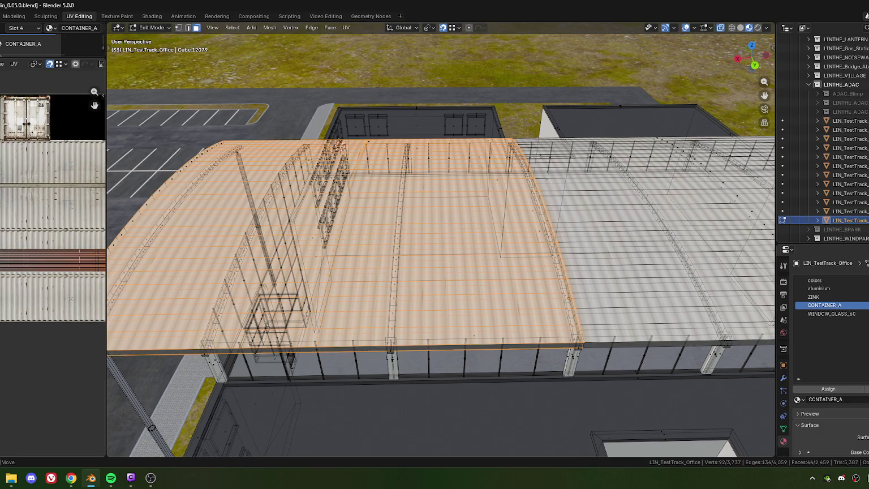
scroll(508, 296, up, 3)
shift+middle_drag(508, 296, 508, 187)
Slide the left half's UVs along X twice to match the right half's ribs
key(g)
key(x)
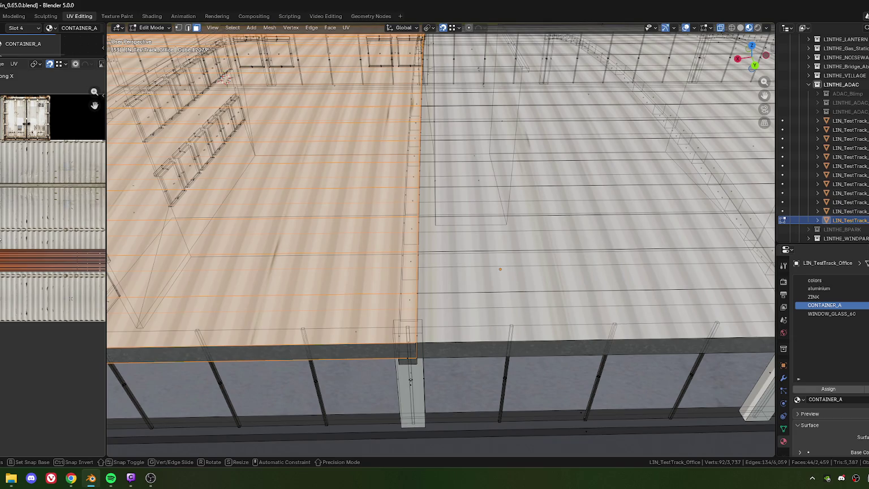
scroll(441, 240, up, 2)
scroll(441, 240, down, 1)
key(Return)
scroll(38, 286, up, 1)
scroll(38, 286, up, 2)
scroll(38, 285, up, 2)
scroll(38, 286, up, 3)
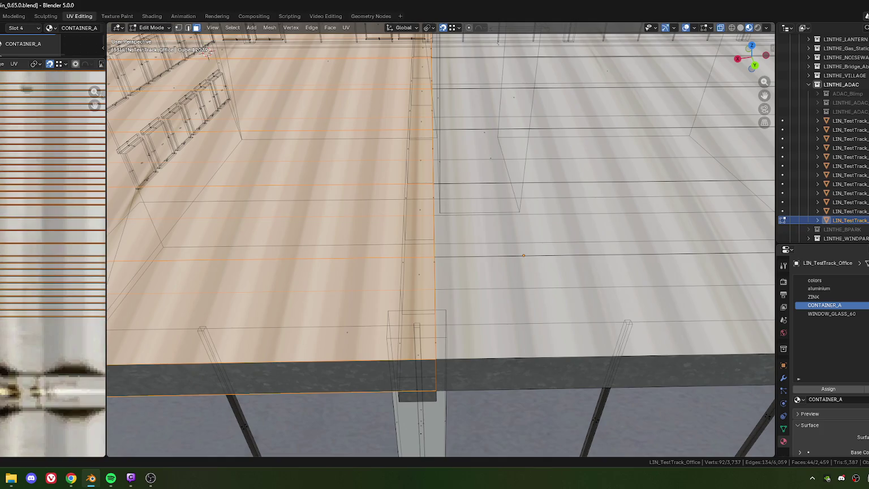
key(g)
key(x)
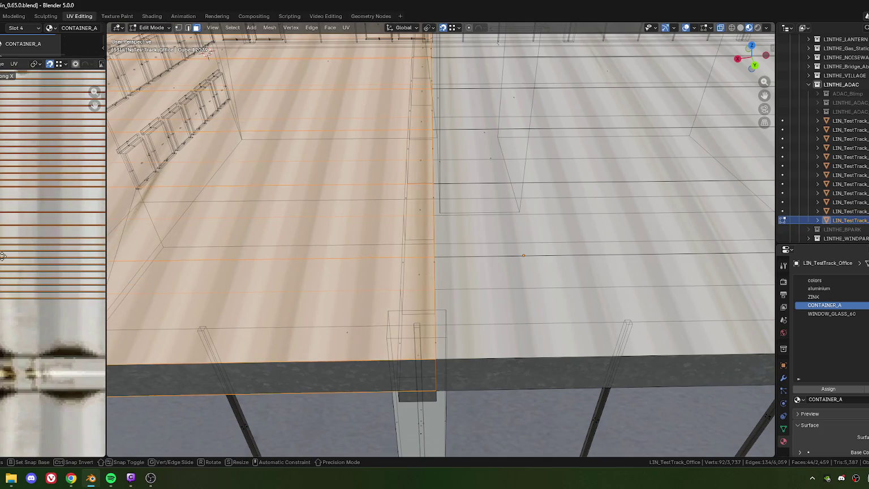
click(9, 258)
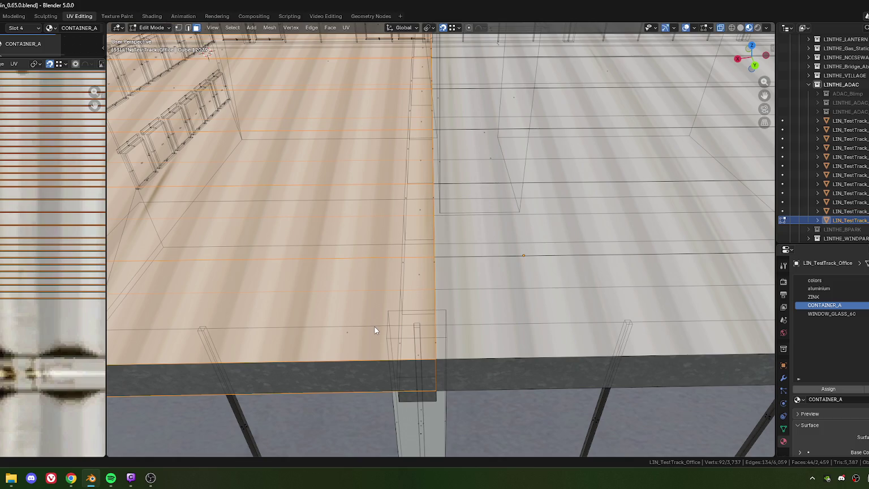
Check the roof seam in Object Mode, then nudge the roof UVs once more
key(Tab)
scroll(373, 324, down, 2)
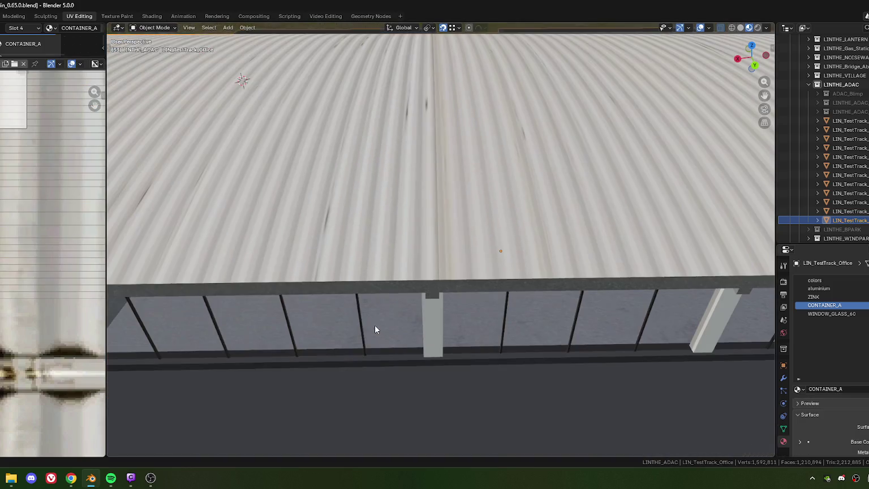
scroll(379, 326, down, 1)
scroll(428, 322, up, 2)
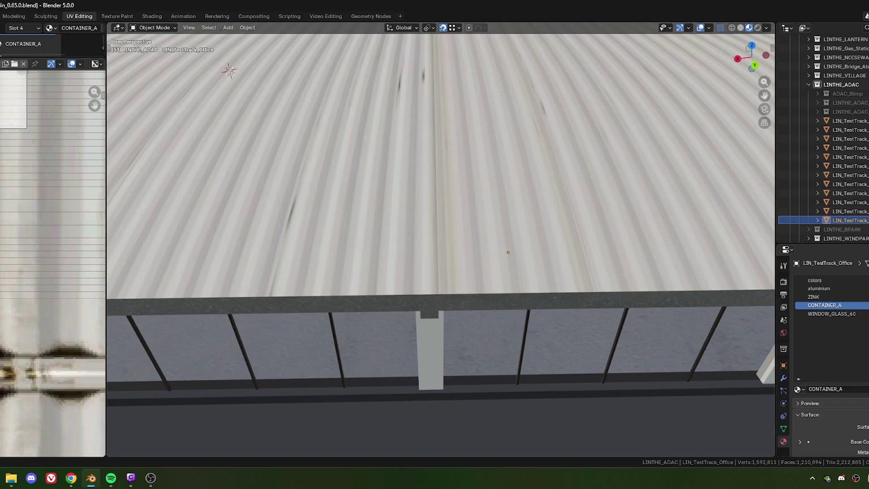
key(Tab)
key(g)
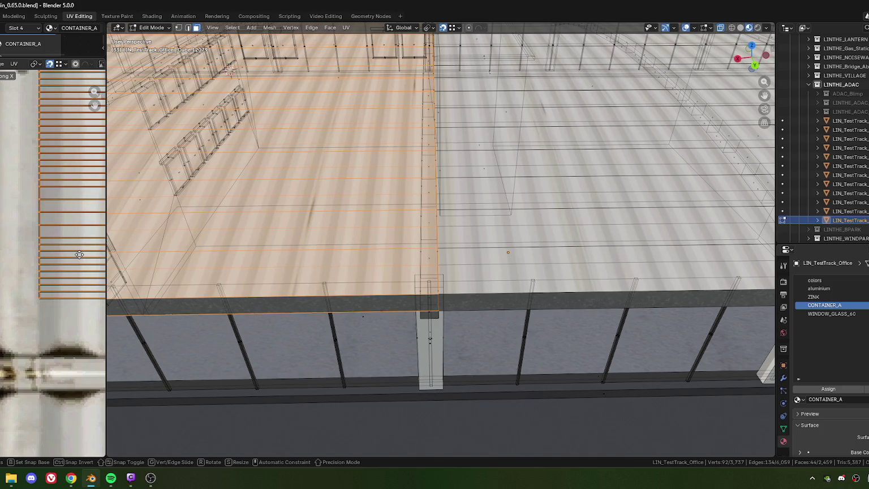
click(80, 257)
Leave Edit Mode and enlarge the lower area to show the CONTAINER_A shader nodes
key(Tab)
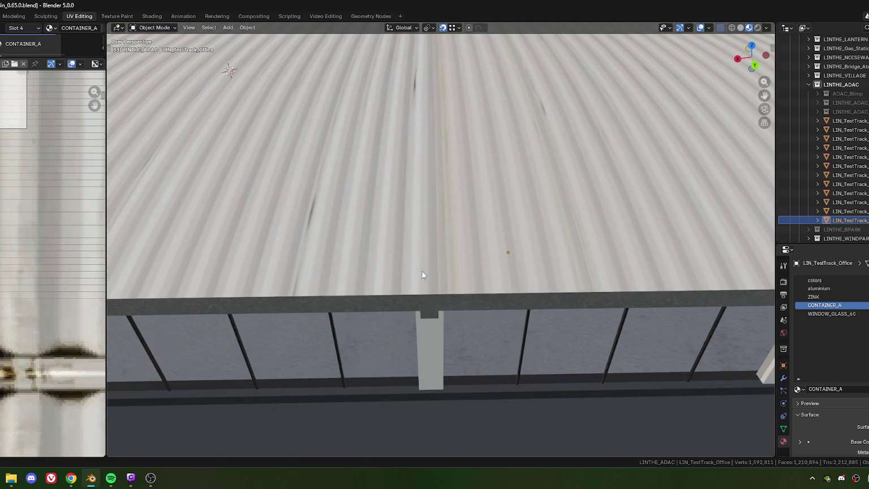
scroll(47, 74, down, 3)
scroll(48, 73, down, 2)
drag(51, 59, 51, 317)
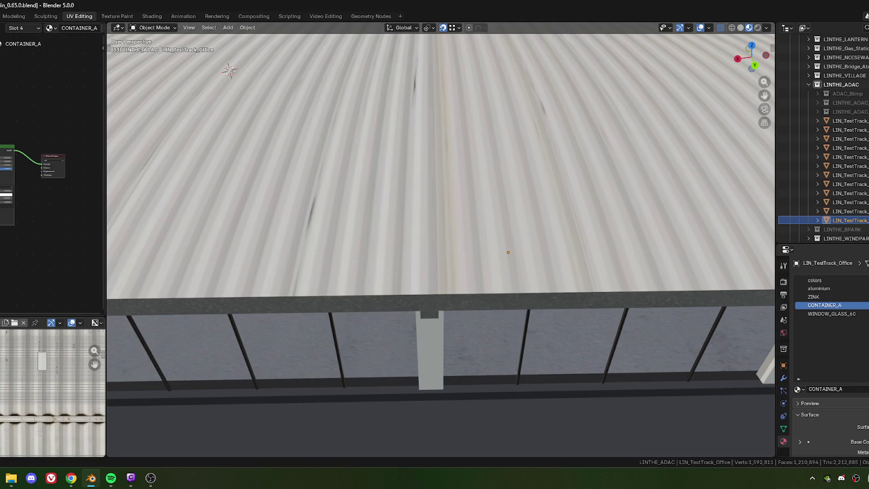
Enlarge the UV editor, enter Edit Mode and select the whole roof
drag(42, 315, 42, 130)
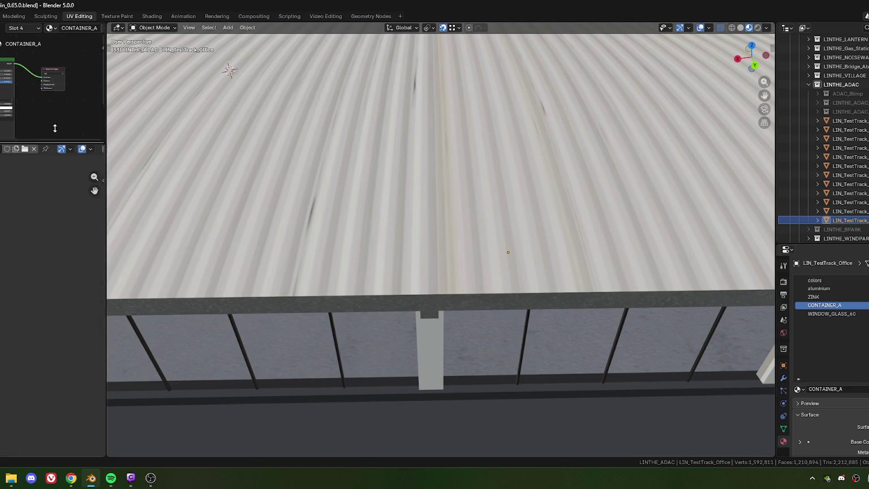
middle_drag(66, 279, 46, 279)
scroll(34, 282, up, 3)
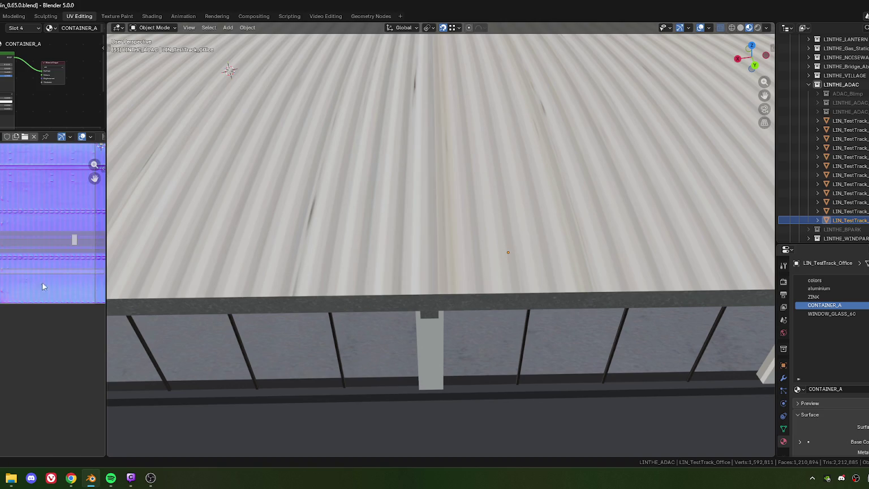
key(Tab)
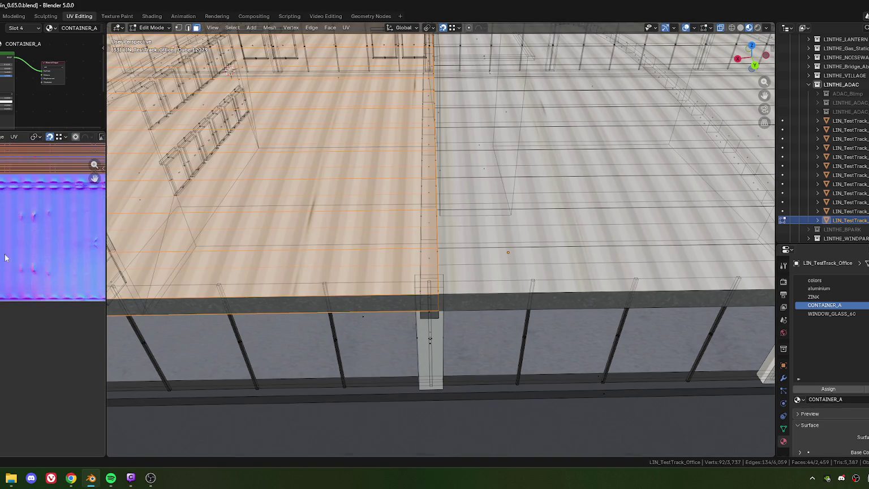
scroll(27, 269, down, 2)
scroll(28, 268, up, 3)
scroll(31, 277, up, 2)
scroll(51, 289, down, 1)
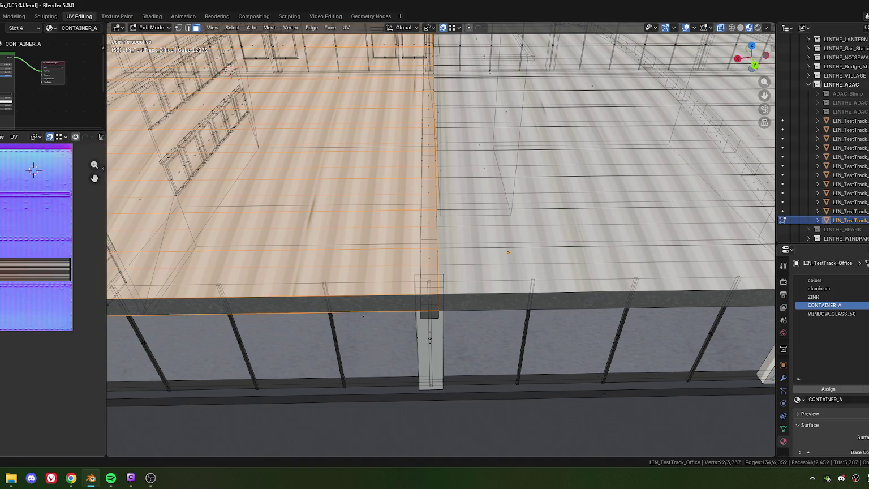
scroll(498, 249, down, 5)
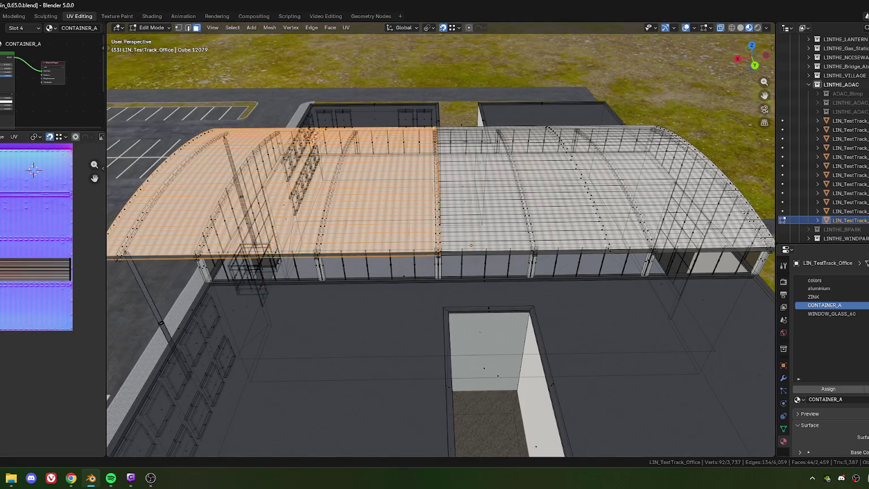
click(866, 389)
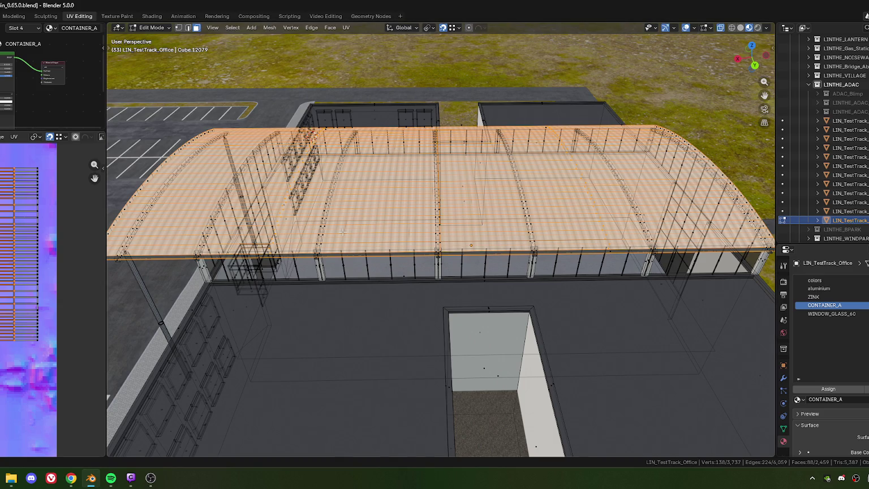
Slide the whole roof's UV island horizontally along the corrugated texture
ctrl+middle_drag(8, 194, 41, 242)
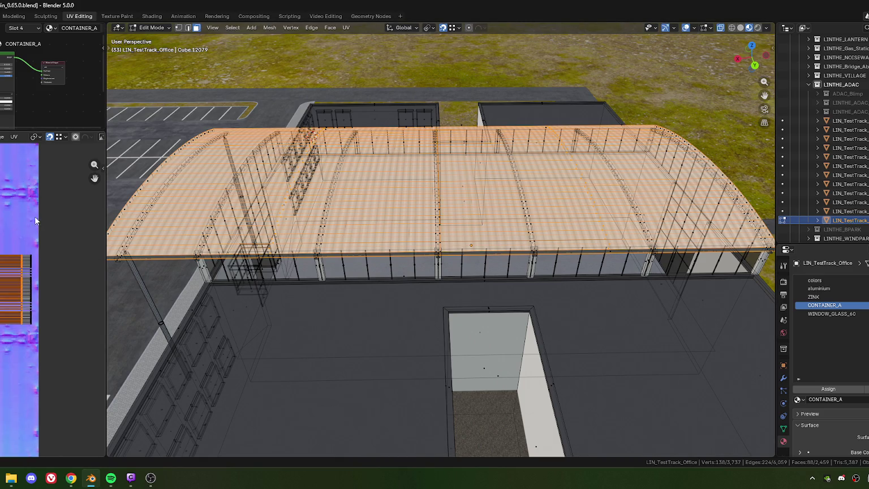
scroll(48, 237, up, 1)
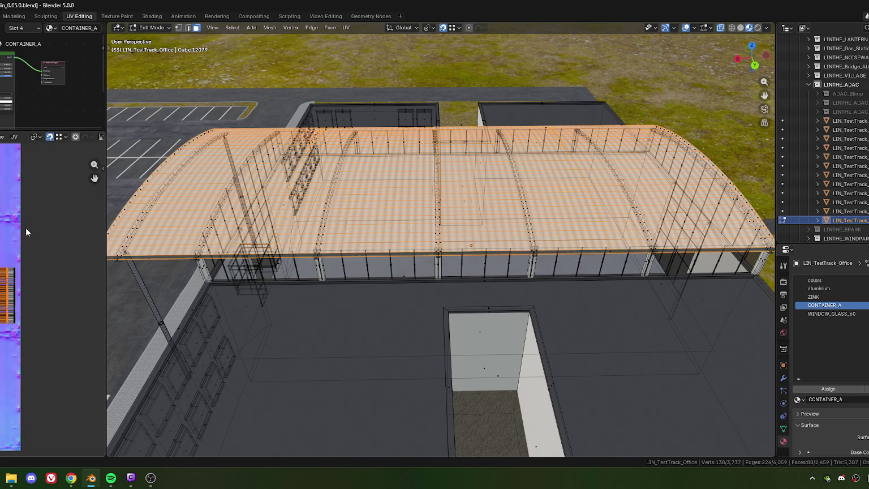
ctrl+middle_drag(48, 217, 19, 247)
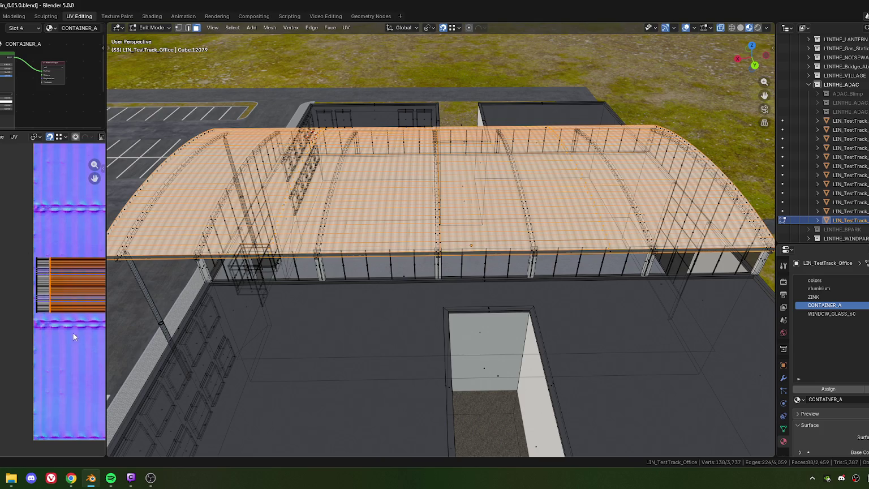
ctrl+middle_drag(68, 287, 32, 245)
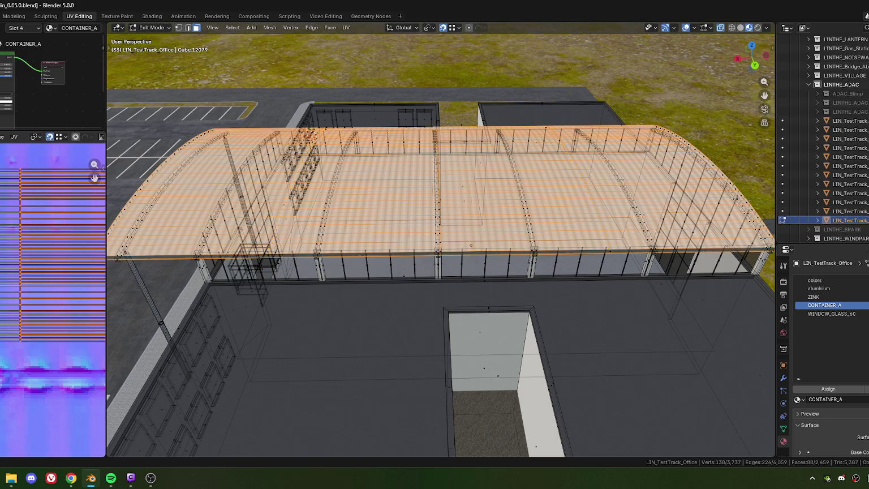
key(g)
key(x)
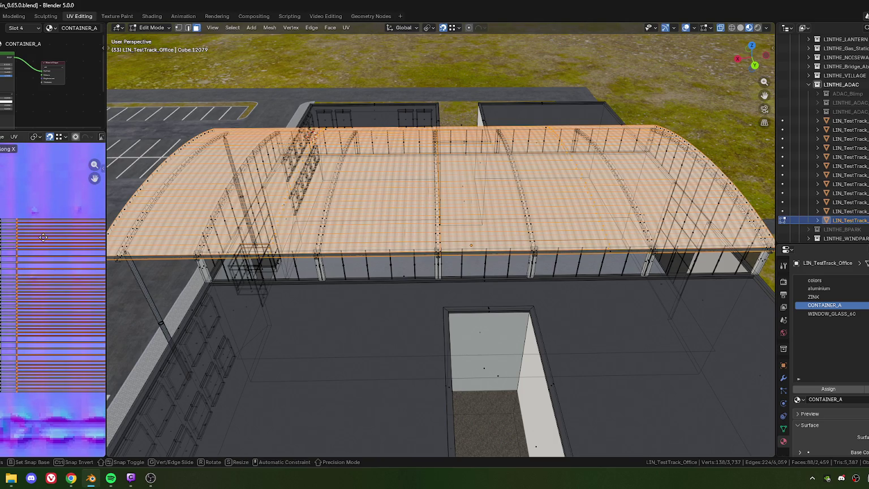
click(44, 241)
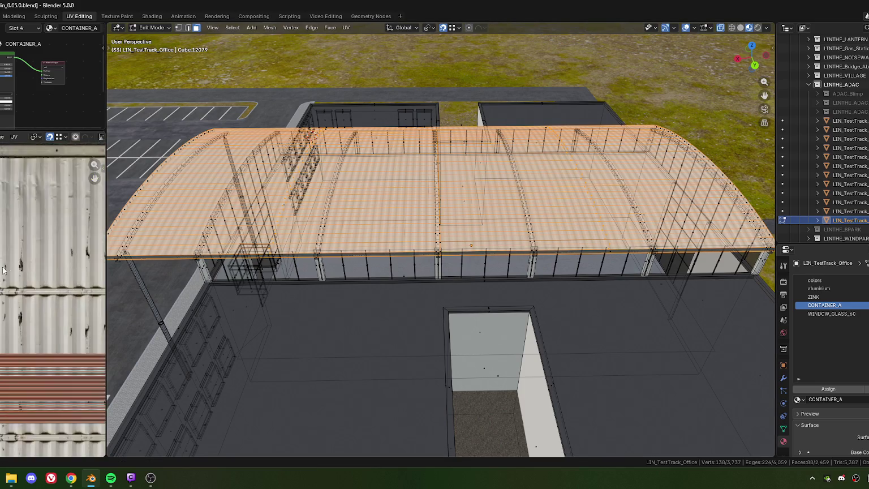
scroll(9, 277, down, 3)
scroll(8, 277, up, 5)
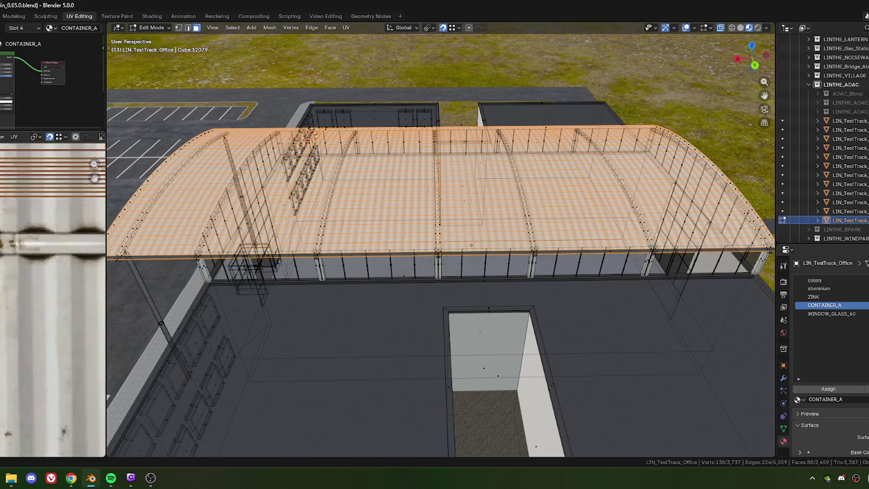
scroll(498, 256, up, 5)
scroll(415, 252, up, 3)
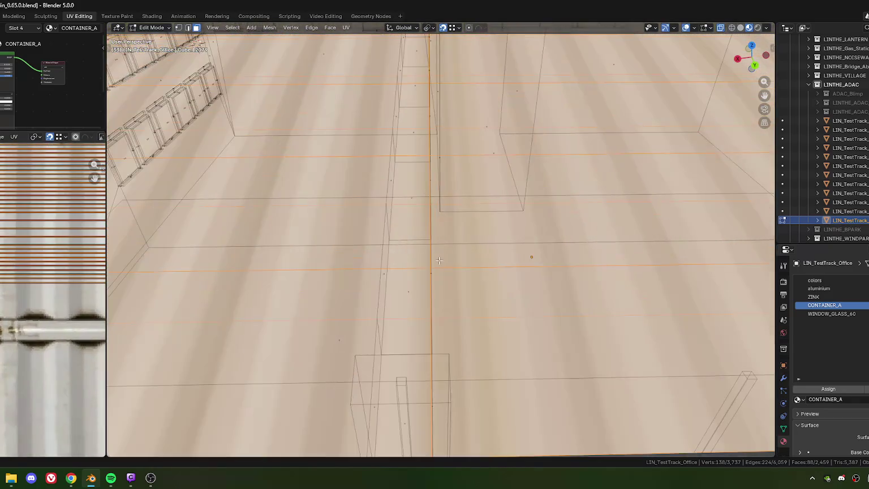
Inspect the roof's corrugations in Object Mode
scroll(414, 252, down, 2)
scroll(414, 253, down, 2)
key(Tab)
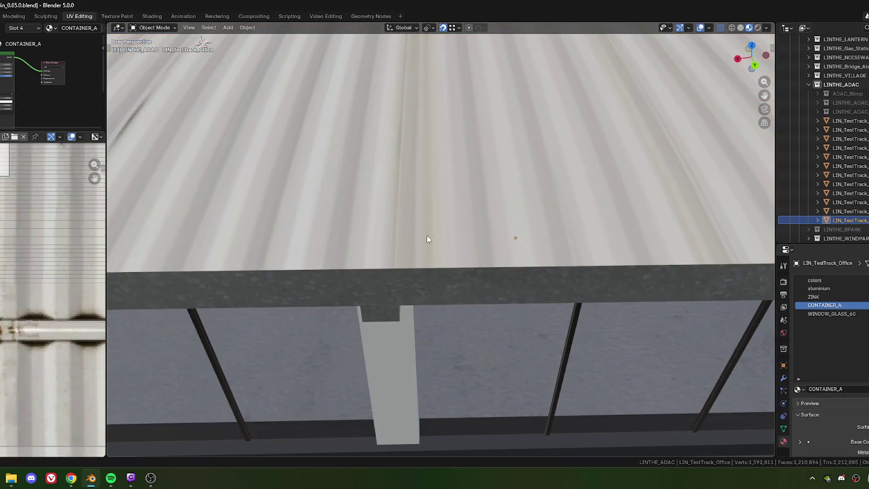
scroll(426, 235, down, 2)
scroll(413, 214, down, 2)
scroll(418, 175, down, 3)
scroll(420, 198, down, 2)
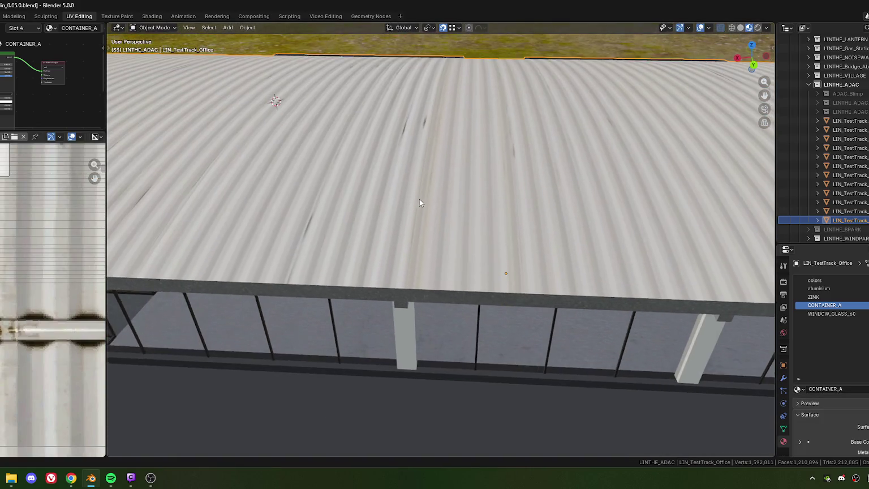
scroll(415, 221, up, 5)
scroll(433, 199, up, 2)
scroll(434, 200, down, 2)
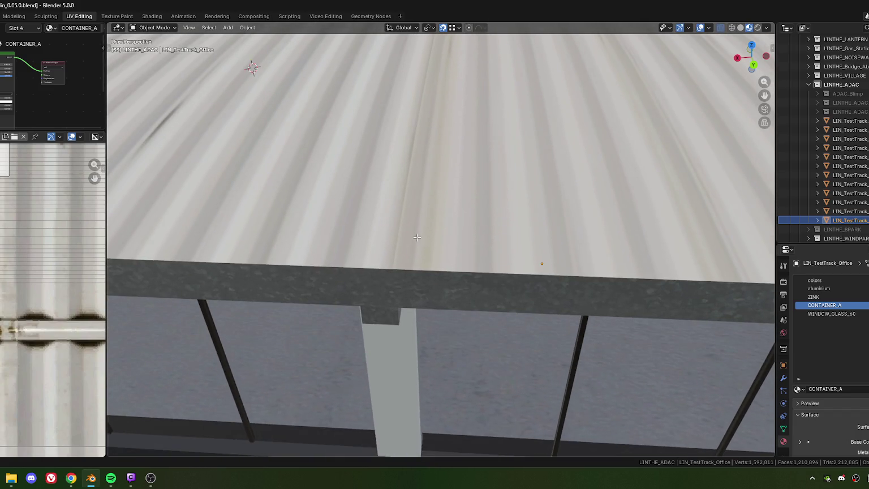
Back in Edit Mode, nudge the roof UVs along X for clean ribs
key(Tab)
scroll(24, 248, up, 1)
scroll(24, 248, up, 1)
scroll(25, 248, up, 1)
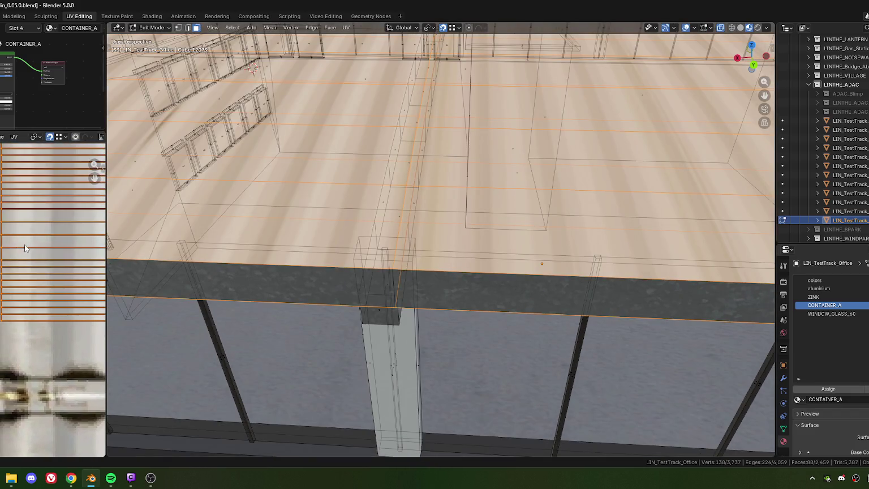
key(g)
key(x)
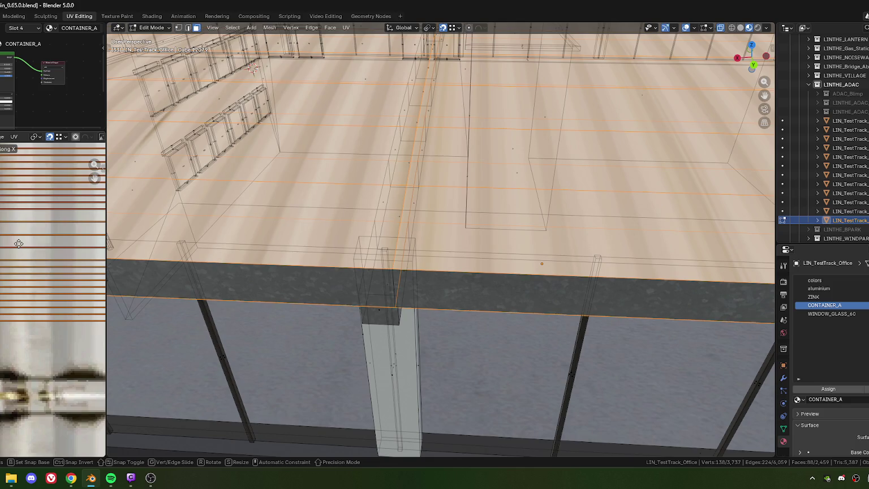
click(28, 244)
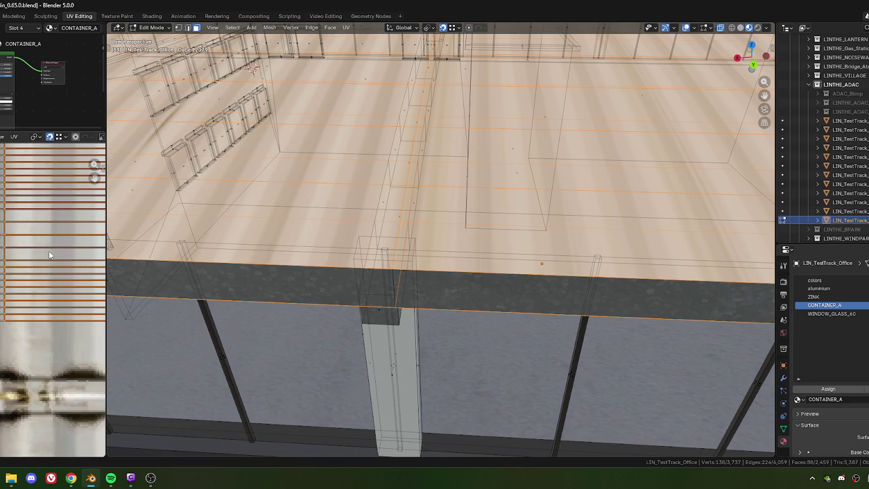
View the finished roof in Object Mode and widen the image editor beside the viewport
key(Tab)
scroll(371, 253, down, 5)
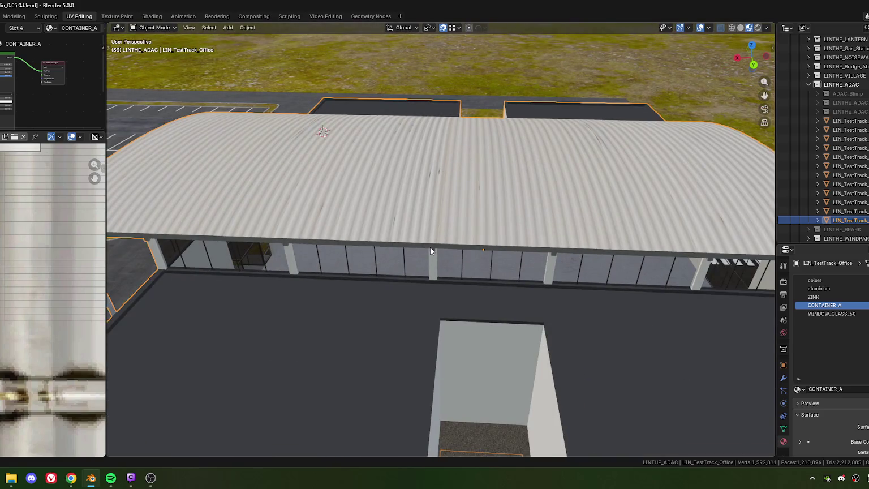
scroll(432, 243, down, 5)
middle_drag(443, 237, 440, 228)
scroll(440, 228, up, 3)
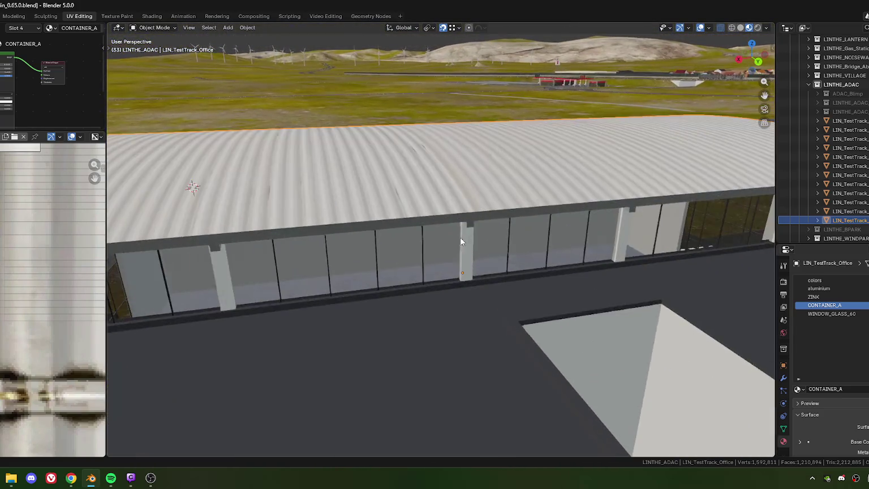
scroll(461, 237, up, 3)
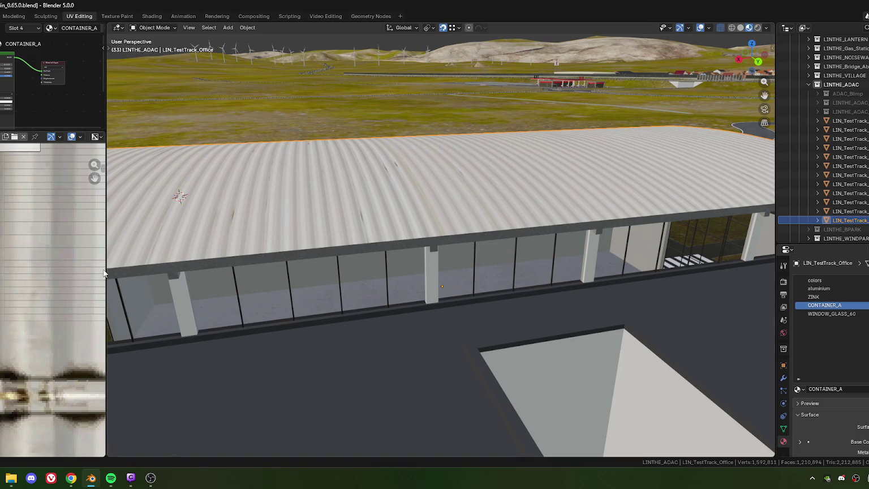
drag(105, 270, 456, 270)
middle_drag(660, 218, 612, 232)
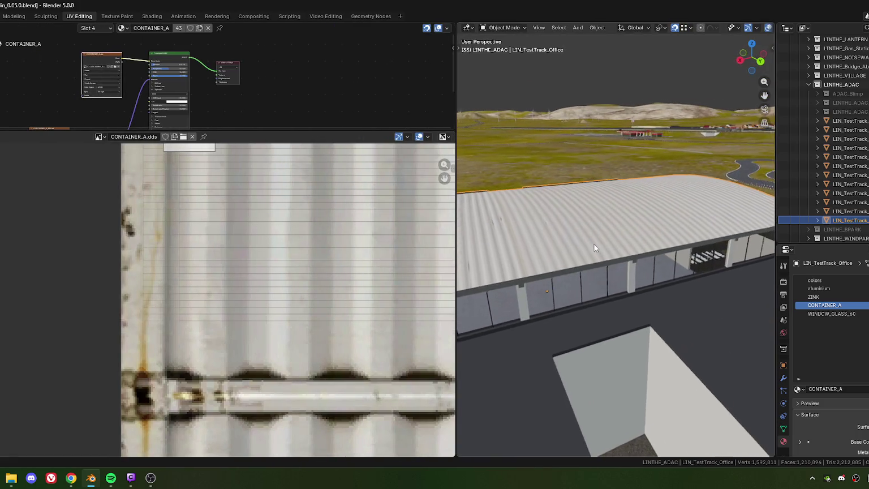
Show the CONTAINER_A_NM.dds normal map in the image editor for inspection
scroll(332, 262, down, 2)
scroll(289, 239, down, 2)
scroll(292, 242, down, 2)
mouse_move(296, 245)
middle_down()
mouse_move(241, 241)
mouse_move(235, 227)
middle_up()
middle_drag(517, 258, 504, 220)
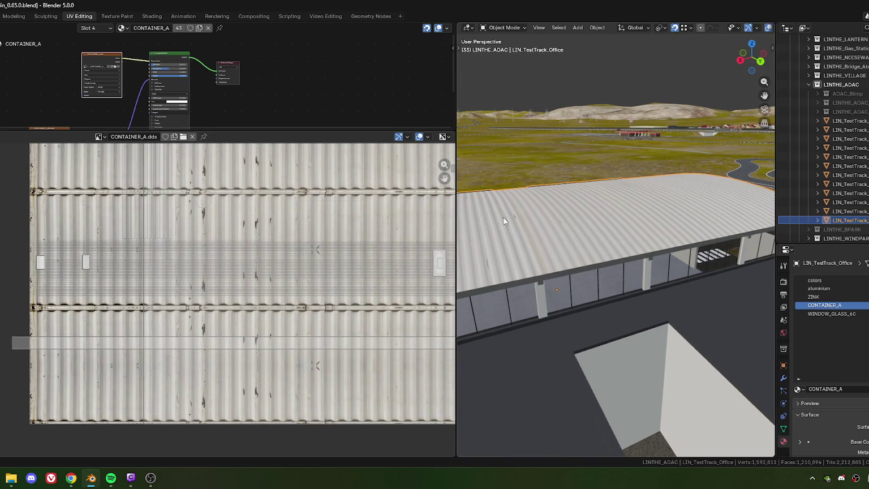
scroll(177, 291, down, 1)
scroll(176, 291, down, 2)
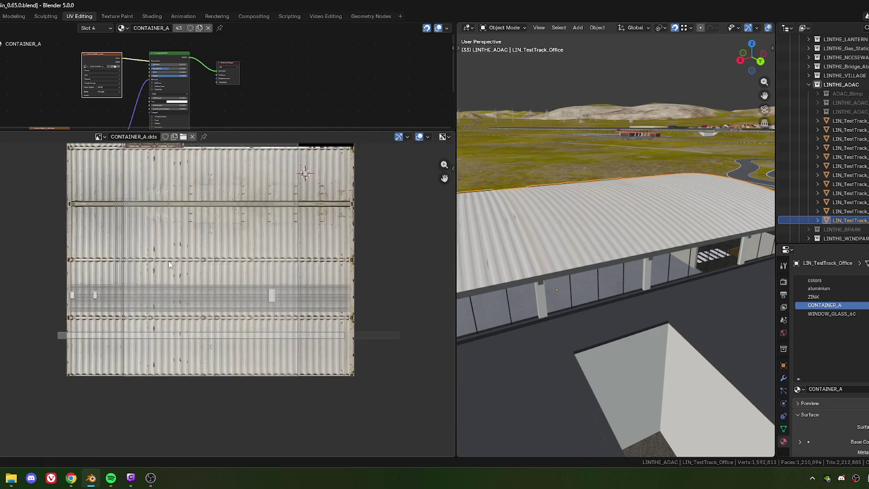
scroll(177, 291, down, 1)
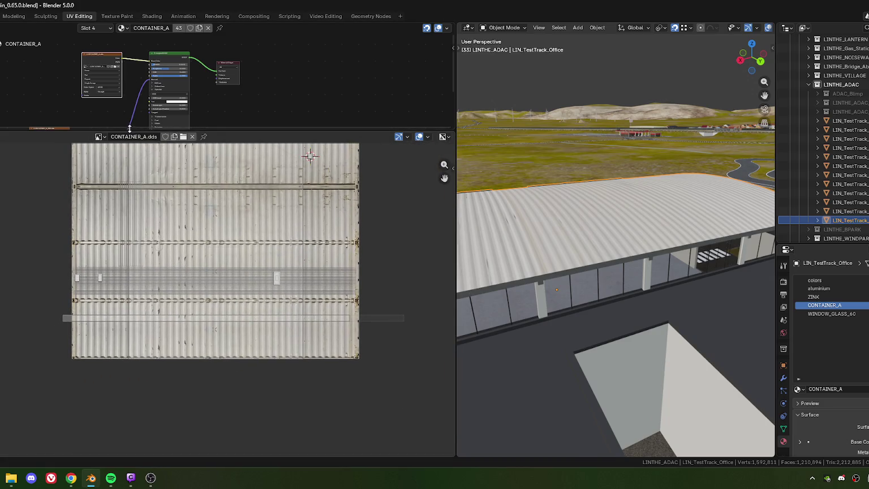
drag(129, 130, 145, 197)
middle_drag(146, 174, 161, 132)
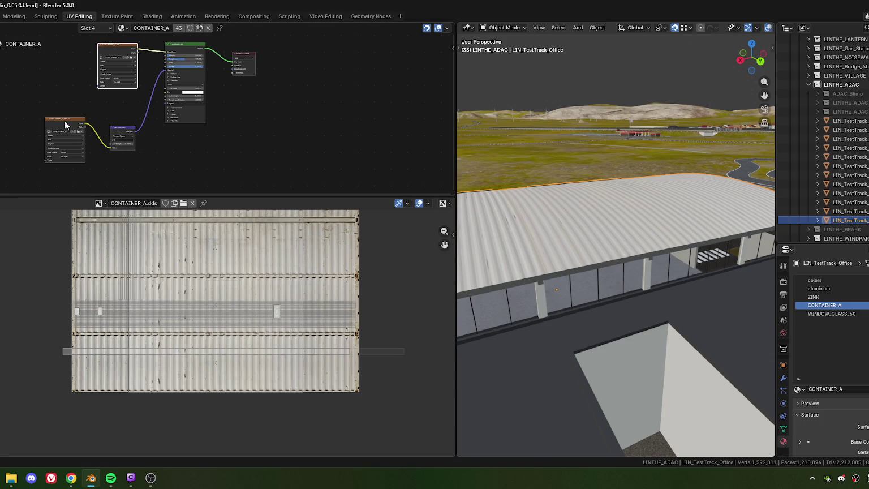
click(66, 125)
Zoom and pan over the normal map, then put the office mesh into Edit Mode
scroll(245, 280, up, 3)
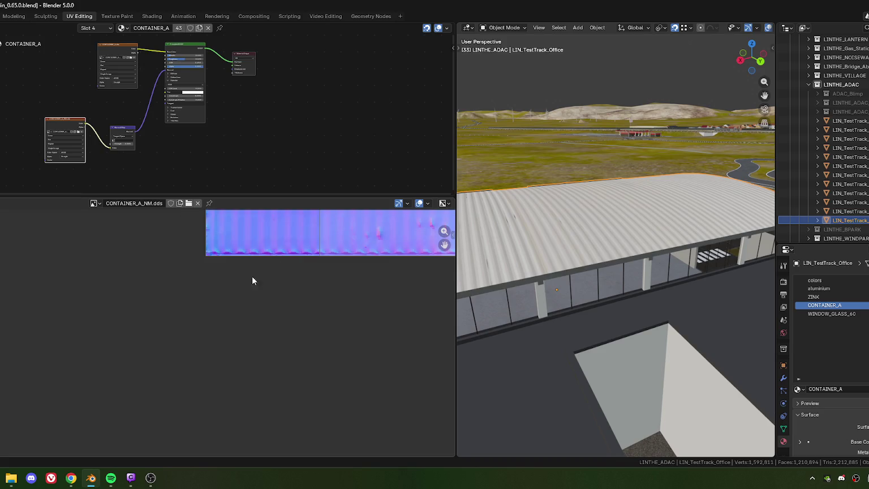
scroll(260, 317, up, 3)
scroll(207, 273, up, 2)
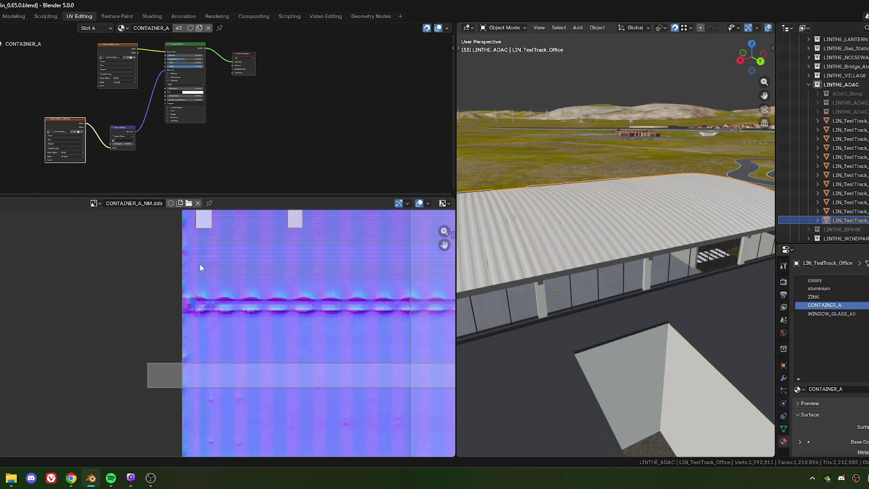
scroll(215, 263, up, 2)
middle_drag(216, 259, 225, 301)
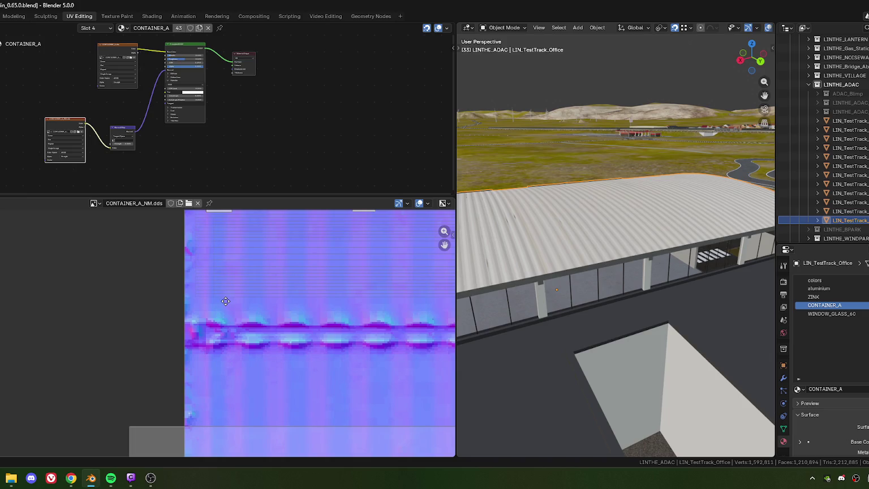
scroll(224, 298, up, 2)
scroll(274, 278, down, 3)
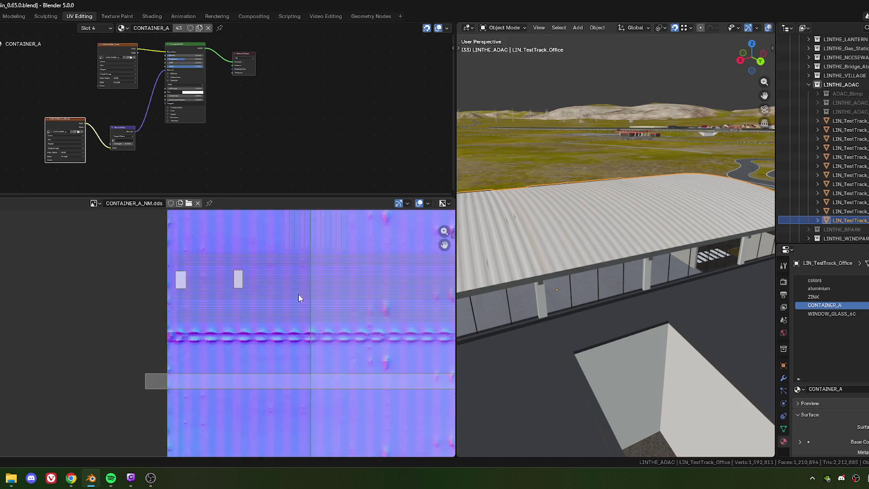
middle_drag(411, 269, 226, 270)
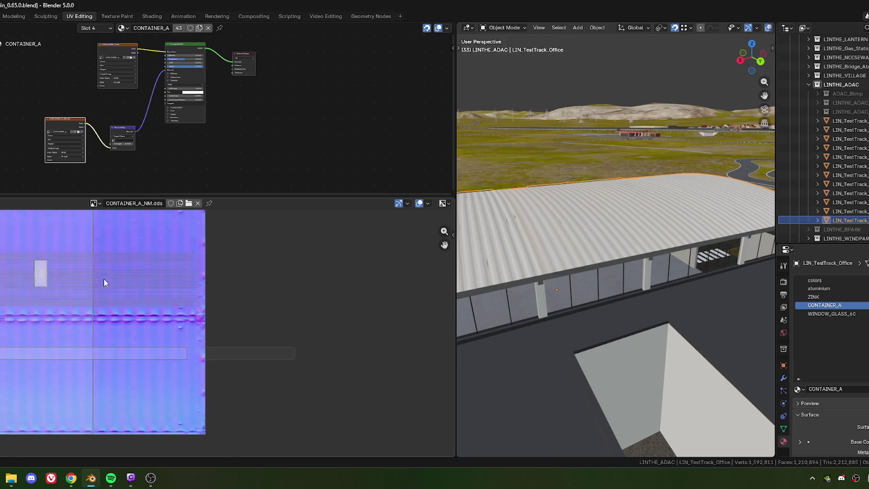
scroll(151, 287, down, 3)
key(Tab)
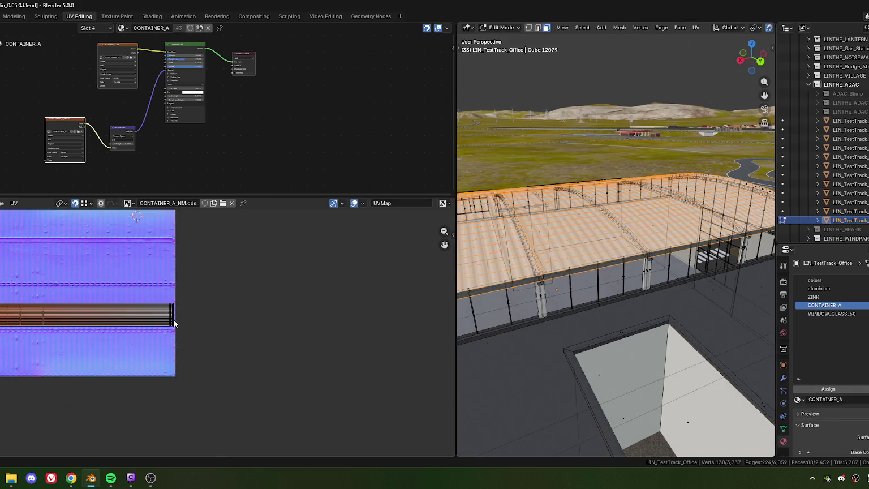
Bring the roof's UV island into view on the normal map and widen the 3D viewport
scroll(152, 313, up, 2)
scroll(158, 300, up, 2)
scroll(165, 291, up, 2)
middle_drag(165, 291, 173, 350)
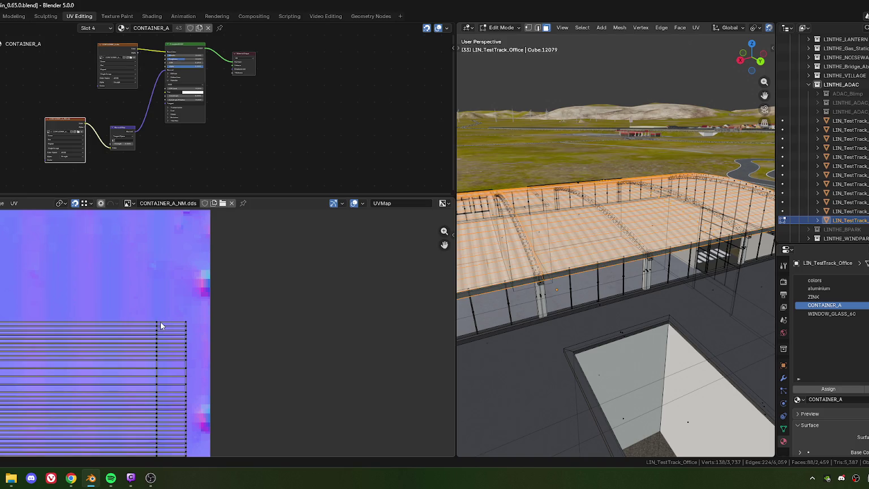
scroll(152, 324, down, 1)
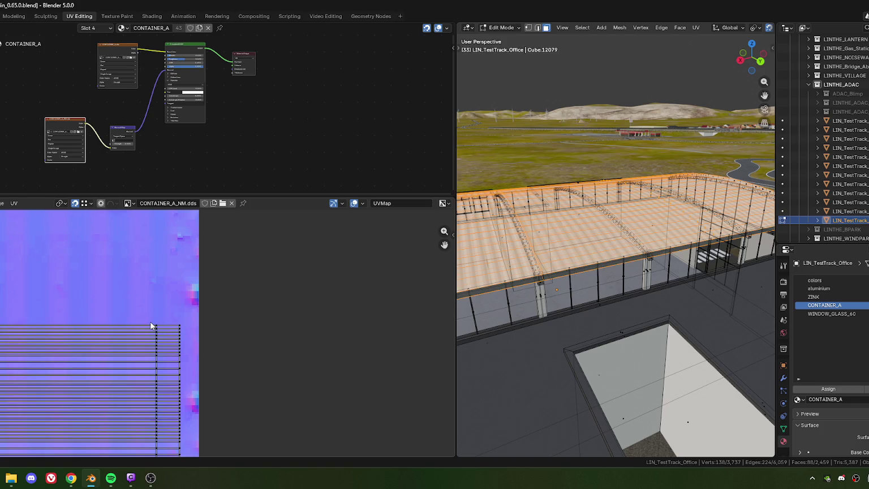
mouse_move(152, 327)
middle_down()
mouse_move(141, 325)
mouse_move(158, 271)
middle_up()
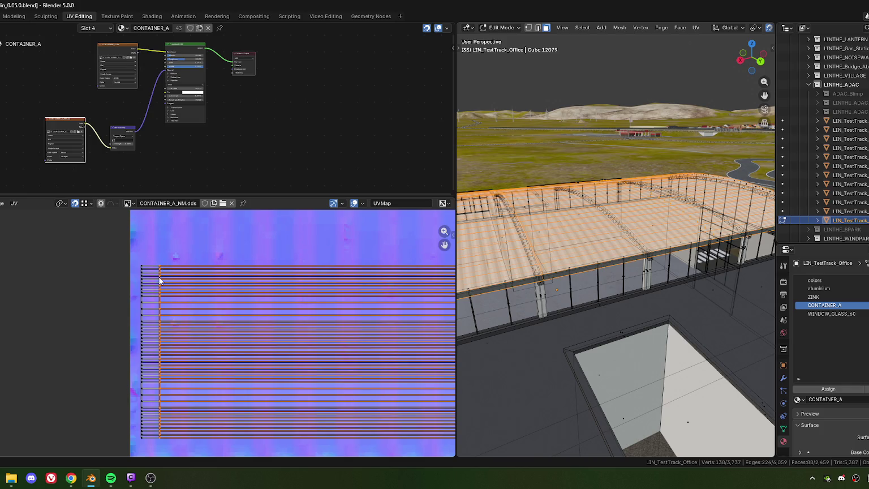
drag(453, 262, 118, 263)
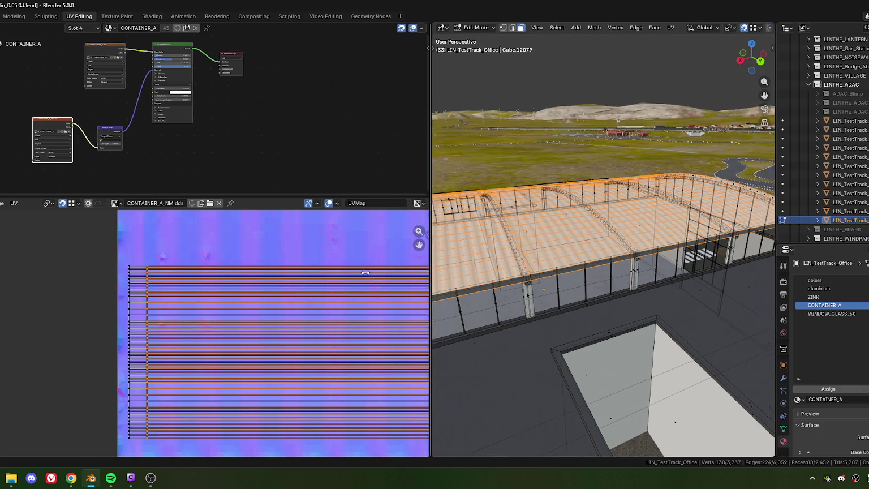
drag(44, 41, 44, 57)
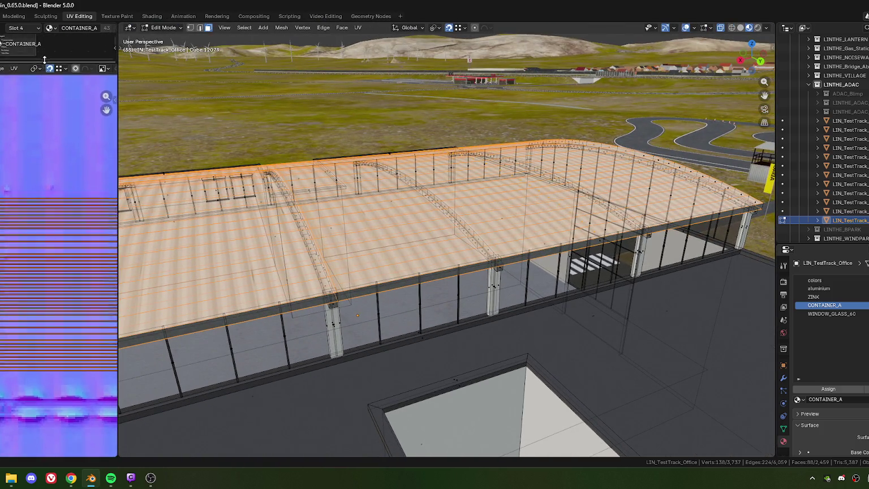
Orbit close to the roof and hide viewport overlays to see its texture
scroll(11, 283, up, 3)
scroll(27, 276, up, 2)
middle_drag(429, 246, 479, 278)
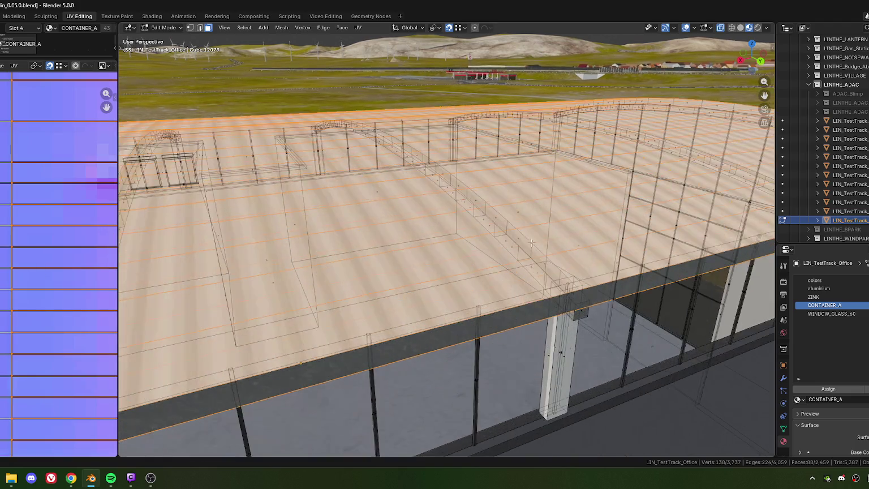
scroll(475, 271, up, 1)
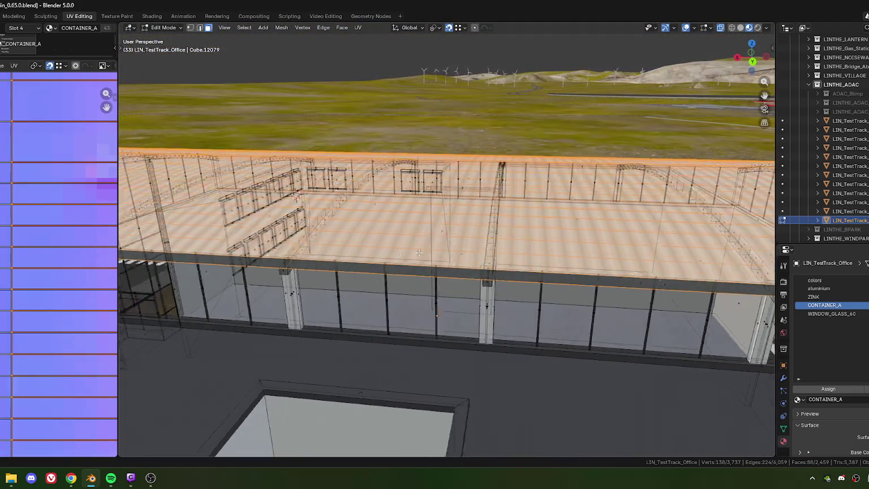
scroll(470, 255, up, 2)
scroll(458, 232, up, 2)
scroll(448, 211, up, 2)
middle_drag(449, 211, 452, 244)
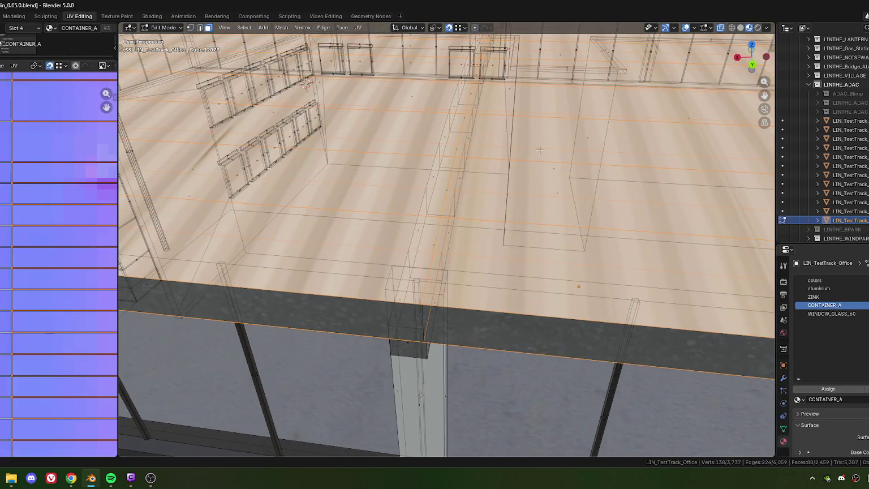
click(686, 28)
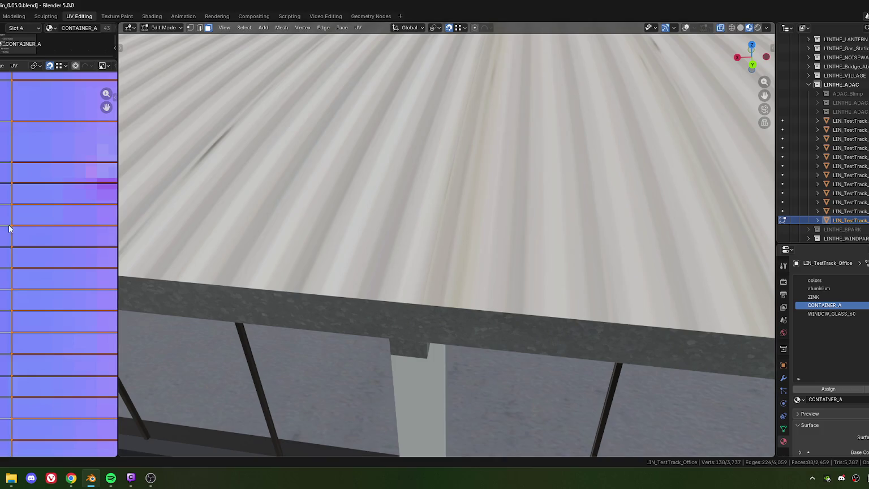
scroll(22, 234, up, 3)
Slide the roof UVs horizontally along X and check the corrugated stripes
key(g)
key(x)
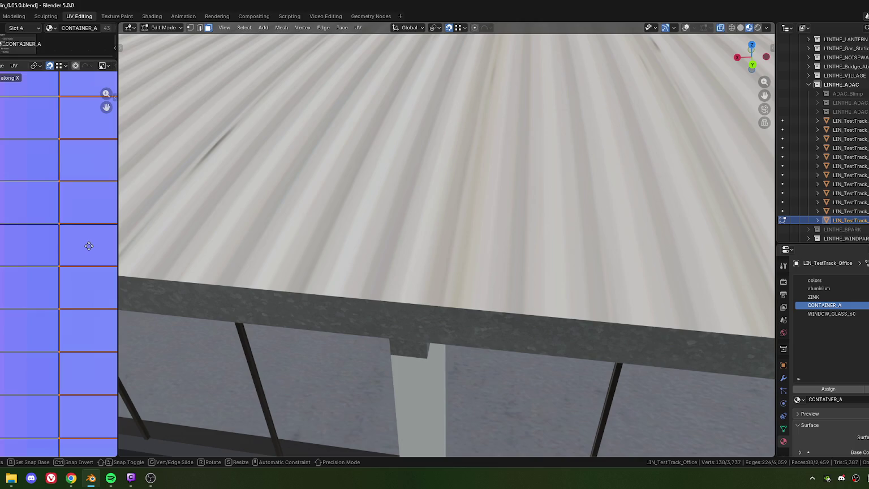
click(89, 248)
scroll(490, 215, down, 5)
scroll(490, 215, up, 1)
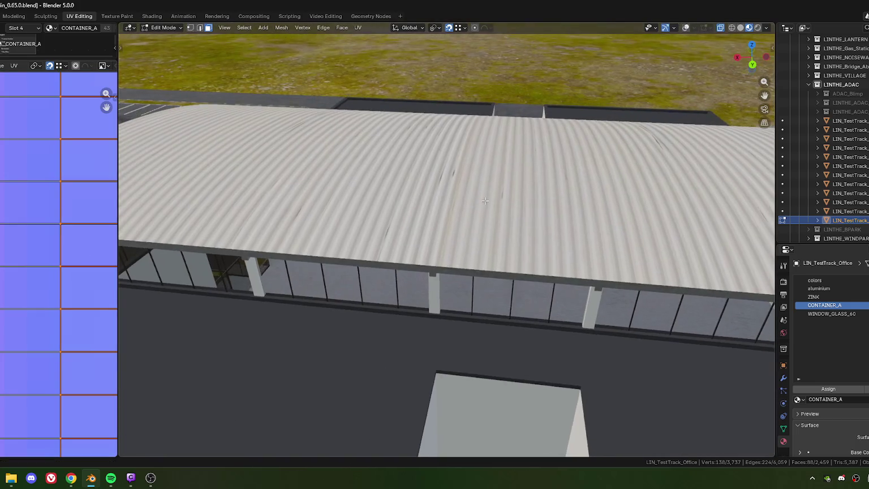
scroll(472, 237, up, 2)
scroll(455, 256, up, 2)
scroll(455, 255, up, 1)
middle_drag(455, 256, 459, 250)
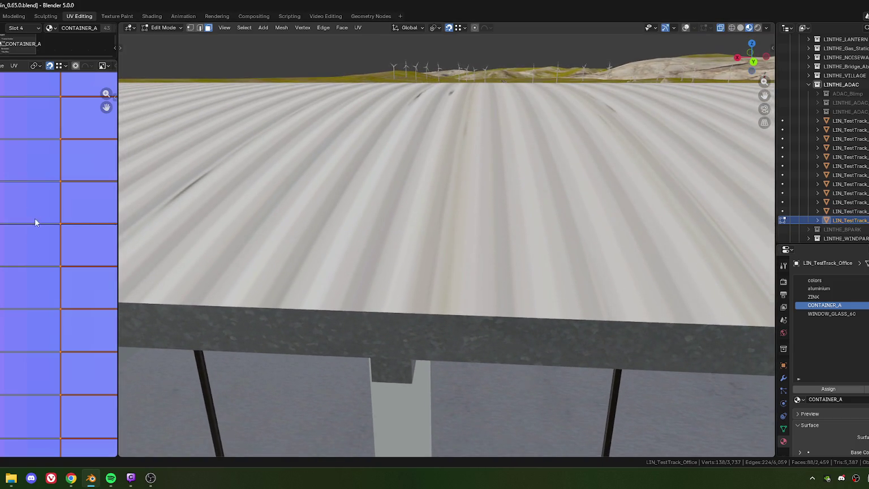
Shift the roof UVs horizontally again, then undo back to the previous position
key(g)
key(x)
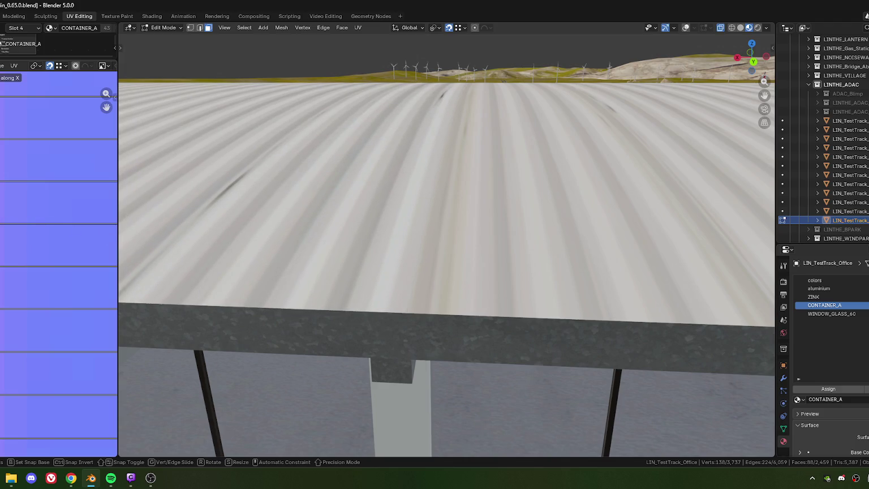
click(7, 240)
scroll(7, 240, down, 4)
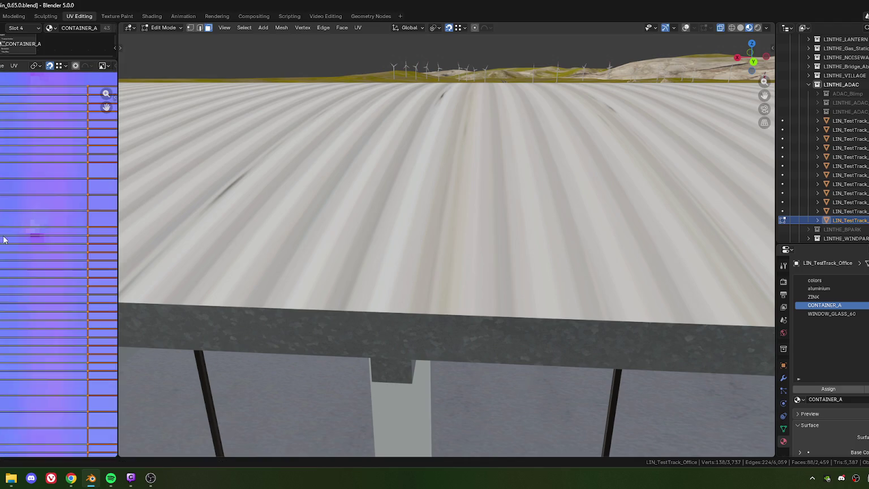
scroll(7, 240, up, 1)
scroll(6, 240, up, 2)
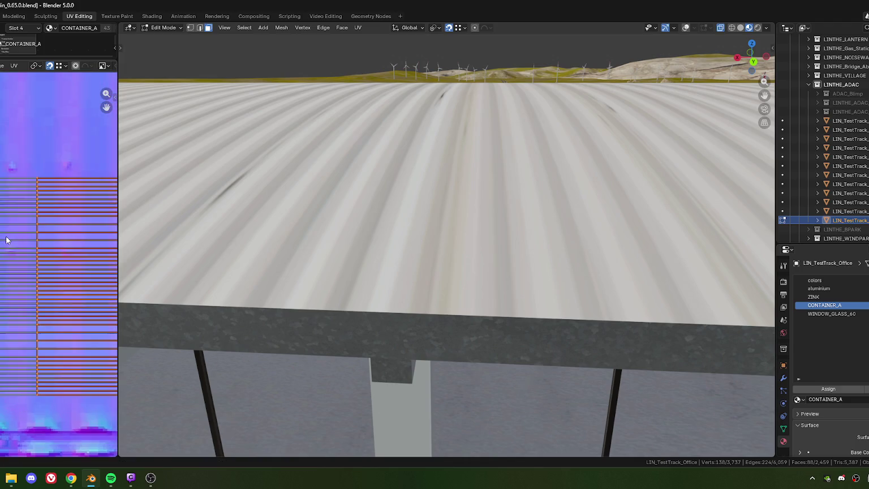
scroll(7, 240, up, 2)
scroll(7, 240, up, 1)
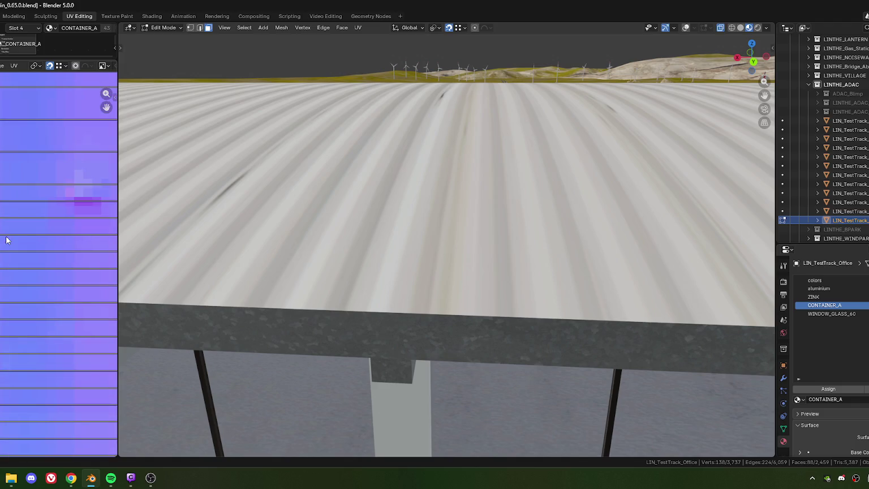
key(ctrl+z)
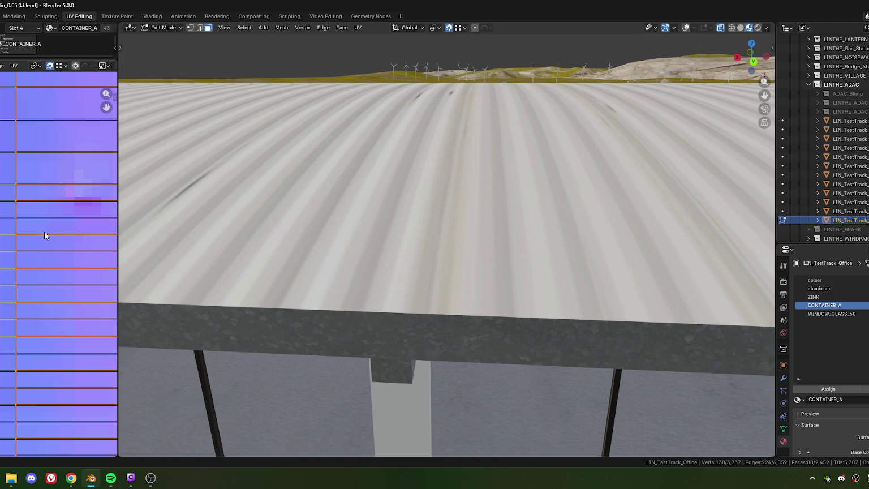
scroll(396, 243, down, 5)
mouse_move(396, 243)
middle_down()
mouse_move(422, 255)
mouse_move(384, 305)
middle_up()
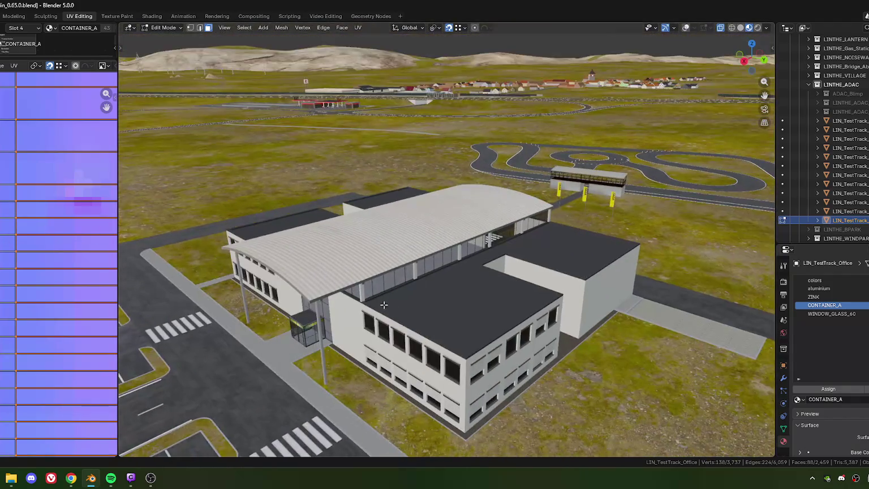
Return to Object Mode and review the office from the entrance and from above
key(Tab)
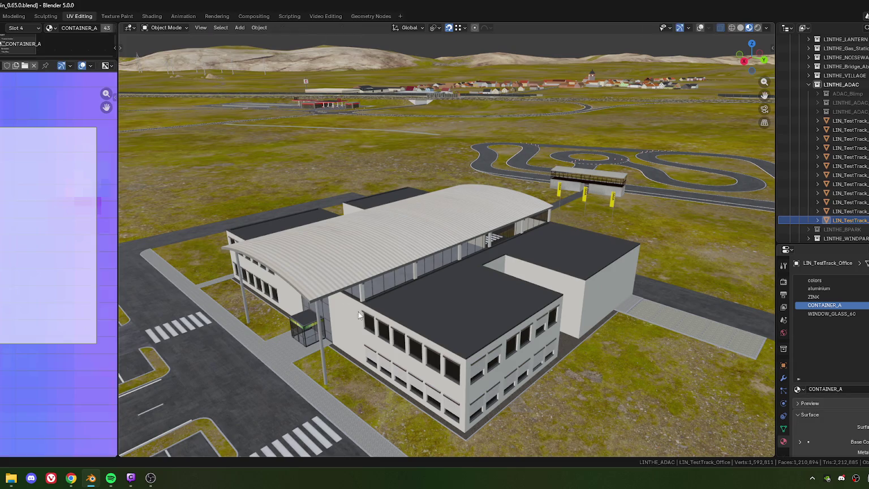
mouse_move(451, 269)
middle_down()
mouse_move(479, 326)
mouse_move(431, 294)
middle_up()
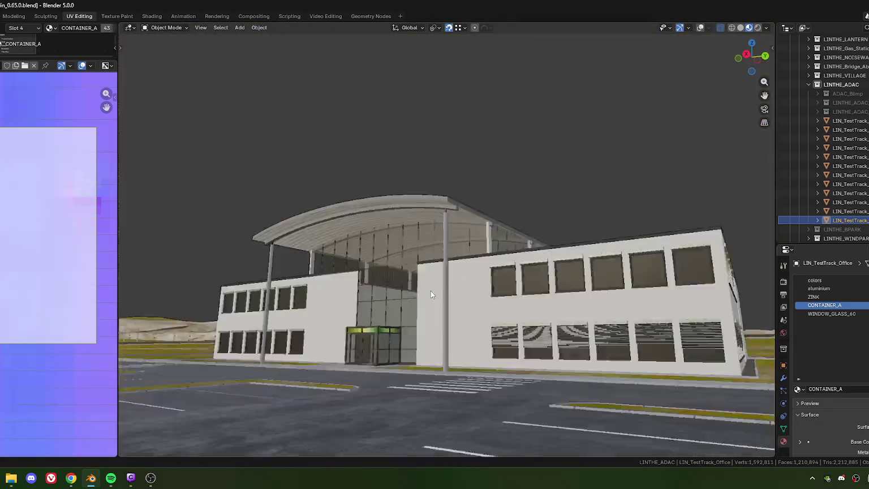
mouse_move(430, 291)
middle_down()
mouse_move(415, 285)
mouse_move(426, 293)
middle_up()
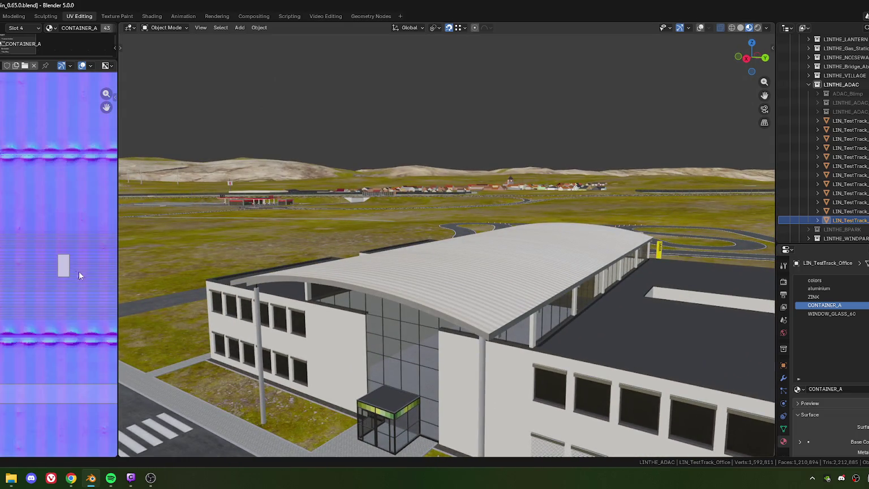
scroll(79, 271, down, 2)
scroll(80, 265, down, 2)
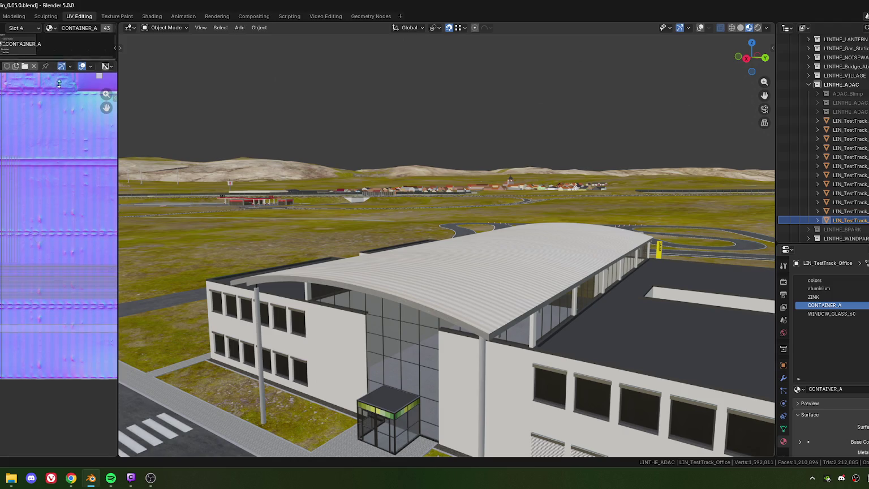
Show the corrugated metal texture in the image editor, then join it into the 3D viewport
drag(55, 59, 55, 181)
click(2, 43)
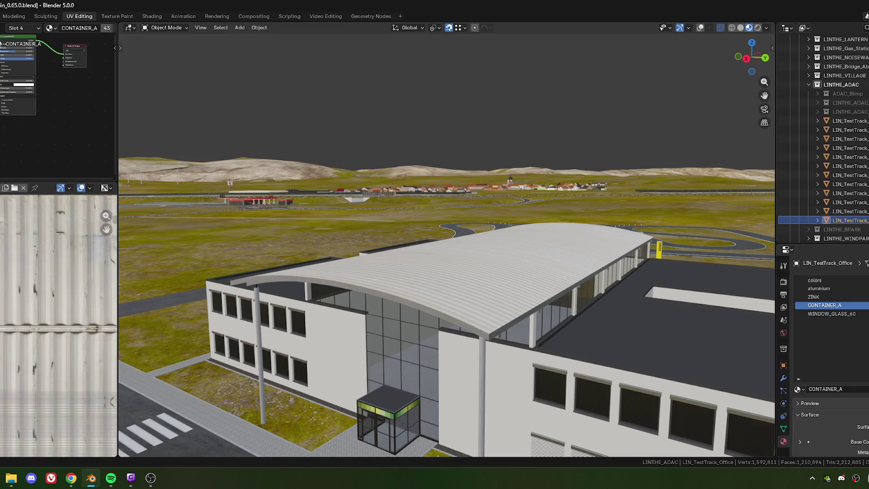
scroll(49, 269, down, 3)
drag(55, 182, 55, 54)
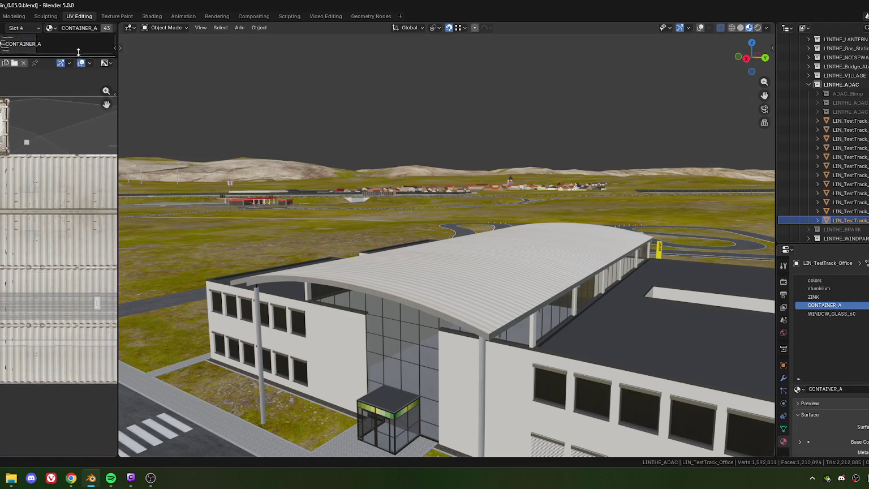
drag(123, 247, 3, 247)
scroll(180, 302, down, 2)
scroll(283, 283, down, 3)
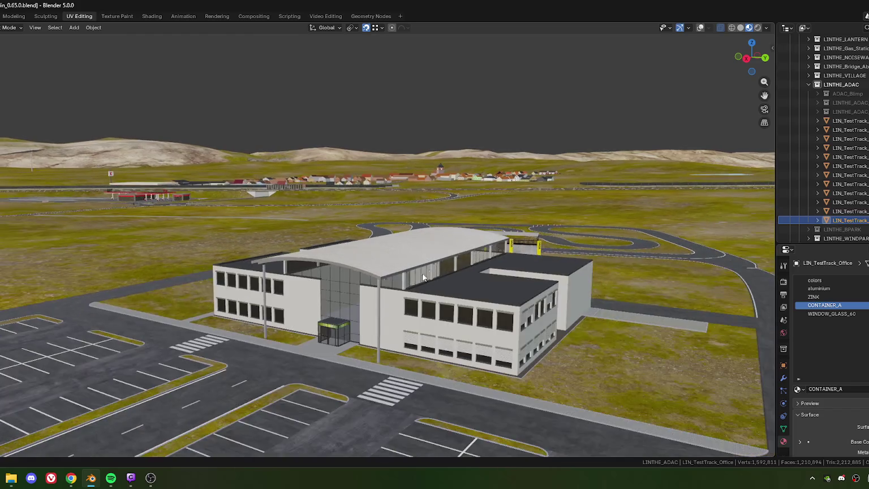
middle_drag(345, 267, 298, 266)
scroll(347, 273, up, 2)
scroll(319, 234, up, 2)
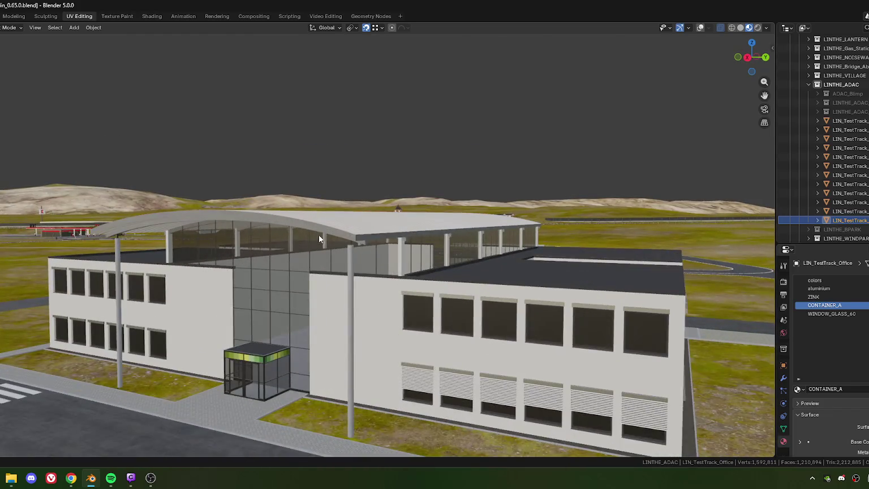
middle_drag(325, 236, 362, 225)
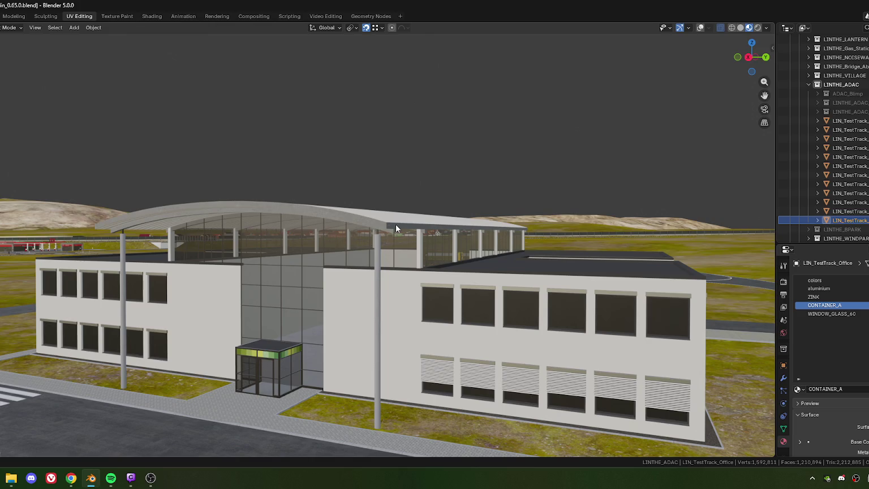
key(alt+Tab)
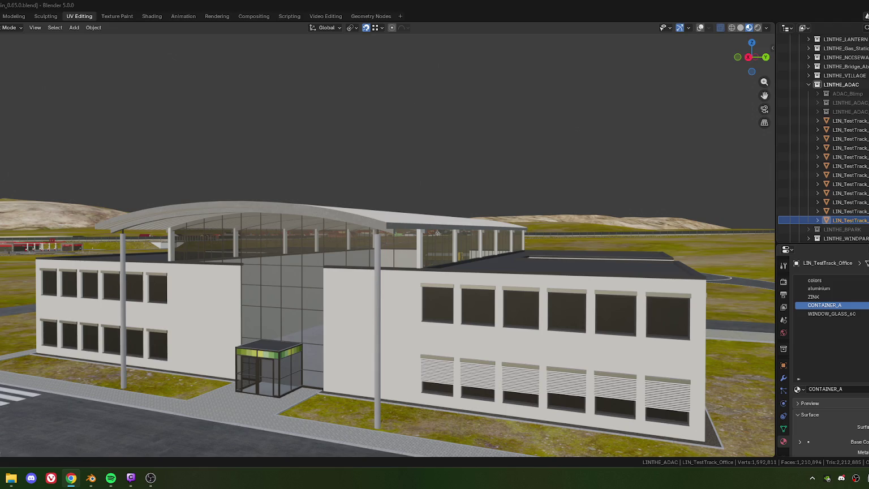
key(alt+Tab)
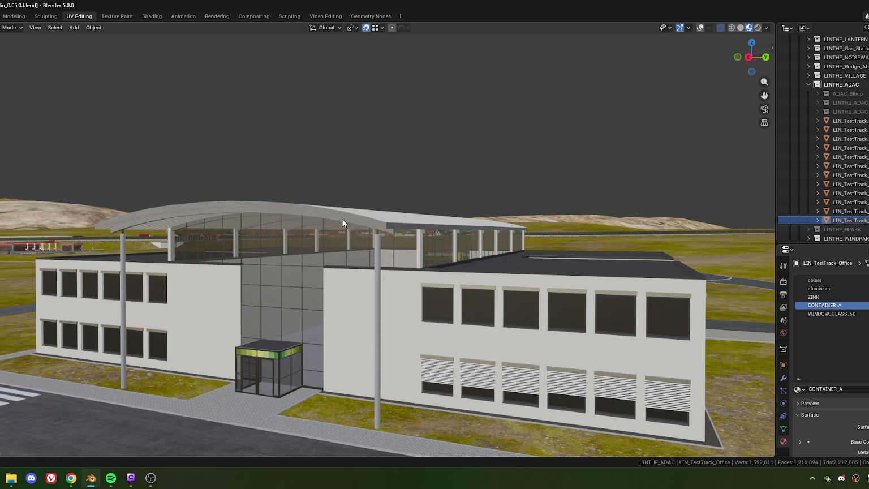
scroll(342, 218, down, 5)
mouse_move(341, 218)
middle_down()
mouse_move(291, 278)
mouse_move(295, 241)
middle_up()
scroll(291, 277, up, 5)
scroll(295, 241, up, 3)
scroll(281, 248, up, 2)
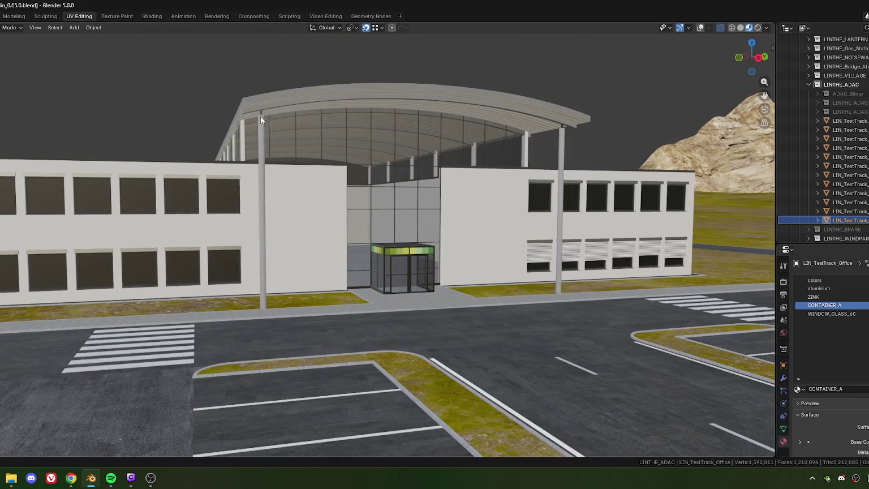
scroll(361, 89, up, 5)
middle_drag(309, 105, 347, 231)
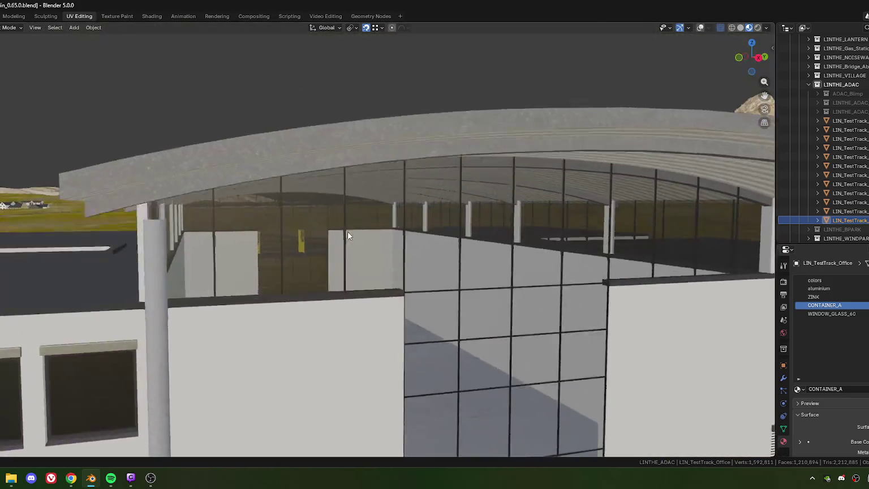
scroll(323, 220, up, 2)
scroll(292, 164, down, 4)
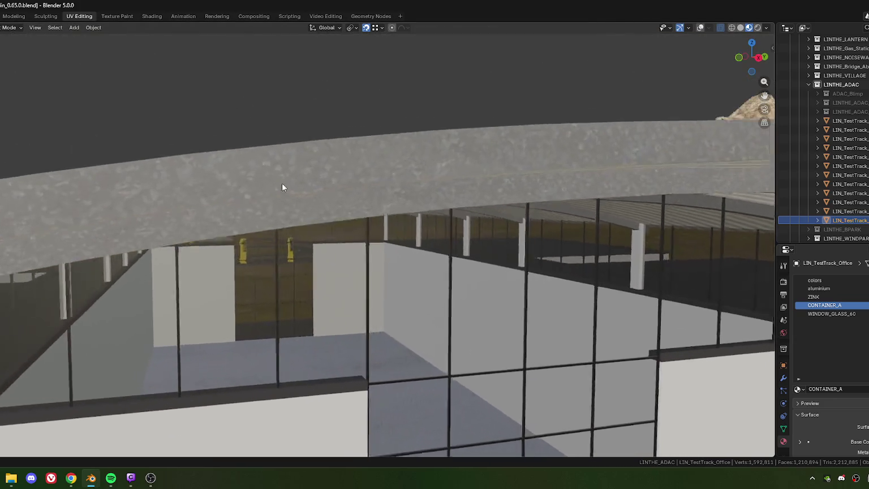
scroll(283, 183, down, 2)
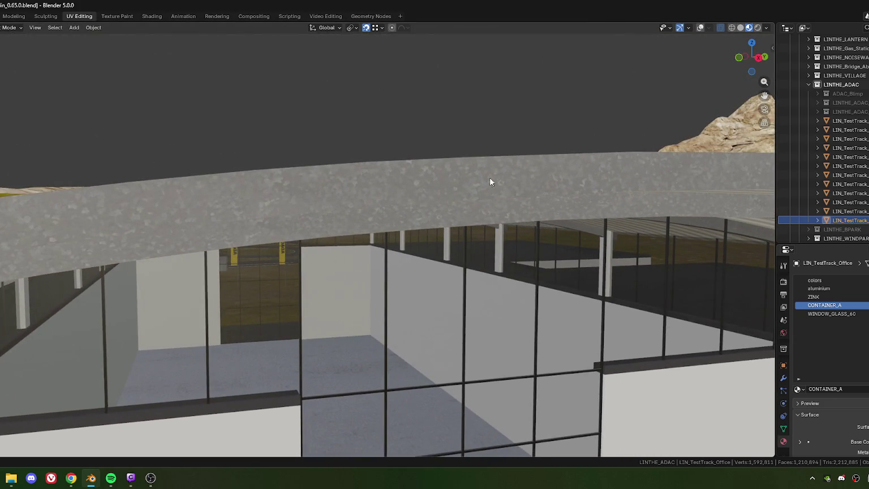
scroll(386, 195, down, 2)
scroll(345, 192, down, 2)
scroll(347, 187, down, 1)
scroll(356, 194, down, 3)
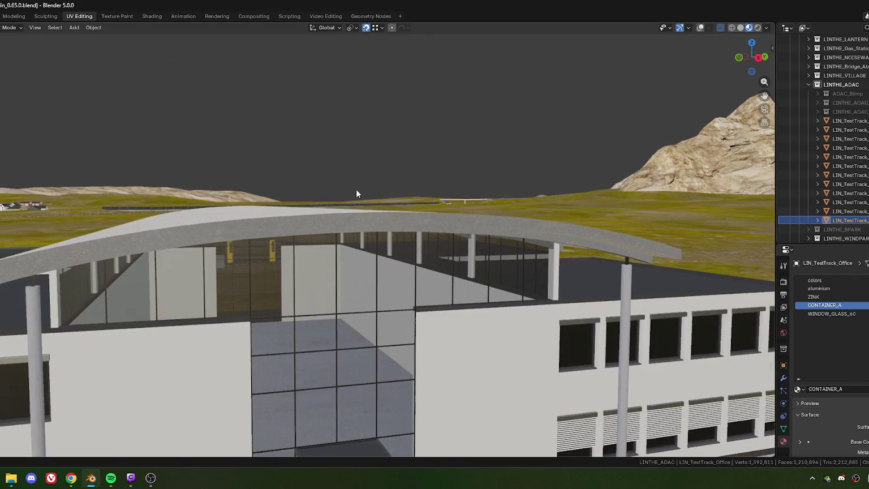
scroll(340, 221, up, 2)
scroll(325, 200, up, 2)
scroll(323, 195, up, 2)
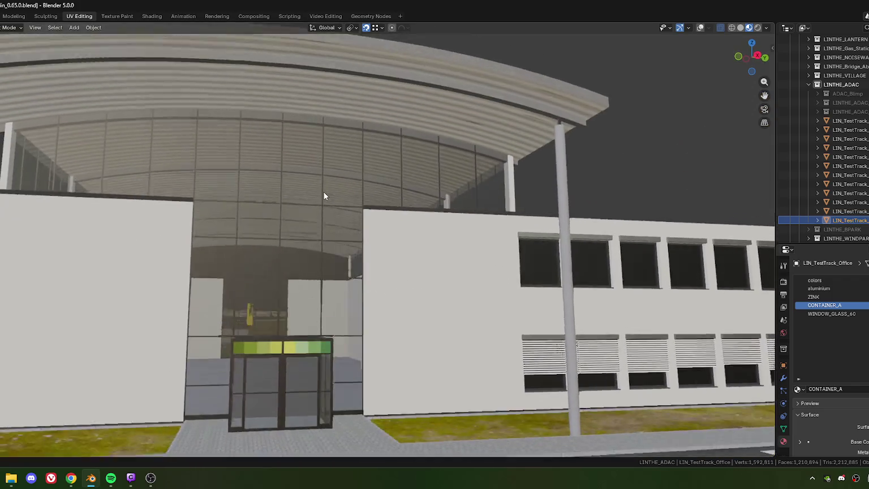
scroll(320, 195, up, 2)
scroll(317, 196, down, 2)
scroll(319, 195, up, 1)
scroll(323, 196, up, 2)
scroll(321, 196, up, 2)
scroll(322, 197, down, 2)
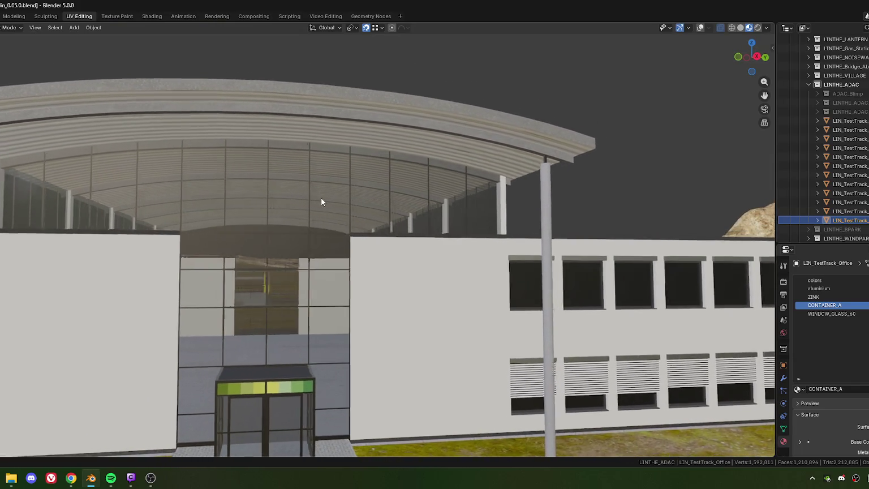
middle_drag(320, 198, 292, 201)
scroll(289, 204, down, 1)
scroll(300, 209, down, 3)
scroll(312, 215, up, 2)
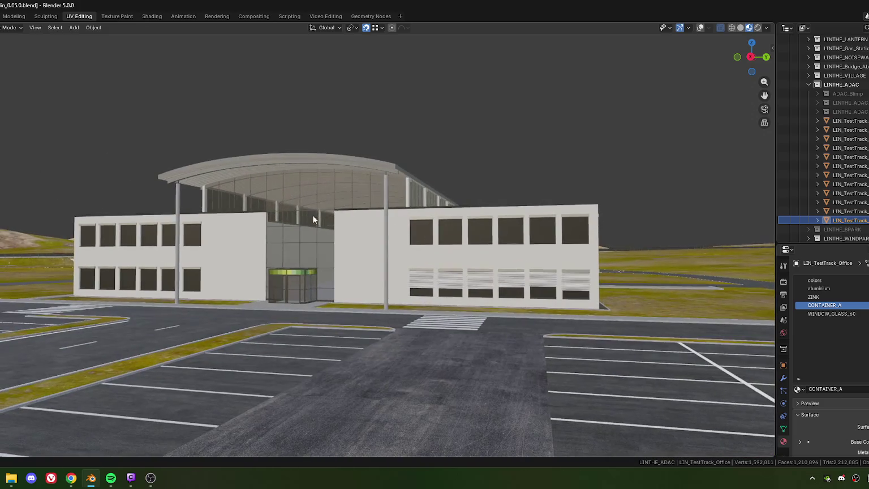
Re-enter Edit Mode with overlays shown and deselect all faces
key(Tab)
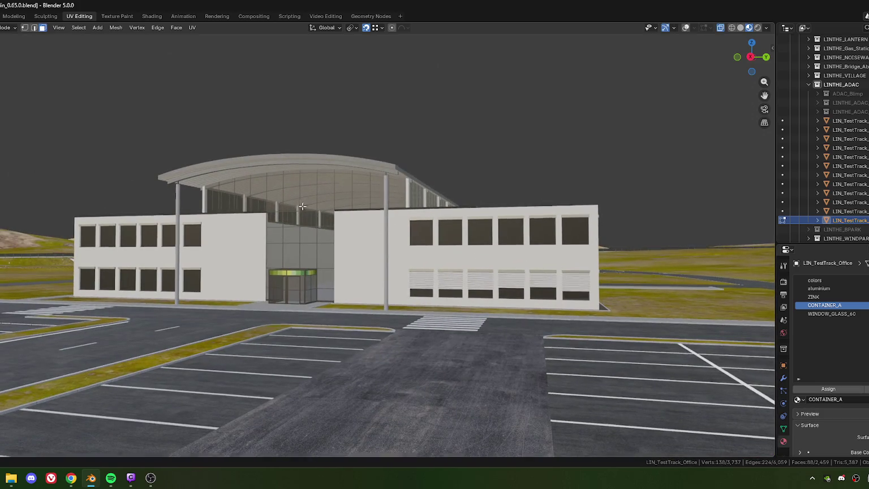
shift+middle_drag(302, 214, 315, 213)
key(Tab)
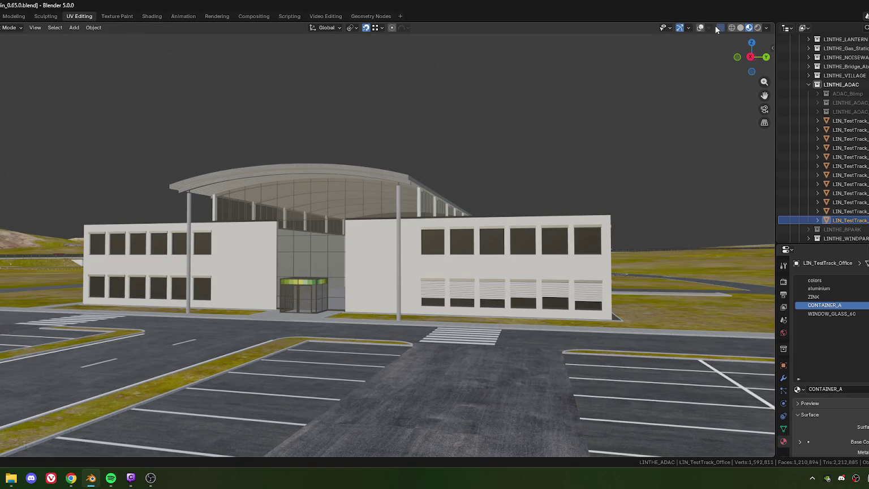
key(shift+alt+z)
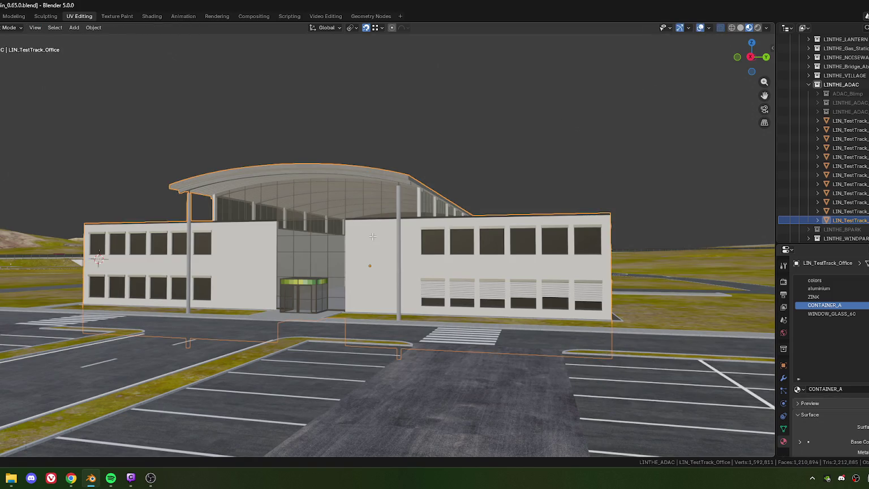
key(Tab)
key(alt+a)
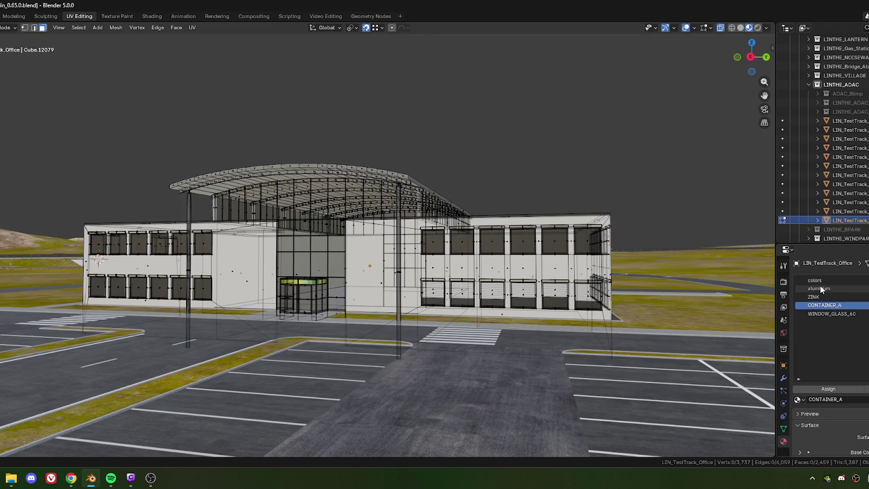
Test-select a facade face and all aluminium-material faces, then clear the selection
scroll(512, 248, up, 2)
scroll(486, 272, up, 3)
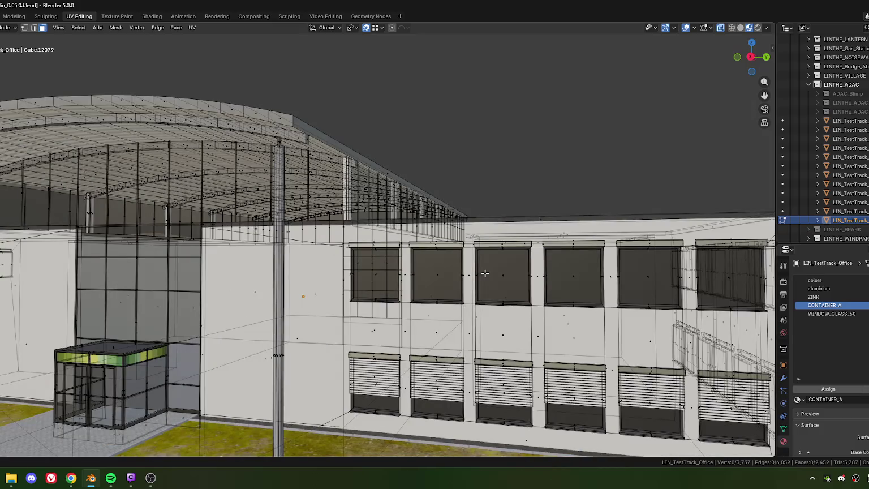
click(479, 286)
scroll(480, 292, down, 4)
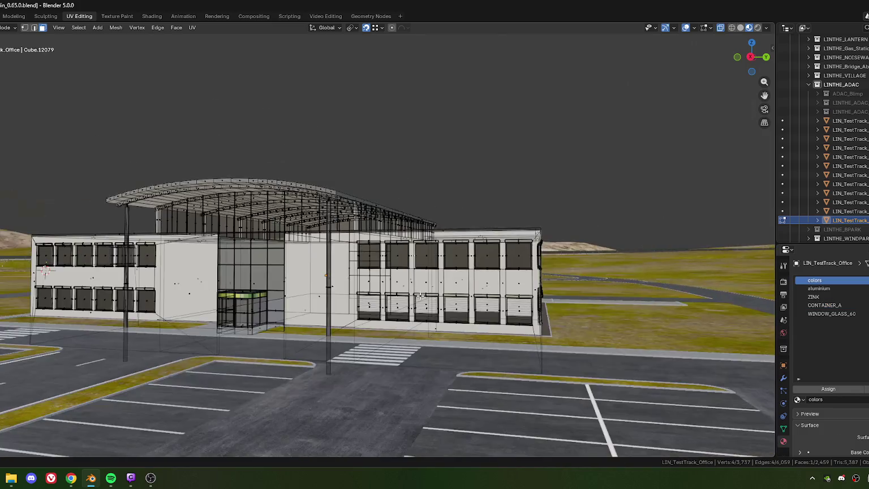
scroll(450, 294, down, 1)
click(449, 137)
click(815, 291)
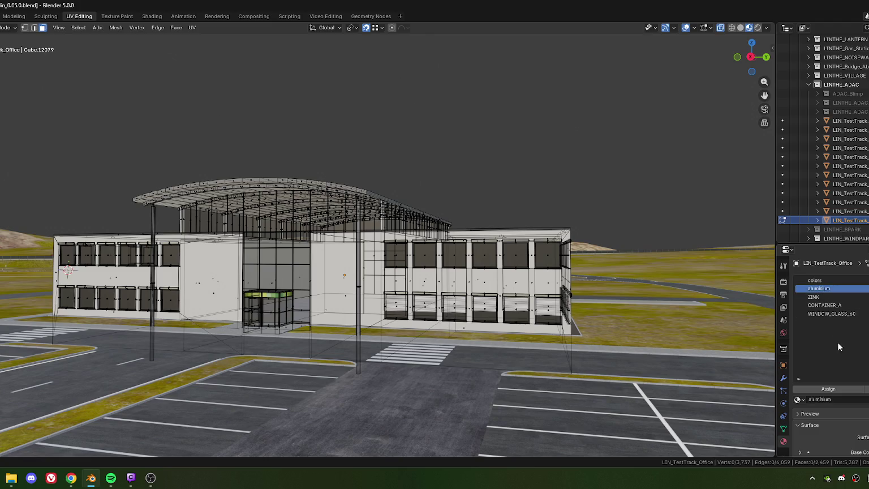
click(866, 389)
shift+middle_drag(348, 184, 390, 186)
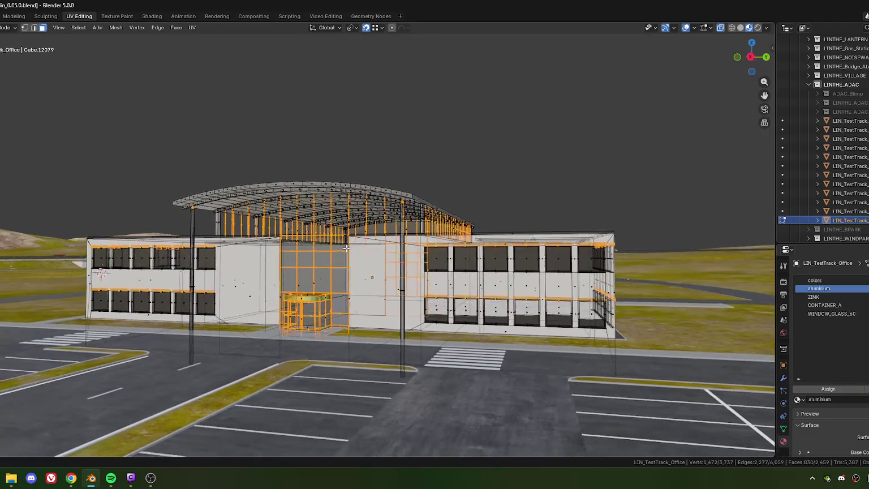
click(563, 203)
Select all ZINK material faces and restore the UV Editing layout with the atlas
click(818, 298)
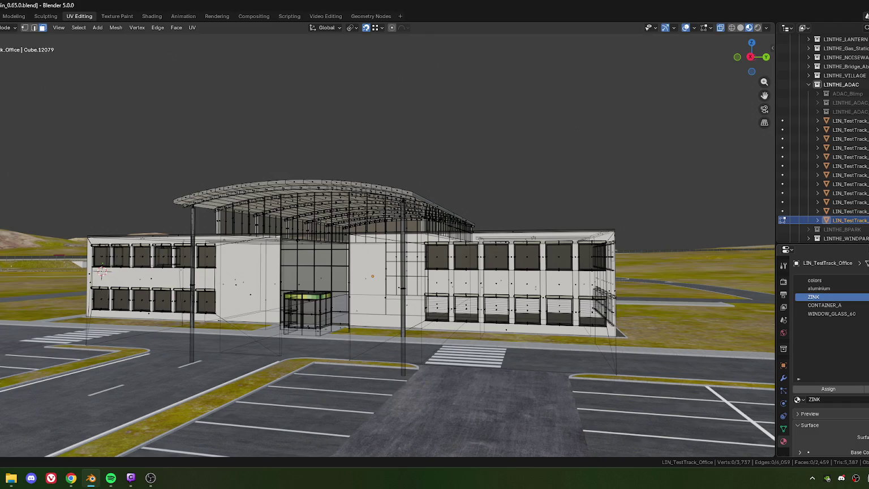
click(866, 389)
scroll(463, 236, up, 2)
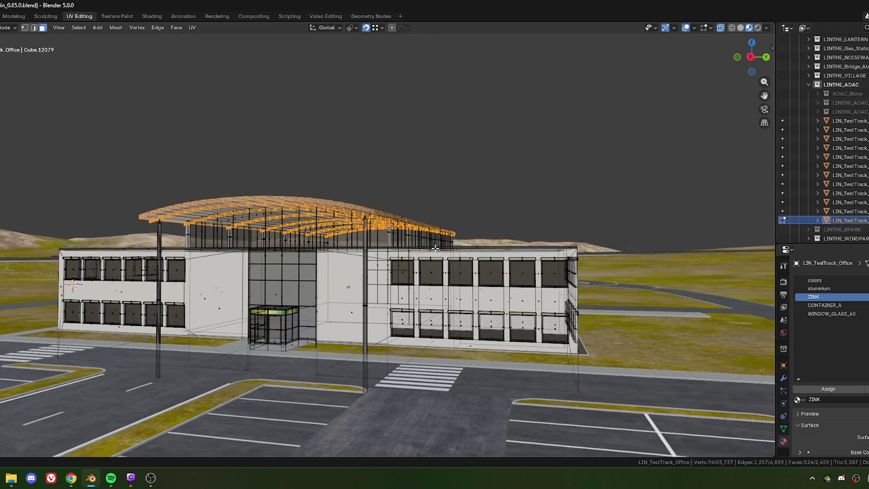
scroll(463, 237, up, 1)
scroll(463, 236, up, 2)
scroll(463, 237, up, 2)
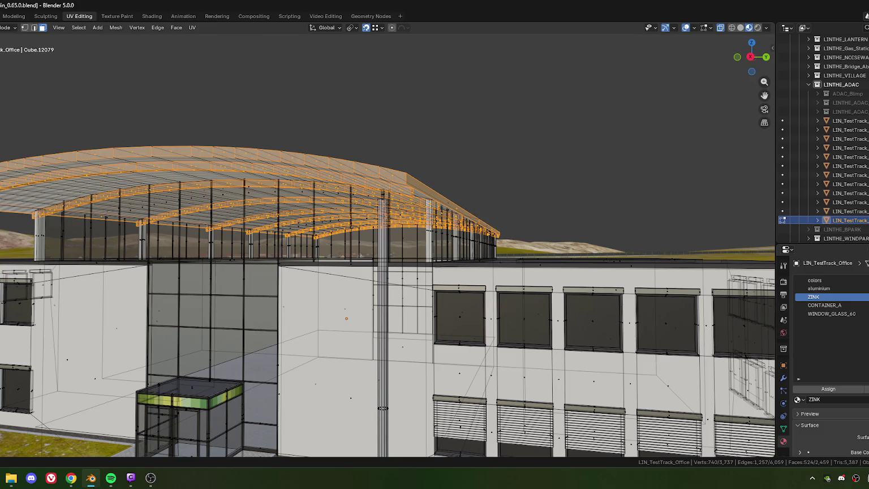
scroll(468, 226, down, 3)
key(ctrl+space)
scroll(467, 226, down, 2)
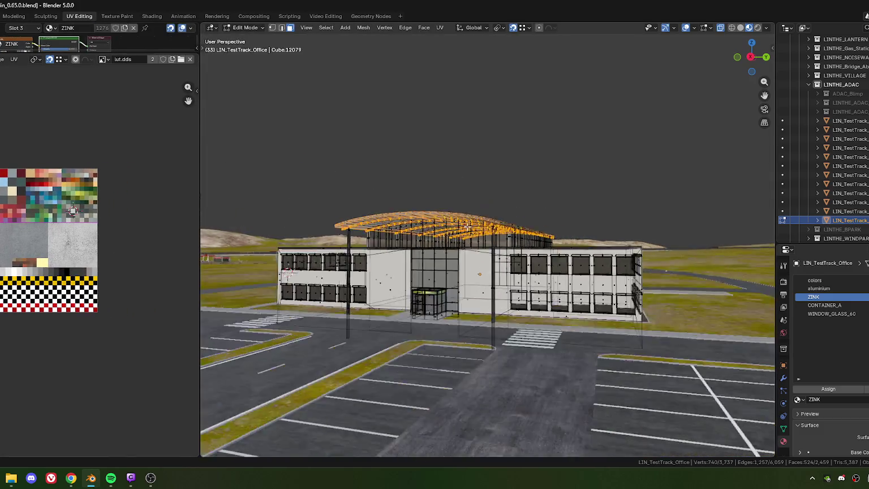
scroll(467, 226, down, 2)
middle_drag(467, 227, 432, 274)
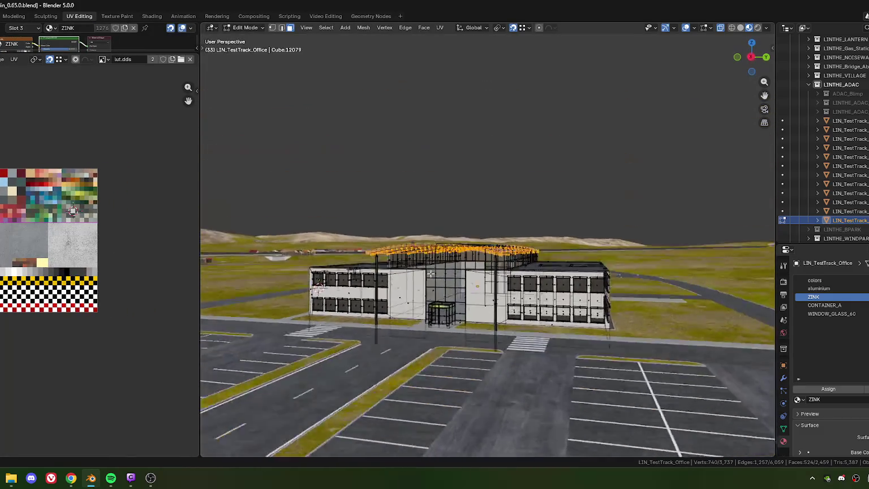
scroll(436, 267, up, 2)
scroll(453, 255, up, 2)
scroll(464, 247, up, 1)
key(u)
click(467, 256)
key(a)
key(s)
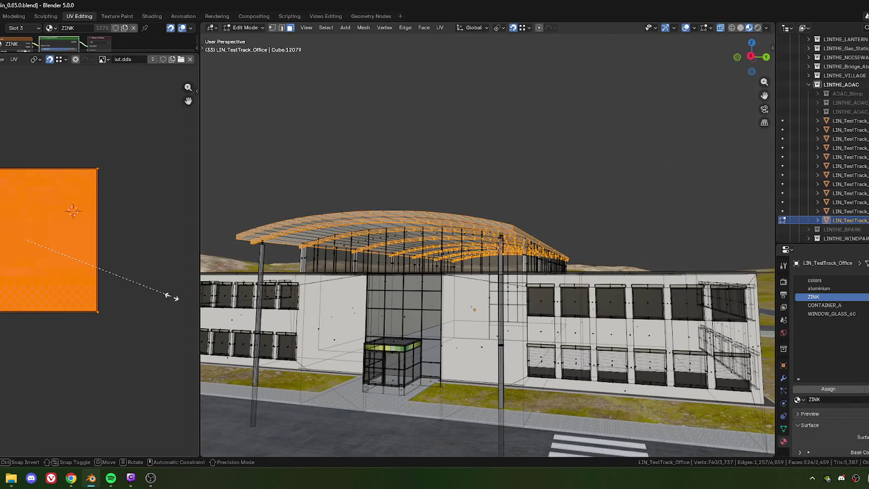
click(64, 256)
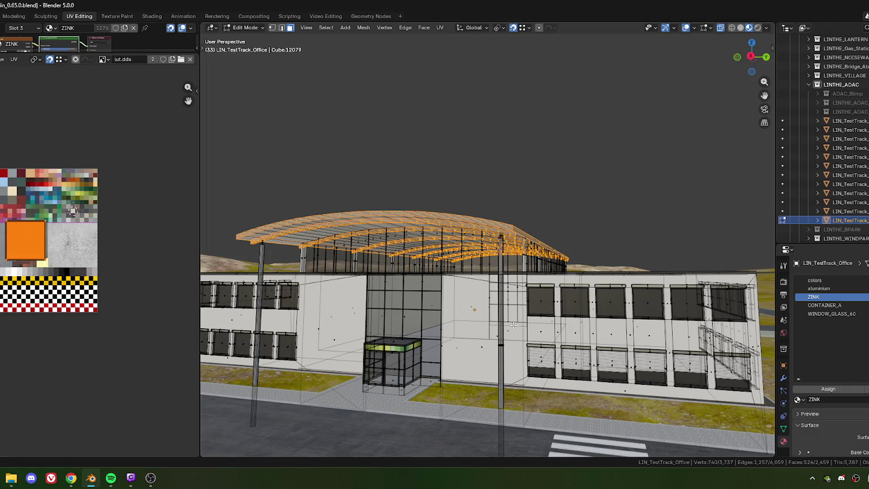
click(821, 289)
click(829, 389)
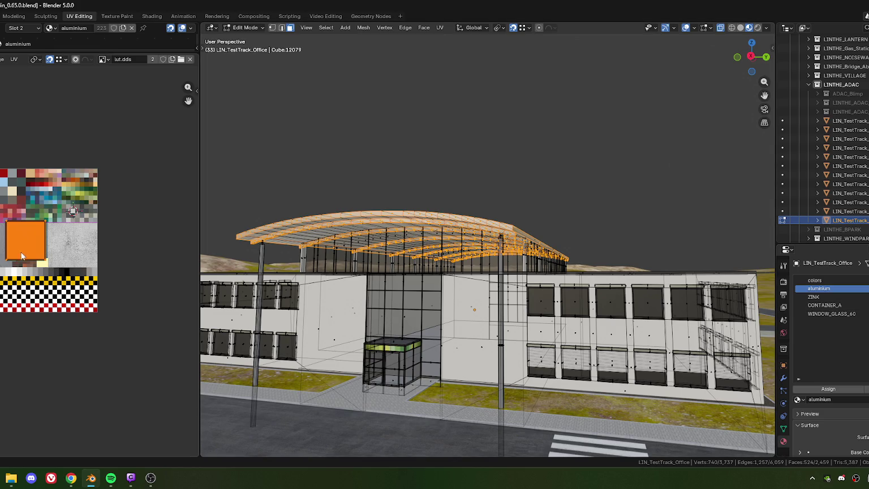
scroll(69, 240, up, 1)
scroll(69, 240, up, 1)
key(s)
click(76, 281)
key(g)
click(68, 199)
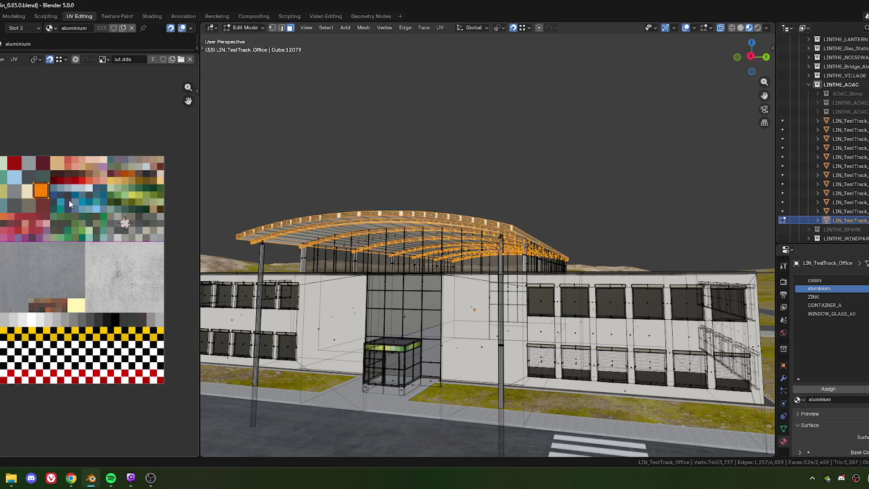
key(alt+Tab)
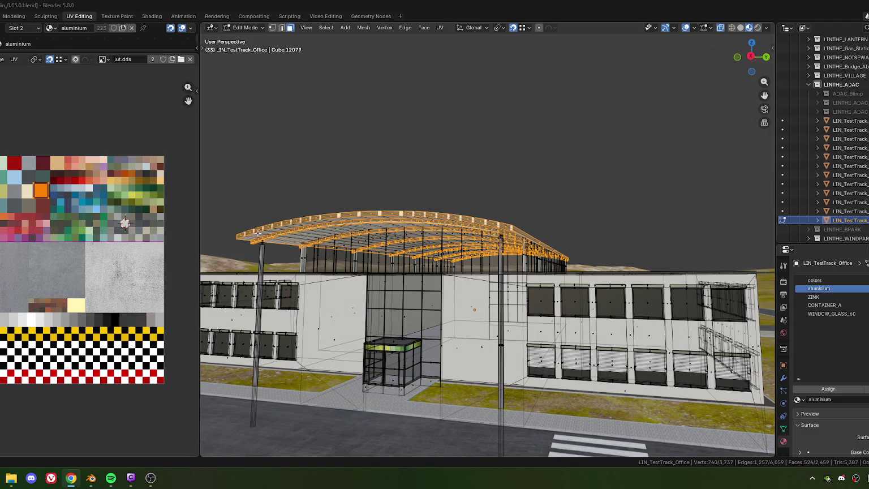
scroll(64, 210, up, 3)
scroll(102, 236, up, 3)
key(s)
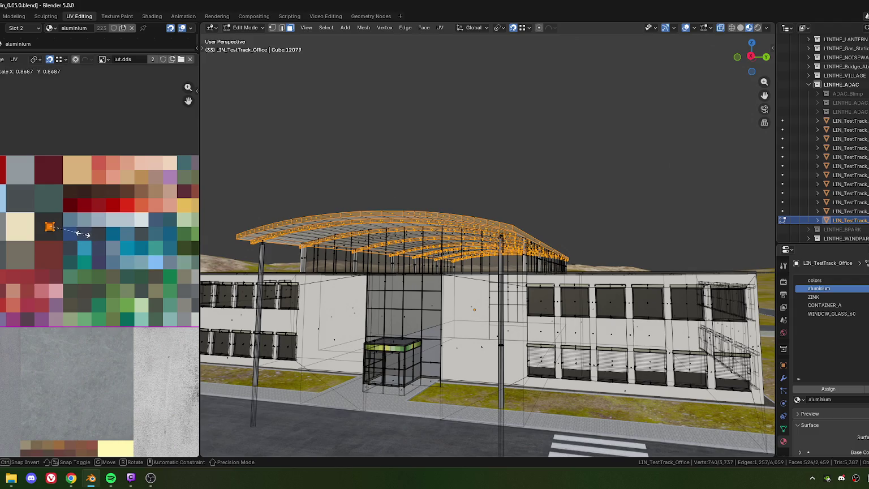
click(84, 234)
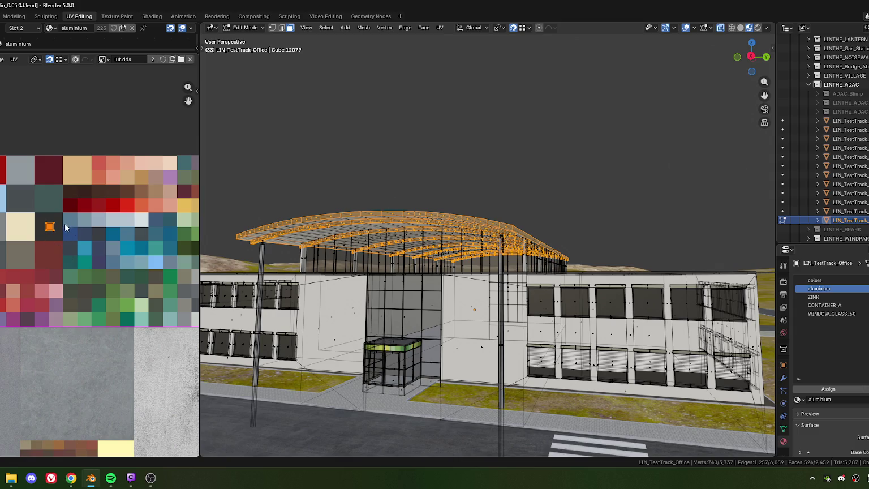
middle_drag(489, 241, 409, 215)
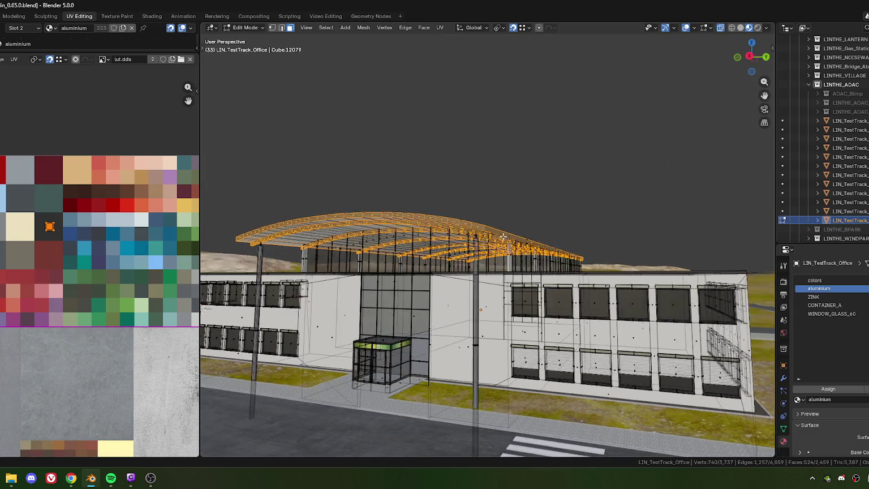
scroll(412, 212, up, 1)
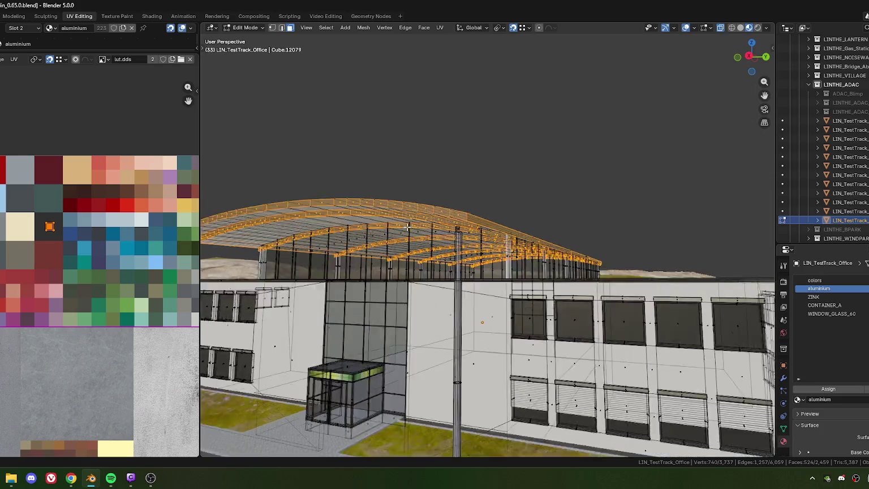
Start selecting the canopy roof rim faces, switching between edge and face modes
scroll(396, 192, up, 2)
scroll(380, 170, up, 2)
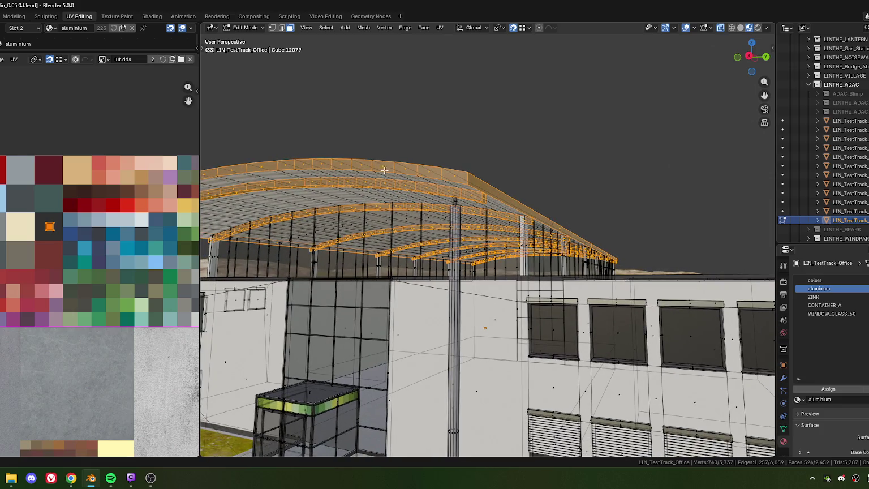
click(385, 169)
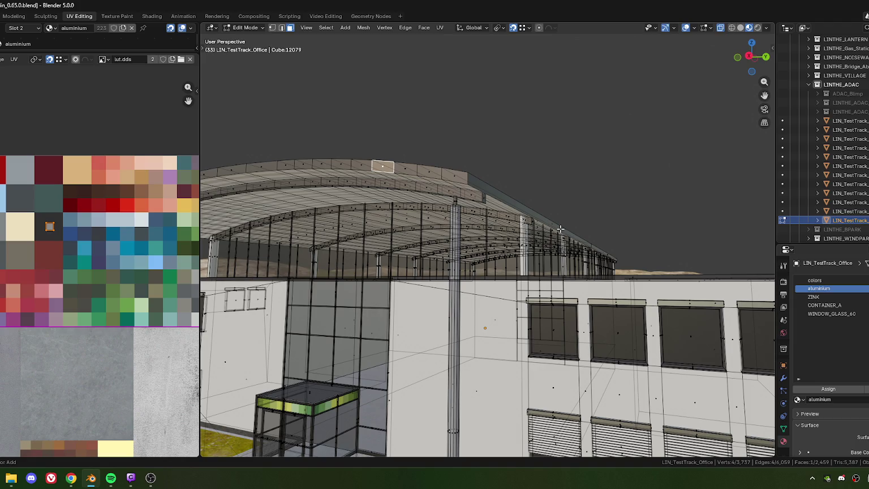
key(2)
alt+click(462, 170)
alt+shift+click(493, 187)
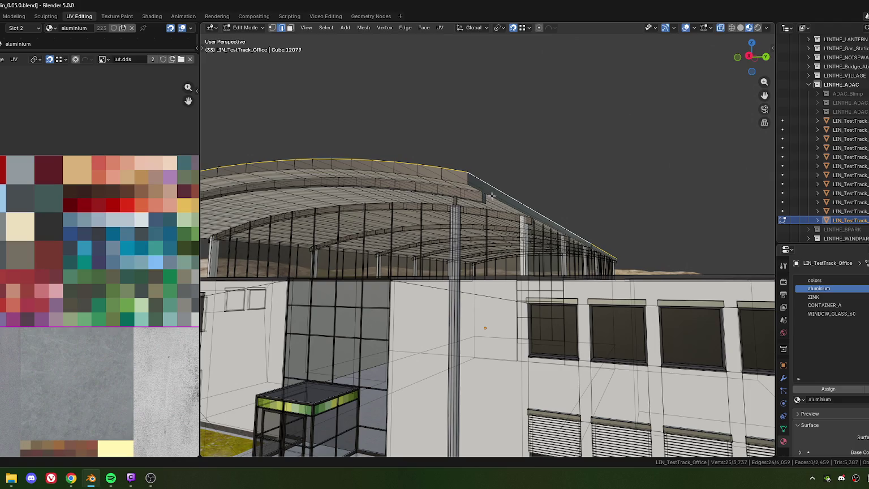
key(3)
click(456, 177)
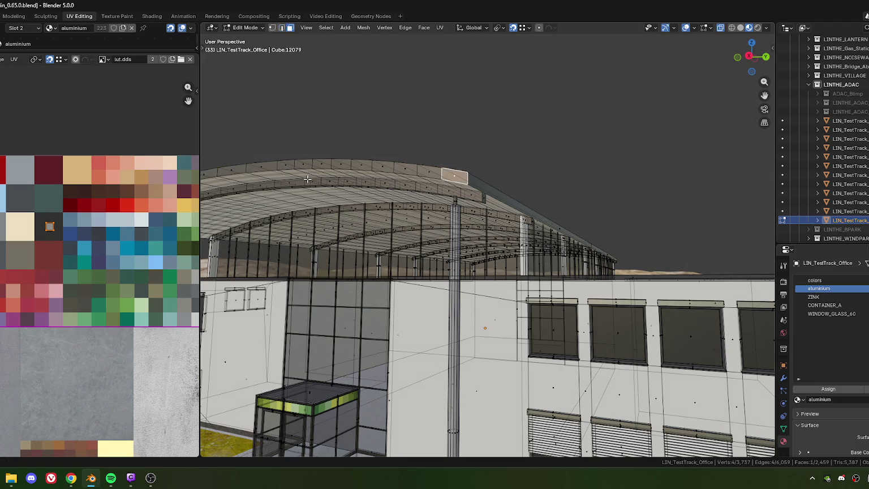
scroll(307, 179, down, 5)
mouse_move(310, 233)
middle_down()
mouse_move(405, 223)
mouse_move(509, 251)
mouse_move(505, 234)
mouse_move(449, 227)
middle_up()
ctrl+click(406, 223)
Extend the selection with the remaining roof rim strips and loops
scroll(507, 243, up, 3)
scroll(506, 233, up, 2)
scroll(505, 234, up, 2)
scroll(449, 226, up, 2)
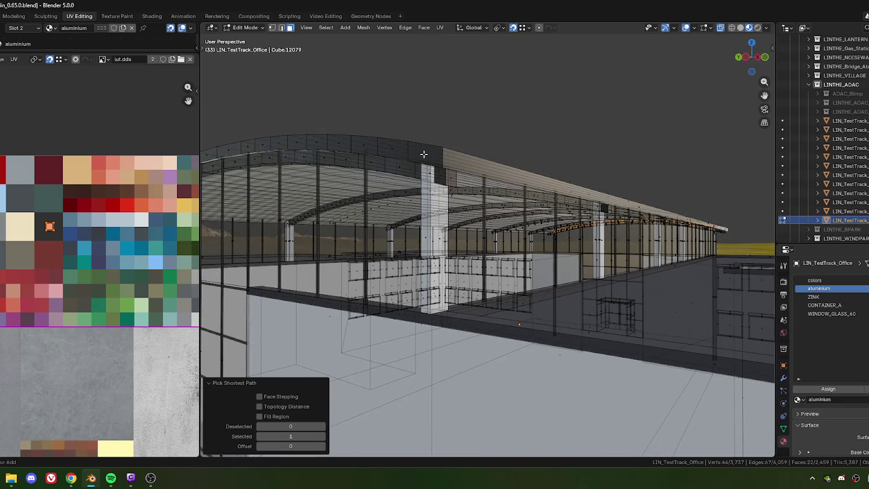
ctrl+click(424, 154)
scroll(424, 154, down, 3)
middle_drag(424, 154, 397, 231)
scroll(397, 231, up, 4)
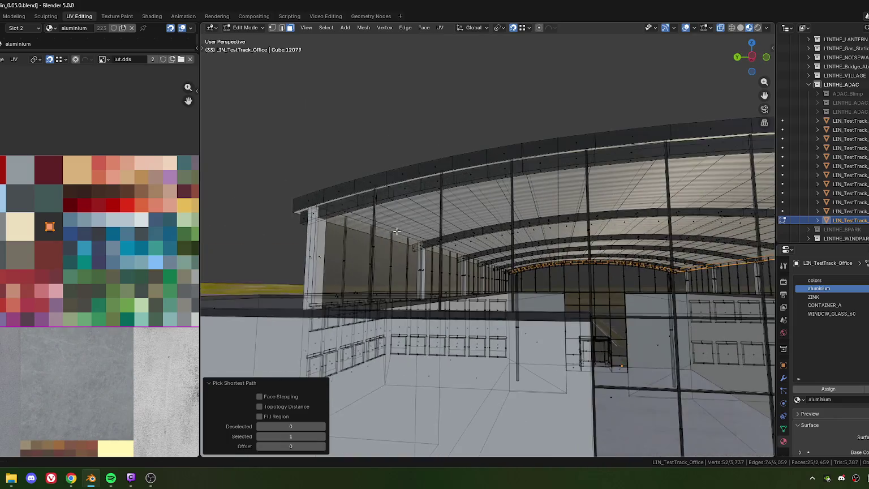
scroll(397, 231, down, 2)
ctrl+click(396, 190)
mouse_move(395, 190)
middle_down()
mouse_move(330, 241)
mouse_move(407, 245)
mouse_move(434, 217)
middle_up()
ctrl+click(446, 209)
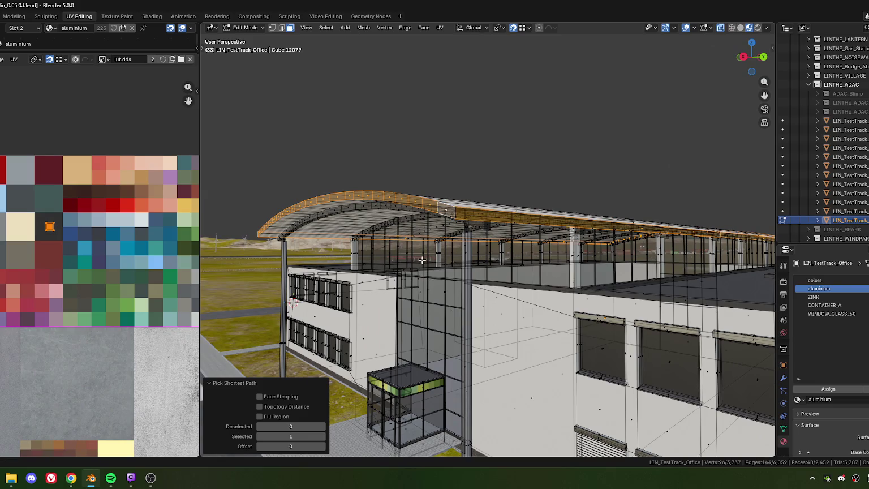
Move the selected UVs onto a grey lut.dds cell and return to Object Mode
middle_drag(360, 238, 317, 242)
scroll(47, 249, down, 1)
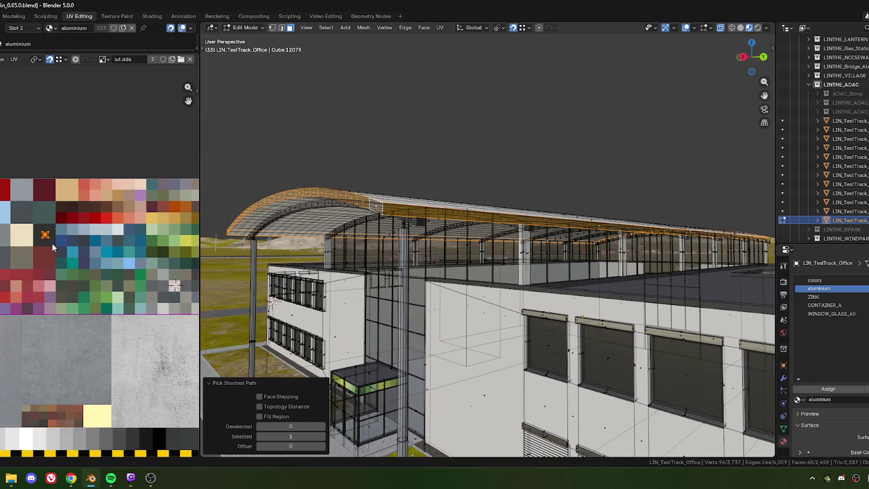
scroll(52, 248, down, 1)
key(g)
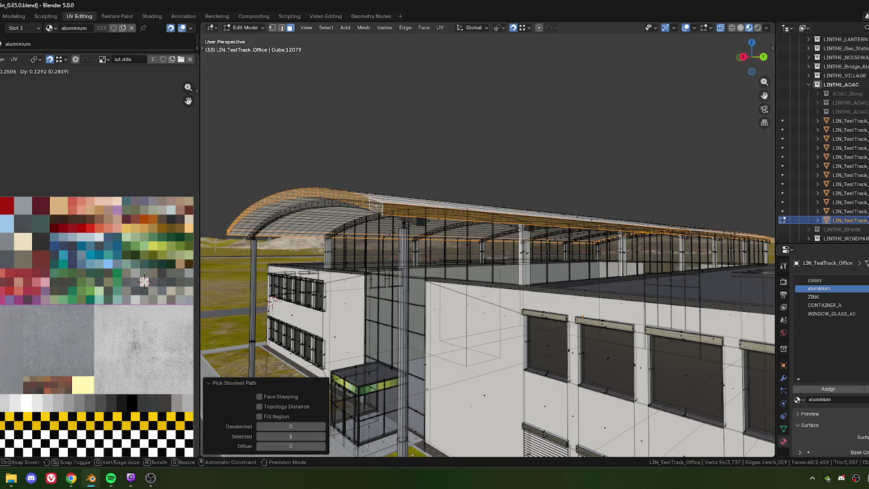
click(86, 281)
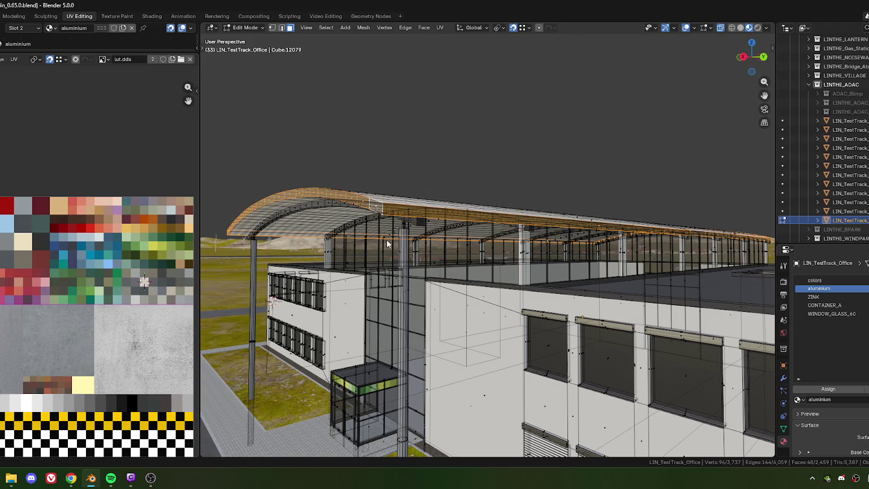
key(Tab)
scroll(387, 244, down, 3)
mouse_move(387, 244)
middle_down()
mouse_move(354, 223)
mouse_move(421, 237)
middle_up()
scroll(420, 236, up, 3)
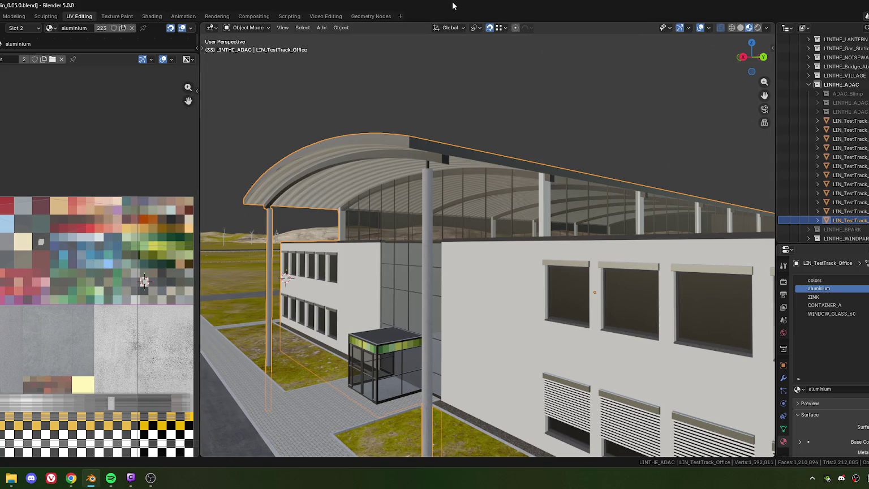
drag(453, 6, 865, 159)
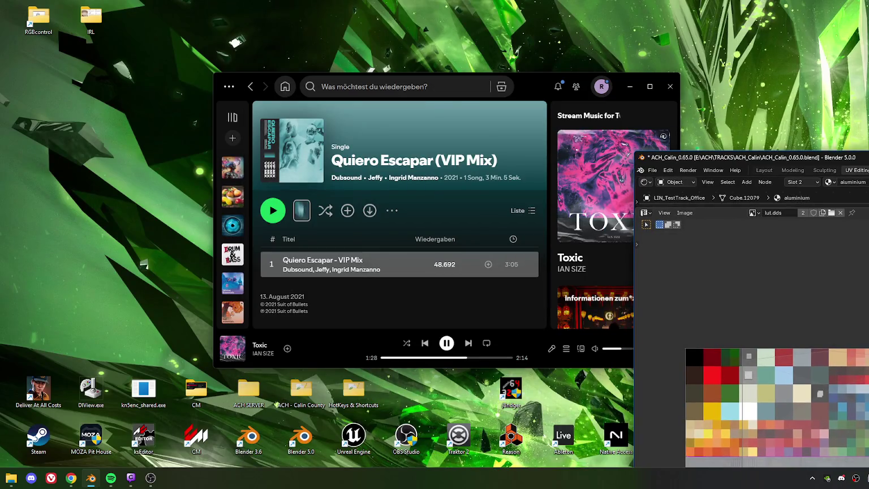
mouse_move(866, 157)
mouse_down()
mouse_move(852, 97)
mouse_move(395, 5)
mouse_move(309, 38)
mouse_move(184, 196)
mouse_up()
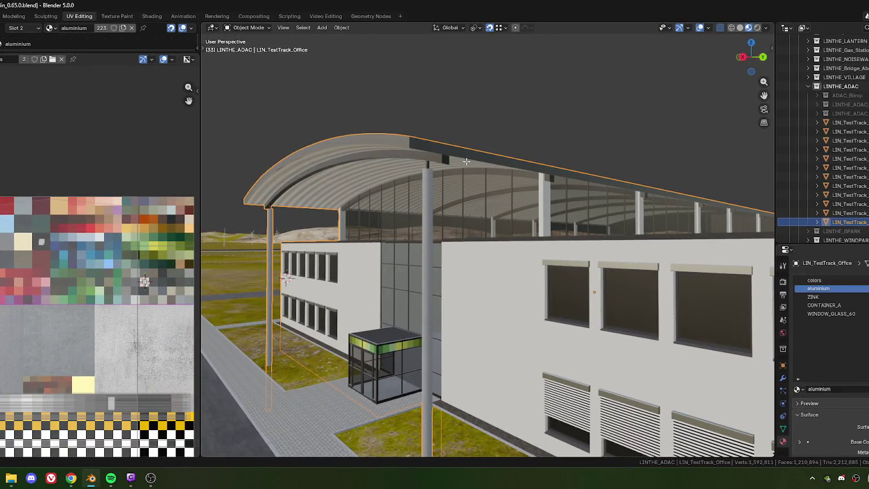
key(Tab)
middle_drag(75, 334, 55, 271)
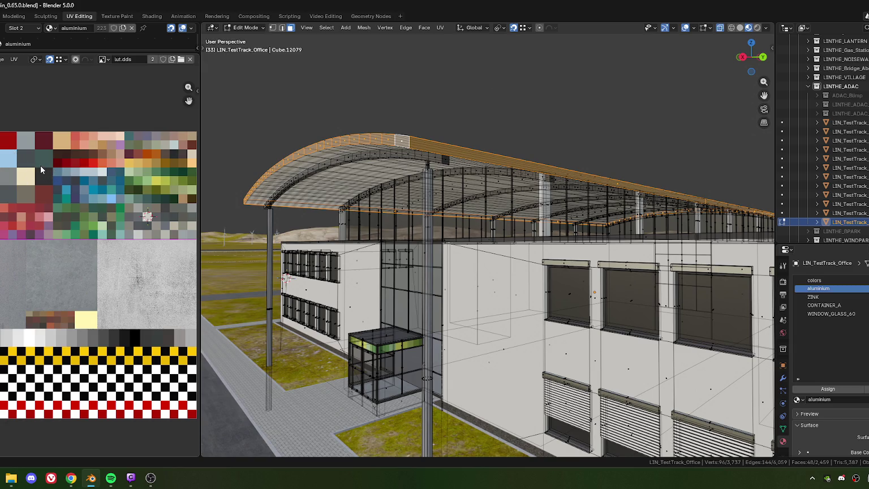
key(Tab)
mouse_move(346, 192)
middle_down()
mouse_move(505, 221)
mouse_move(470, 188)
mouse_move(438, 198)
mouse_move(255, 183)
mouse_move(385, 185)
middle_up()
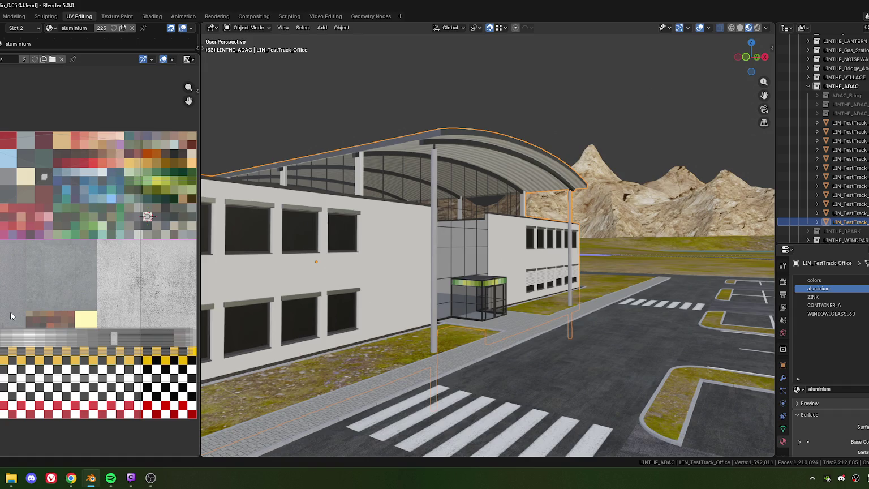
mouse_move(411, 259)
middle_down()
mouse_move(468, 253)
mouse_move(388, 262)
mouse_move(404, 264)
mouse_move(398, 246)
mouse_move(509, 228)
mouse_move(336, 213)
mouse_move(356, 218)
mouse_move(409, 265)
mouse_move(446, 245)
mouse_move(472, 253)
middle_up()
scroll(473, 253, up, 1)
scroll(481, 264, up, 1)
scroll(445, 237, up, 1)
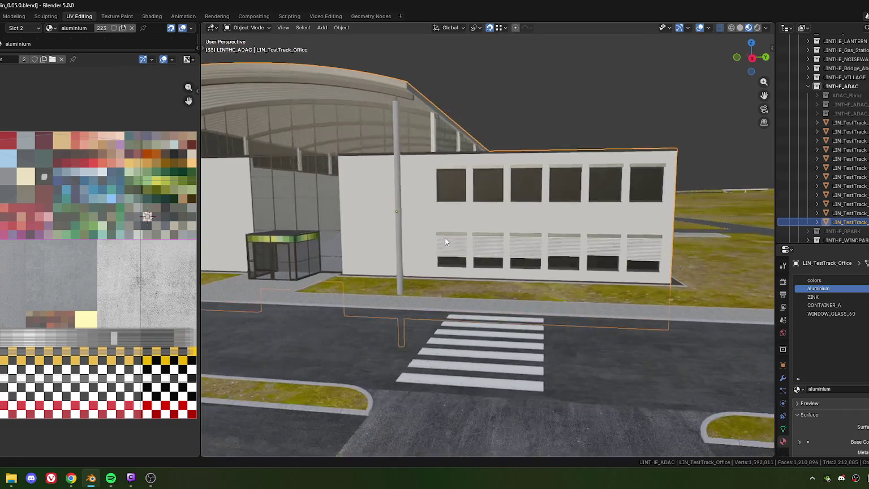
scroll(448, 230, up, 1)
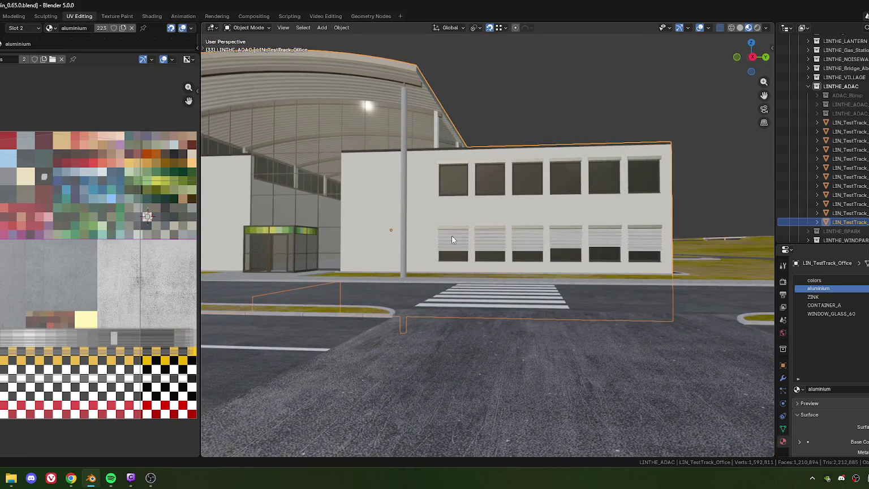
mouse_move(433, 214)
middle_down()
mouse_move(370, 224)
mouse_move(408, 234)
mouse_move(401, 269)
mouse_move(434, 245)
mouse_move(603, 241)
mouse_move(439, 234)
mouse_move(335, 242)
mouse_move(408, 260)
mouse_move(462, 246)
mouse_move(394, 248)
mouse_move(454, 246)
mouse_move(424, 261)
middle_up()
scroll(424, 261, up, 5)
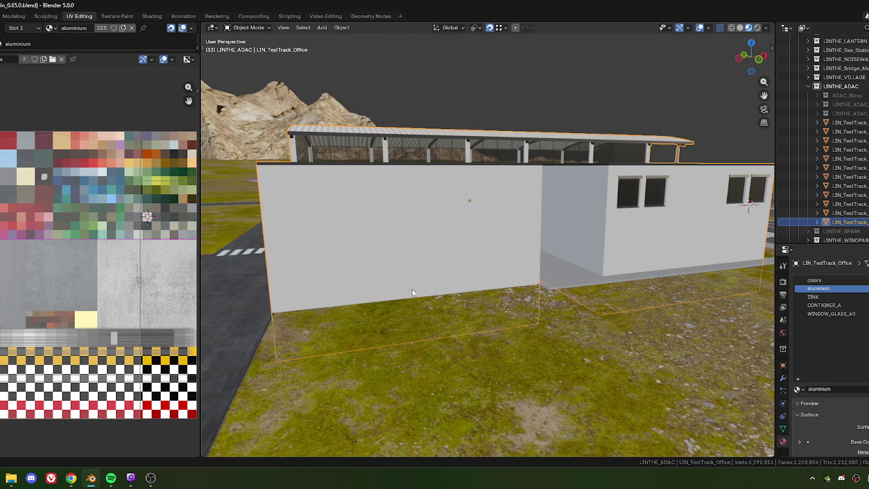
scroll(412, 289, down, 5)
mouse_move(447, 257)
middle_down()
mouse_move(394, 274)
mouse_move(414, 241)
mouse_move(421, 268)
mouse_move(476, 245)
mouse_move(485, 252)
mouse_move(473, 236)
mouse_move(471, 257)
mouse_move(584, 252)
mouse_move(518, 242)
middle_up()
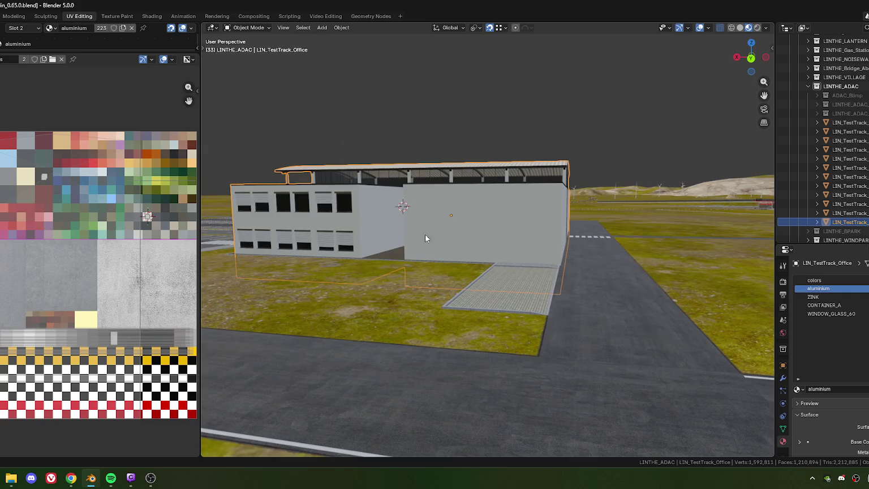
mouse_move(483, 248)
middle_down()
mouse_move(466, 211)
mouse_move(449, 220)
mouse_move(524, 223)
mouse_move(437, 235)
mouse_move(450, 230)
mouse_move(475, 140)
middle_up()
key(alt+a)
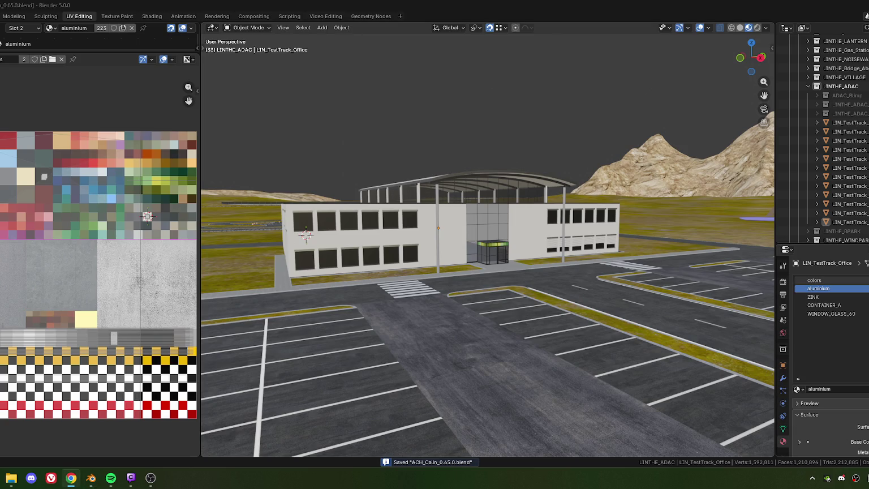
Orbit around the office entrance to frame the curved canopy roof
mouse_move(498, 247)
middle_down()
mouse_move(416, 245)
mouse_move(460, 220)
mouse_move(515, 218)
middle_up()
scroll(416, 245, up, 3)
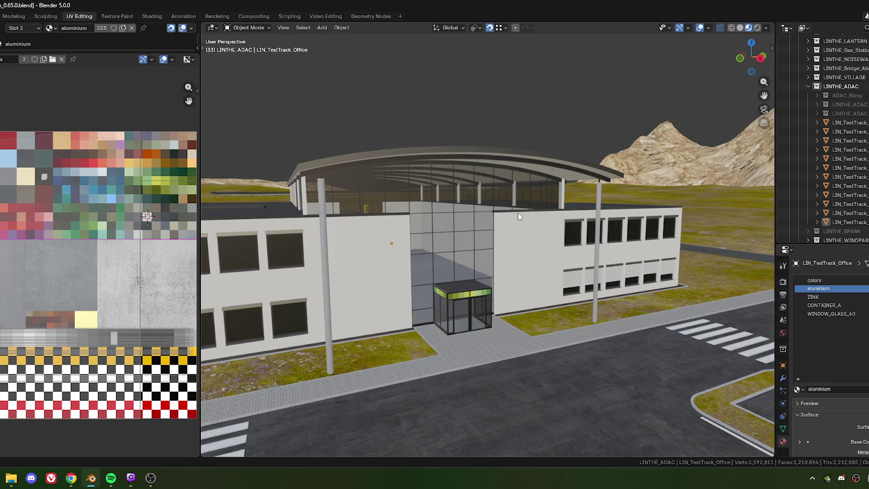
mouse_move(366, 179)
middle_down()
mouse_move(434, 198)
mouse_move(454, 185)
mouse_move(437, 193)
mouse_move(444, 184)
middle_up()
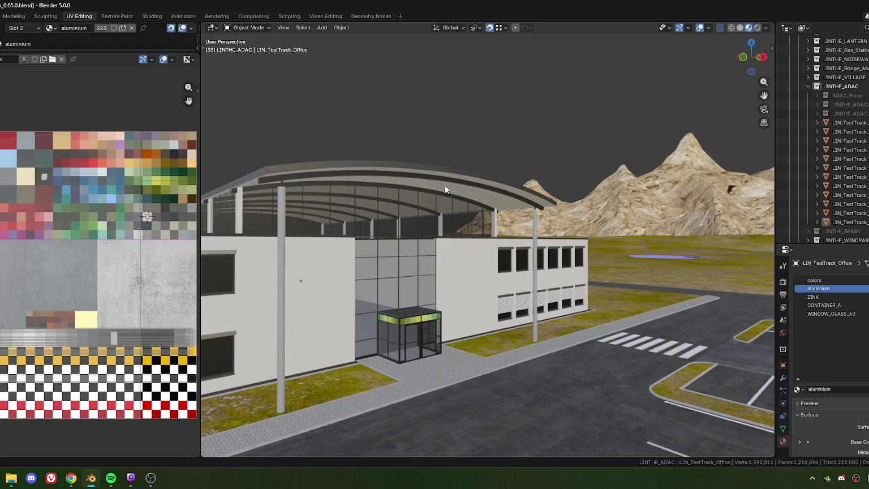
middle_drag(445, 185, 446, 184)
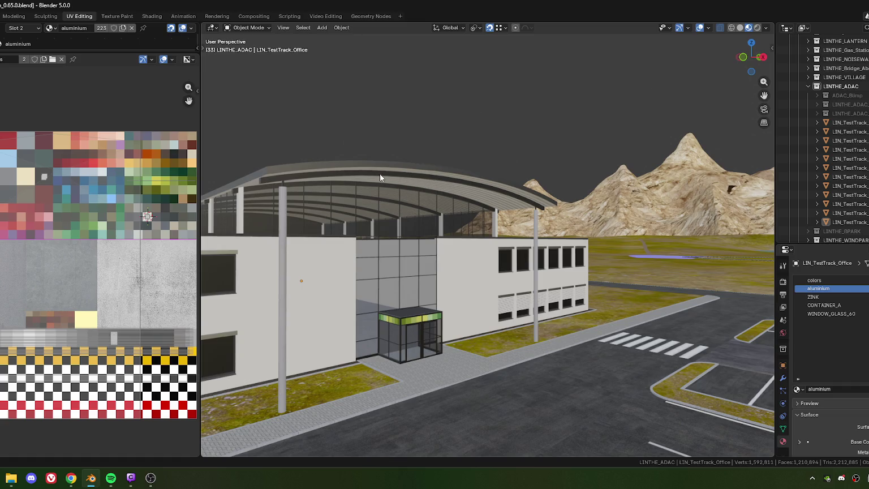
middle_drag(379, 173, 389, 164)
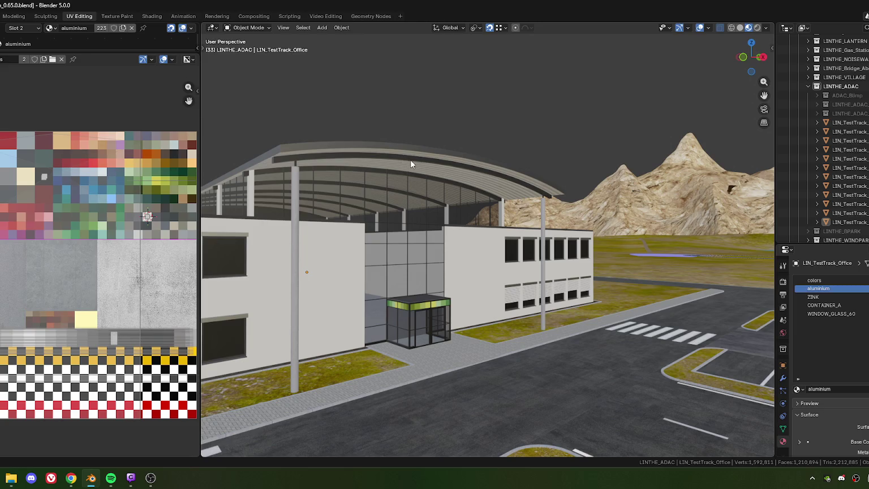